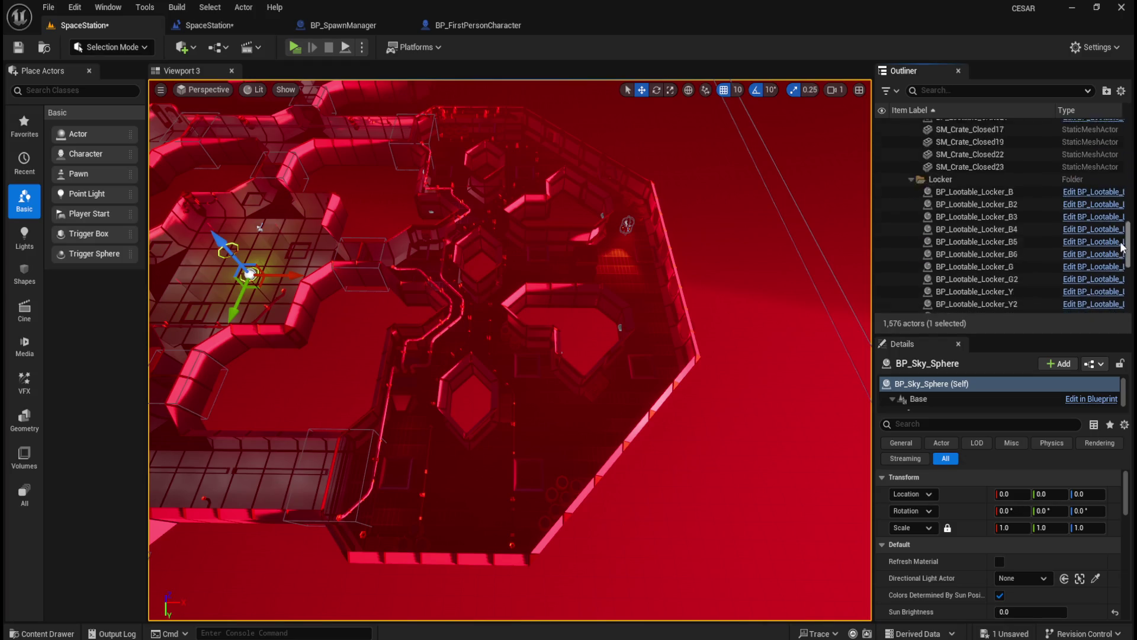
- Select lockers BP_Lootable_Locker_C through Locker_C7 as a range in the Outliner
scroll(962, 244, "up", 5)
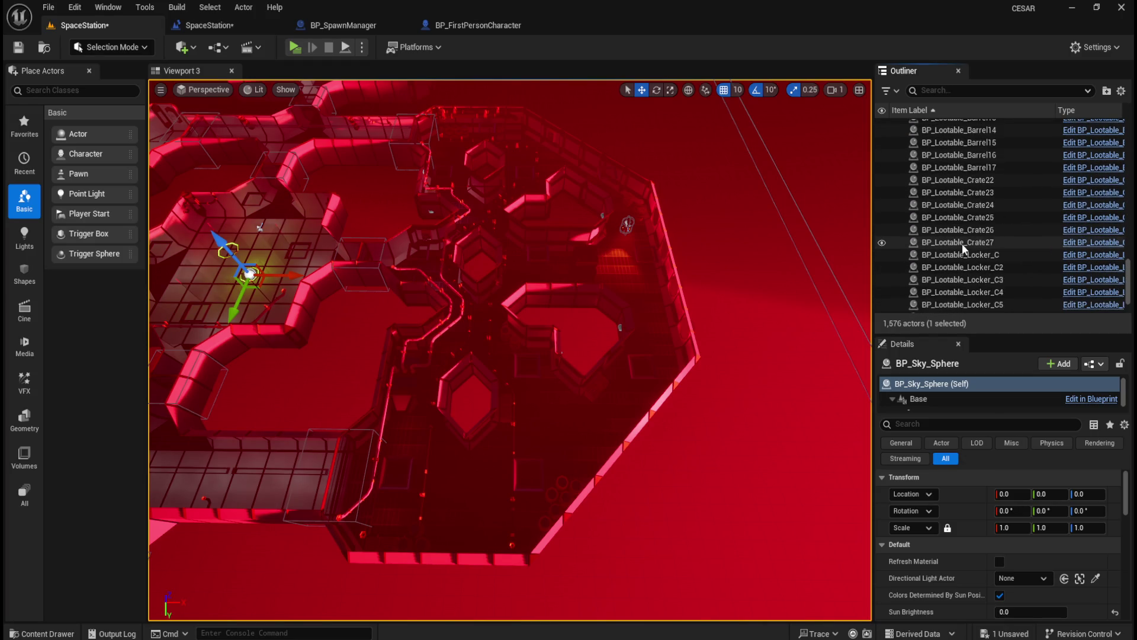
left_click(990, 210)
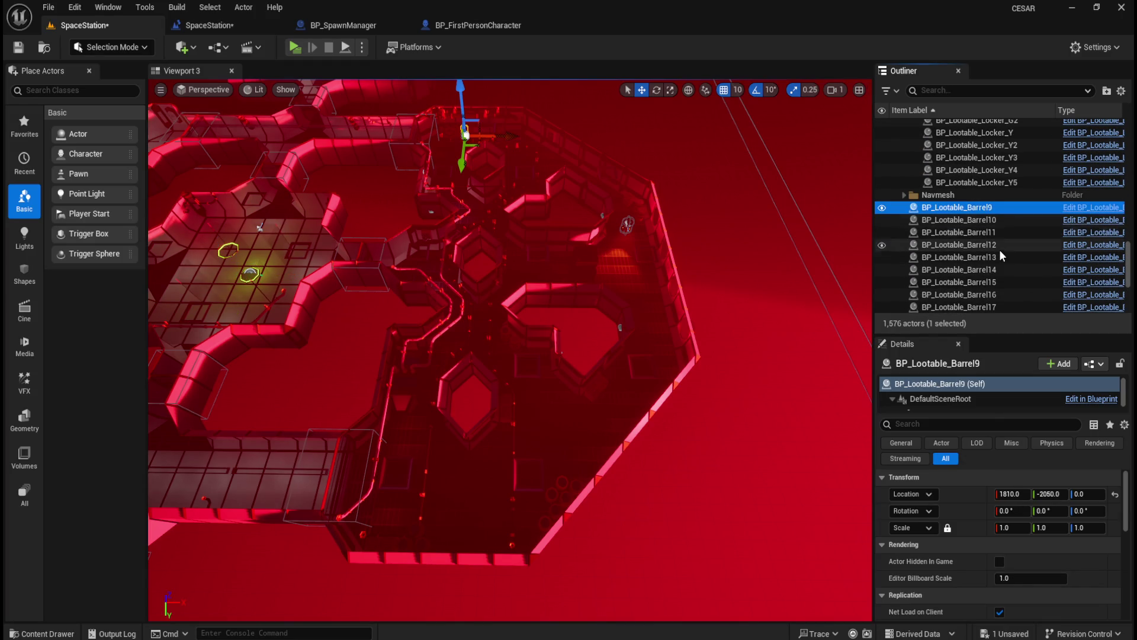
scroll(998, 254, "down", 3)
scroll(1001, 252, "down", 4)
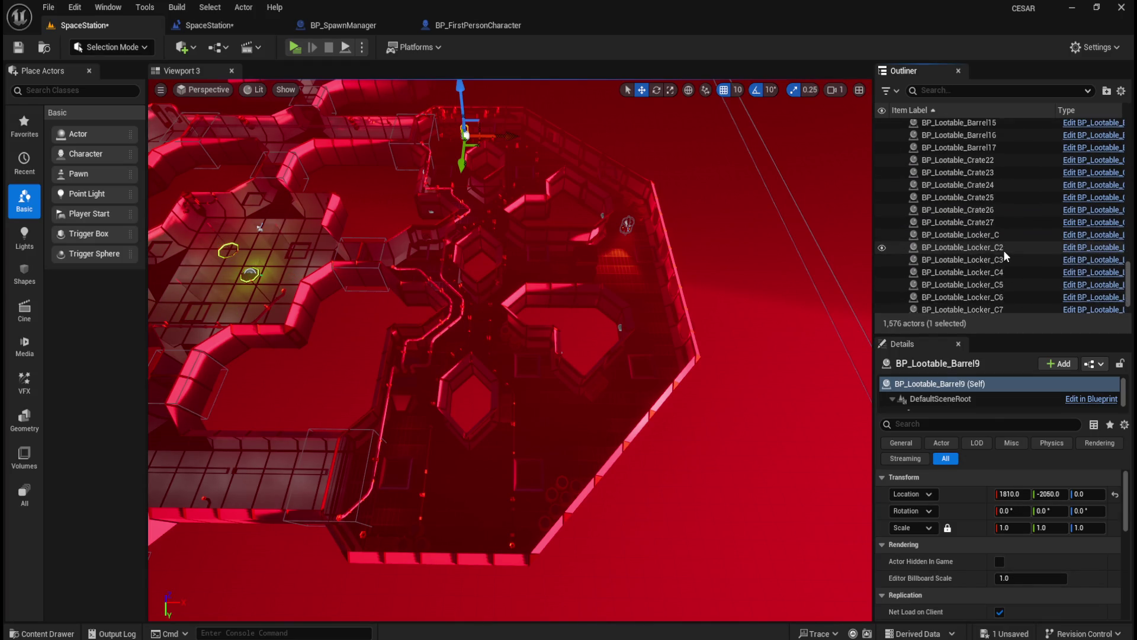
left_click(990, 270, "shift")
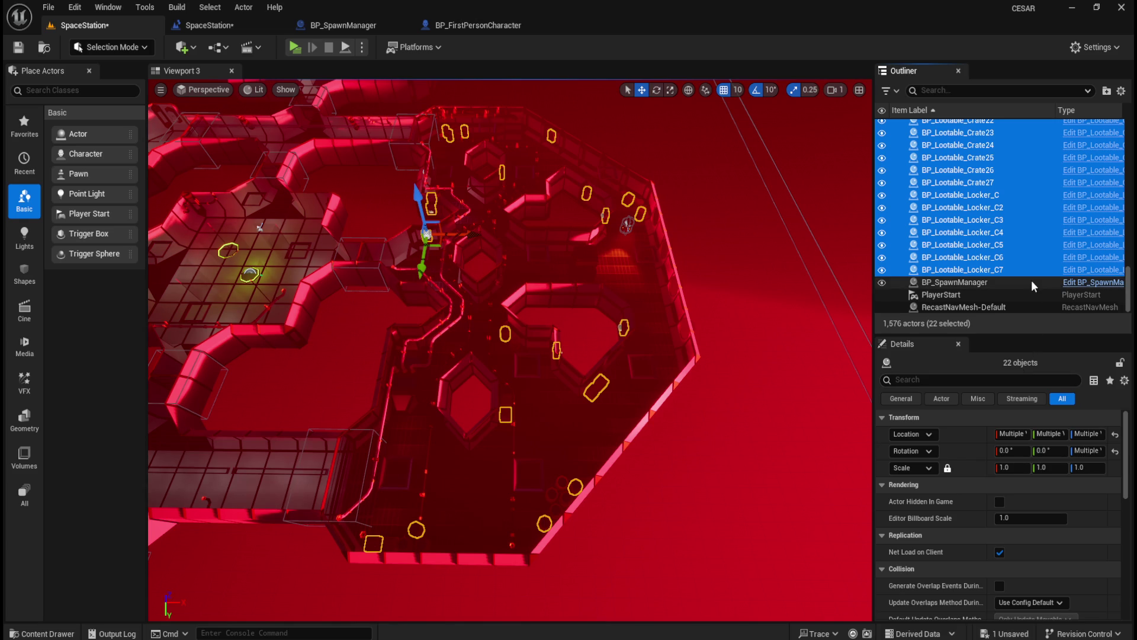
left_click(988, 183)
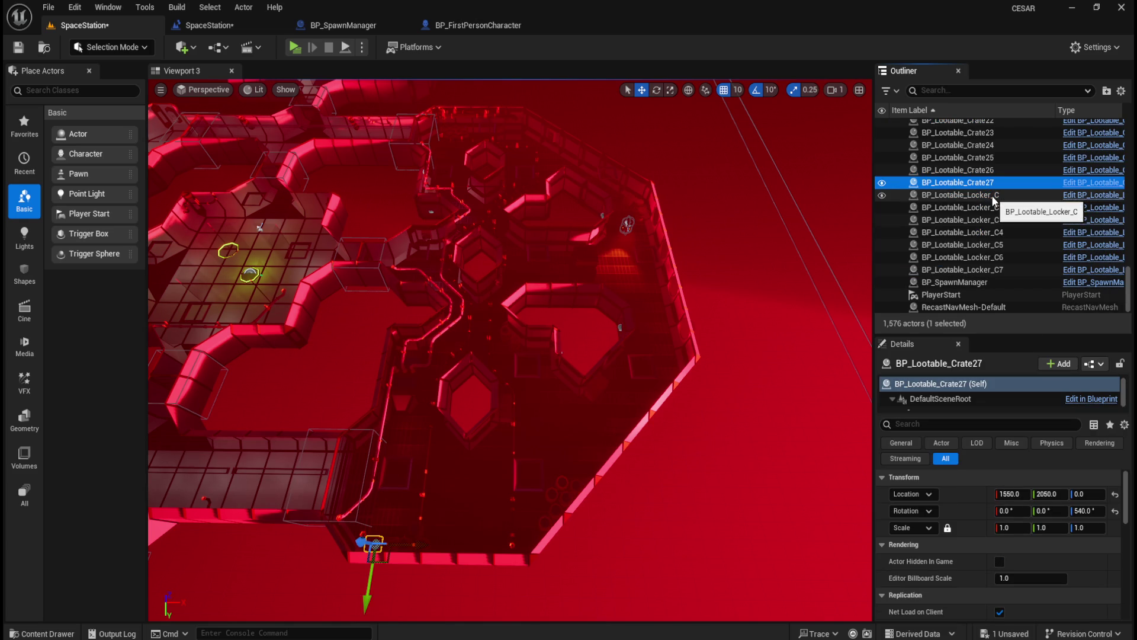
scroll(991, 250, "up", 5)
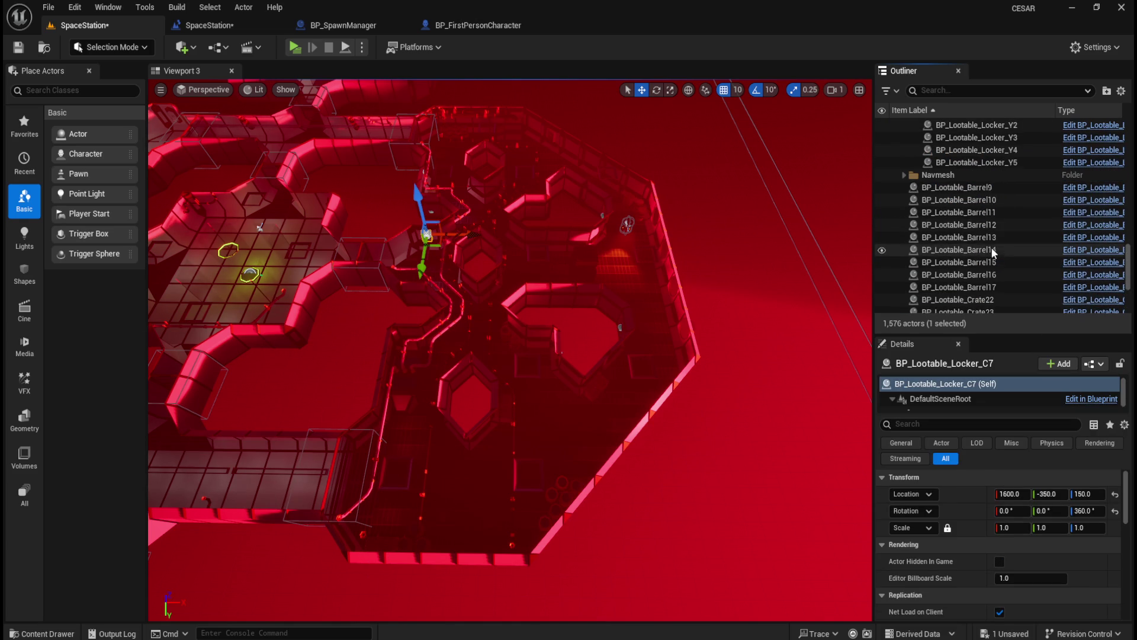
left_click(1009, 190, "shift")
scroll(1001, 231, "down", 5)
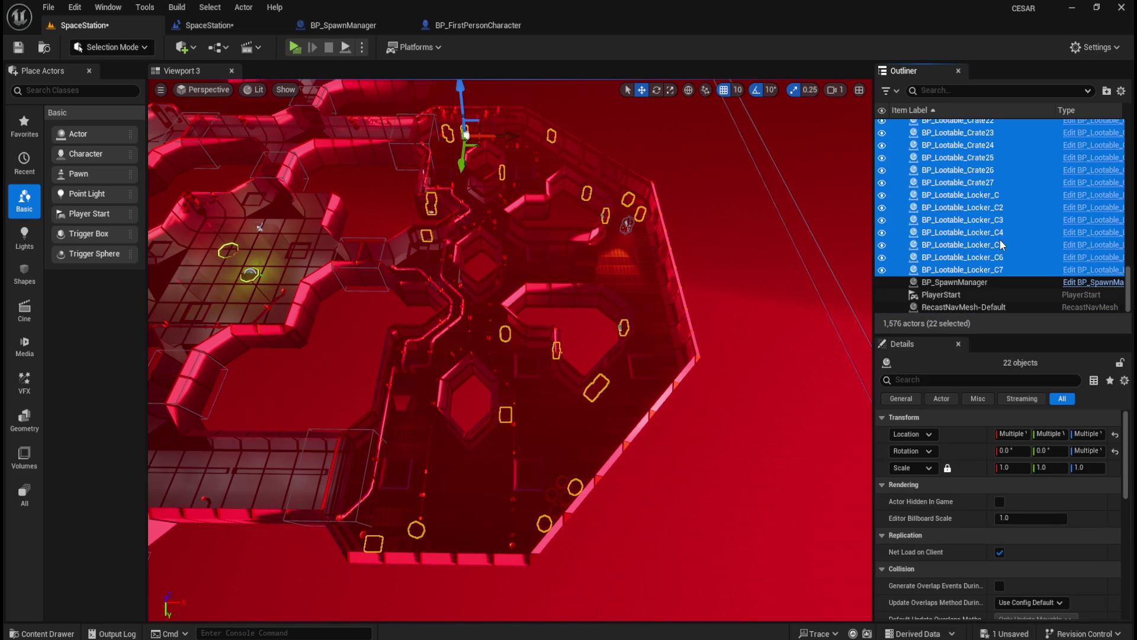
left_click(997, 244)
left_click(983, 195)
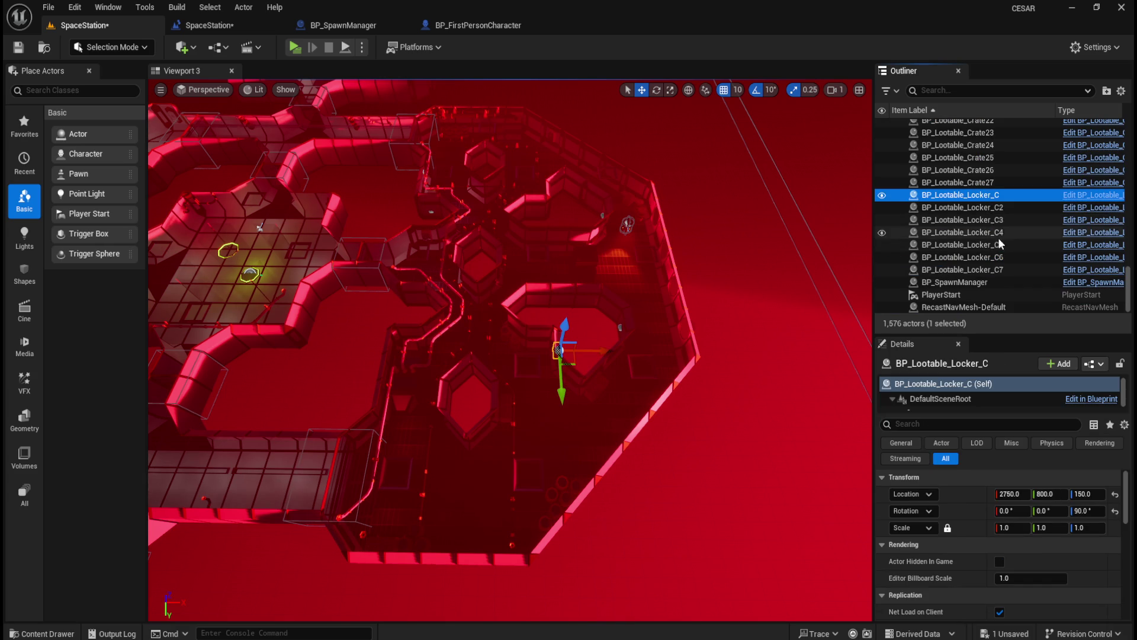
left_click(1005, 269, "shift")
- Move the selected lockers into the Lootables > Locker folder
left_click_drag(999, 249, 993, 222)
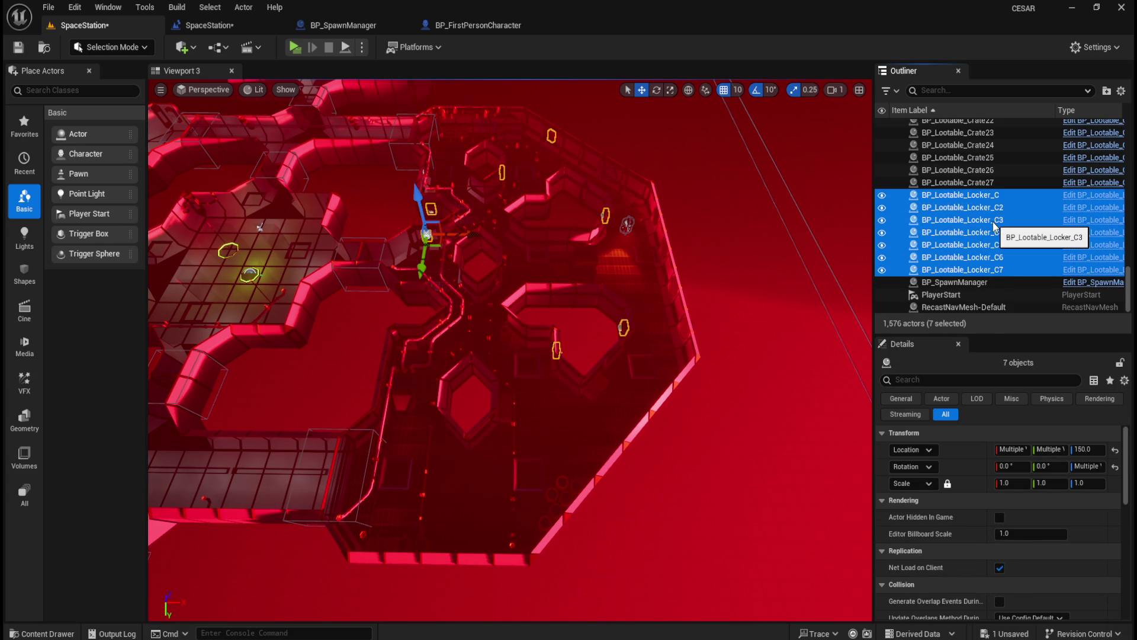
right_click(994, 225)
mouse_move(876, 590)
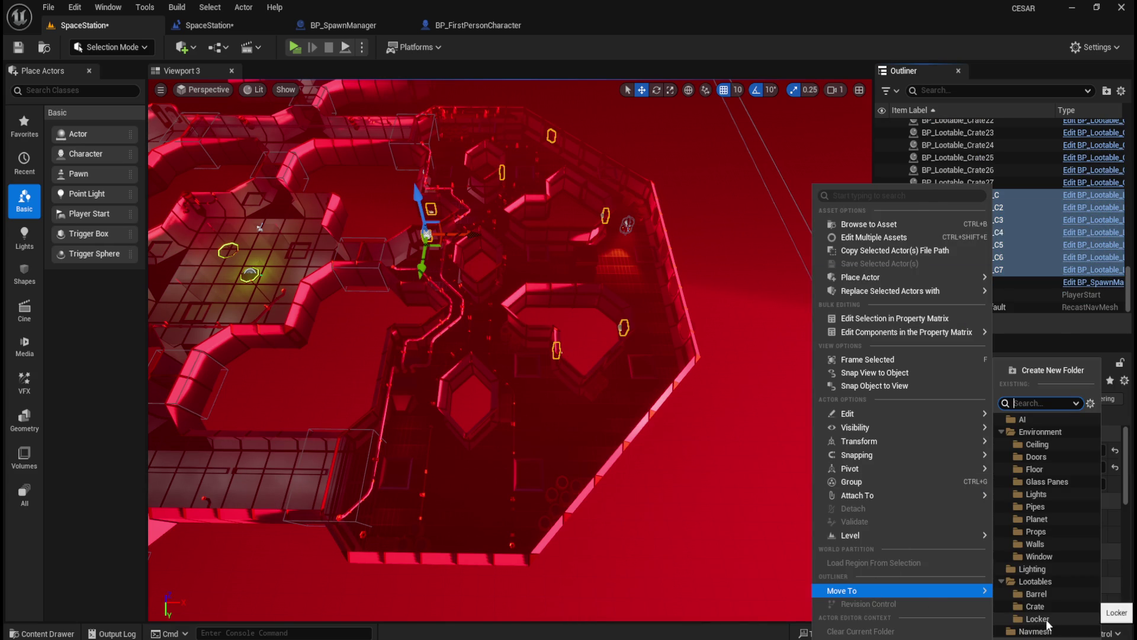
left_click(1048, 620)
left_click(988, 270)
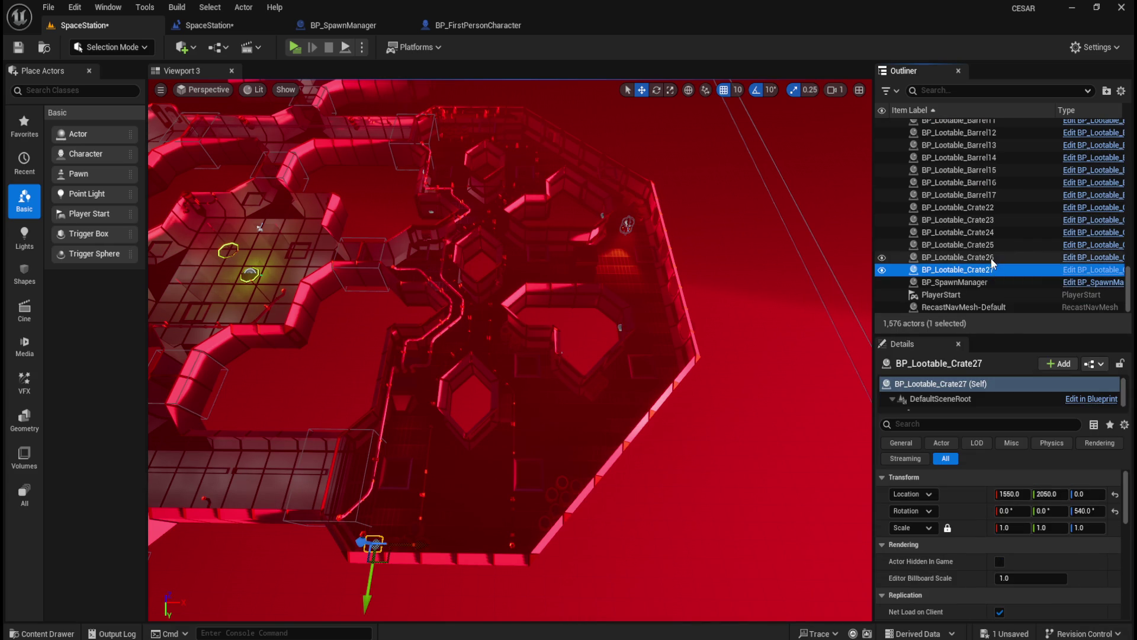
- Move crates BP_Lootable_Crate22 through Crate27 into the Lootables > Crate folder
scroll(995, 253, "up", 2)
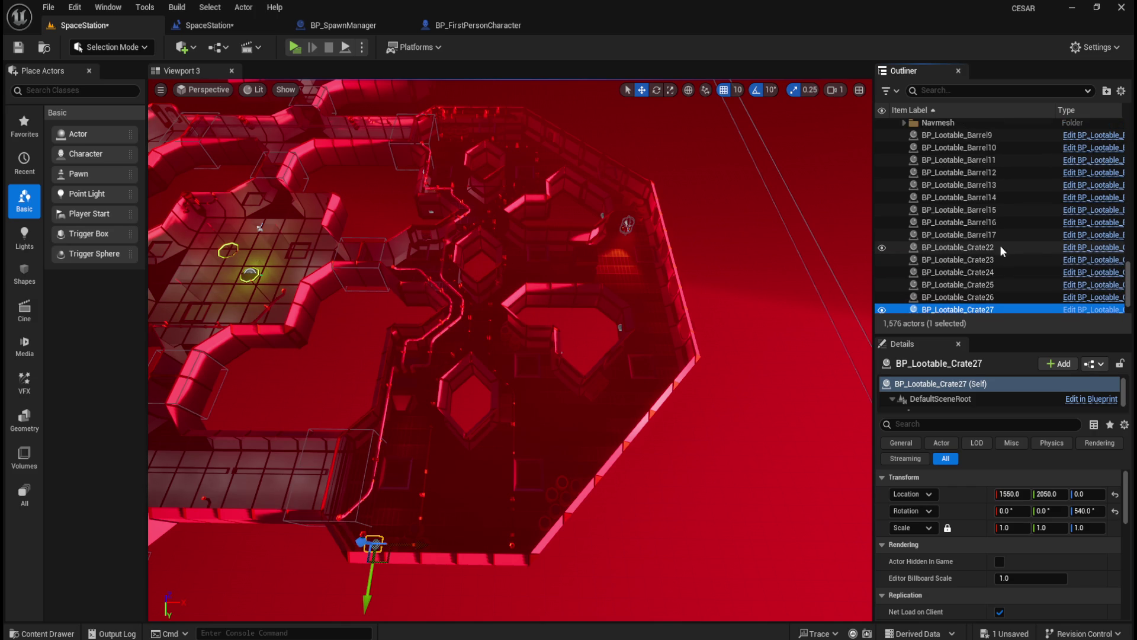
left_click(999, 245, "shift")
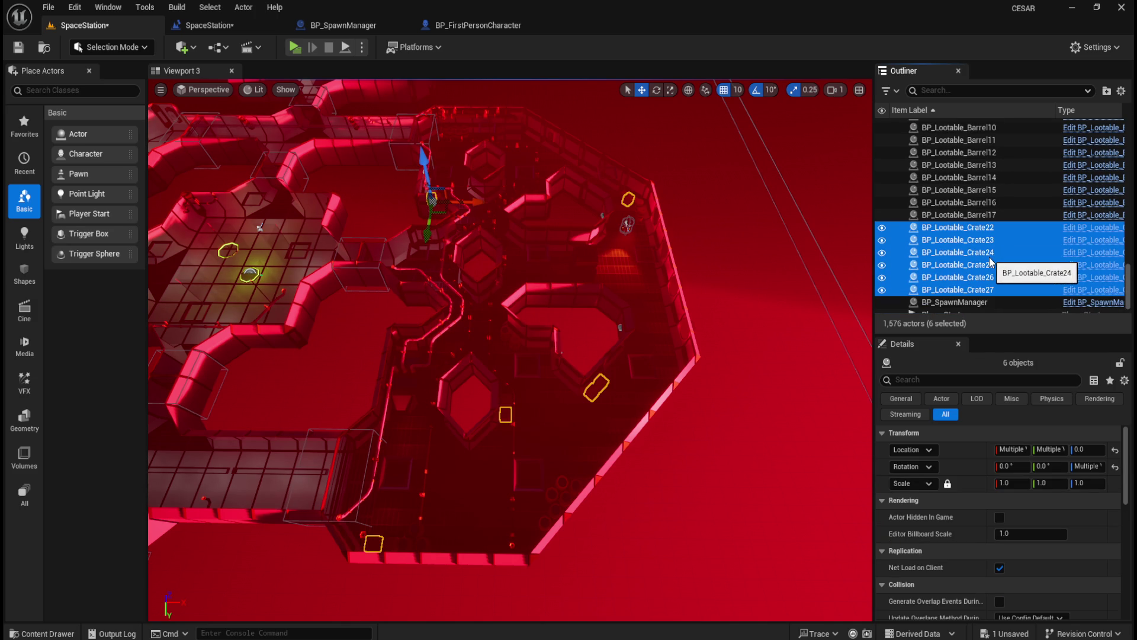
right_click(990, 255)
mouse_move(896, 587)
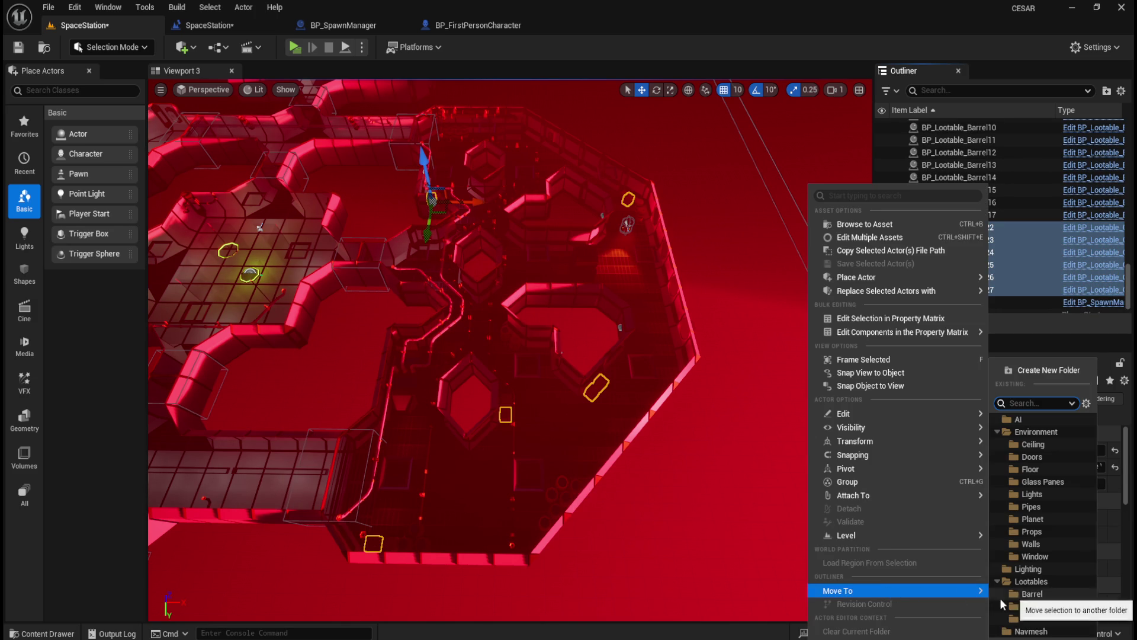
left_click(1028, 604)
- Move barrels BP_Lootable_Barrel9 through Barrel17 into the Lootables > Barrel folder
left_click(972, 190)
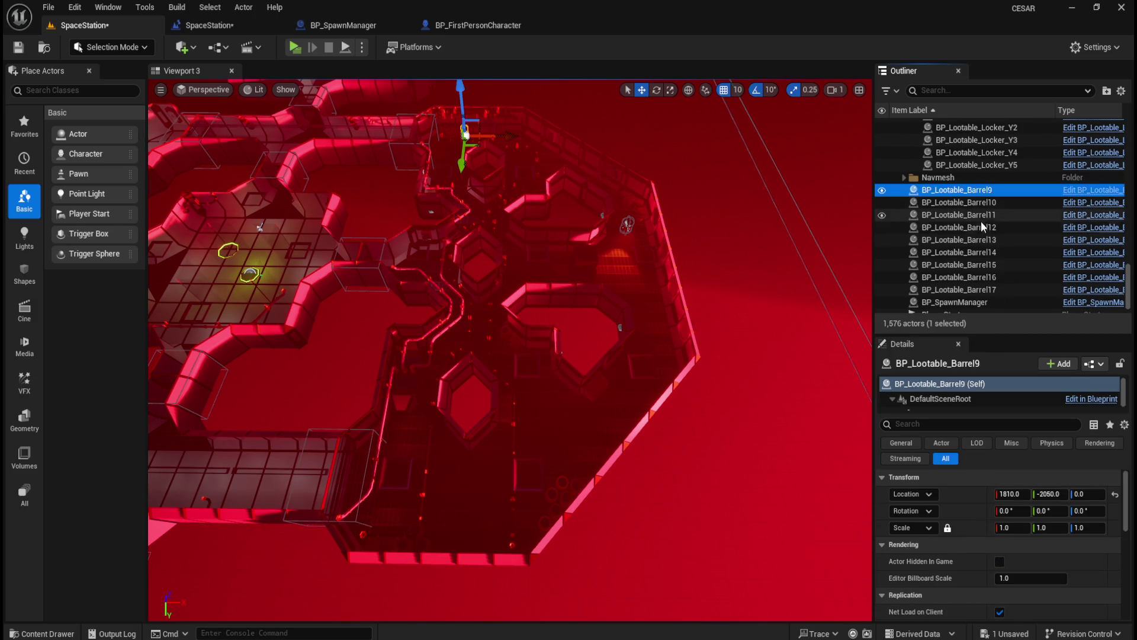
scroll(982, 220, "down", 1)
left_click(980, 221)
left_click(980, 172)
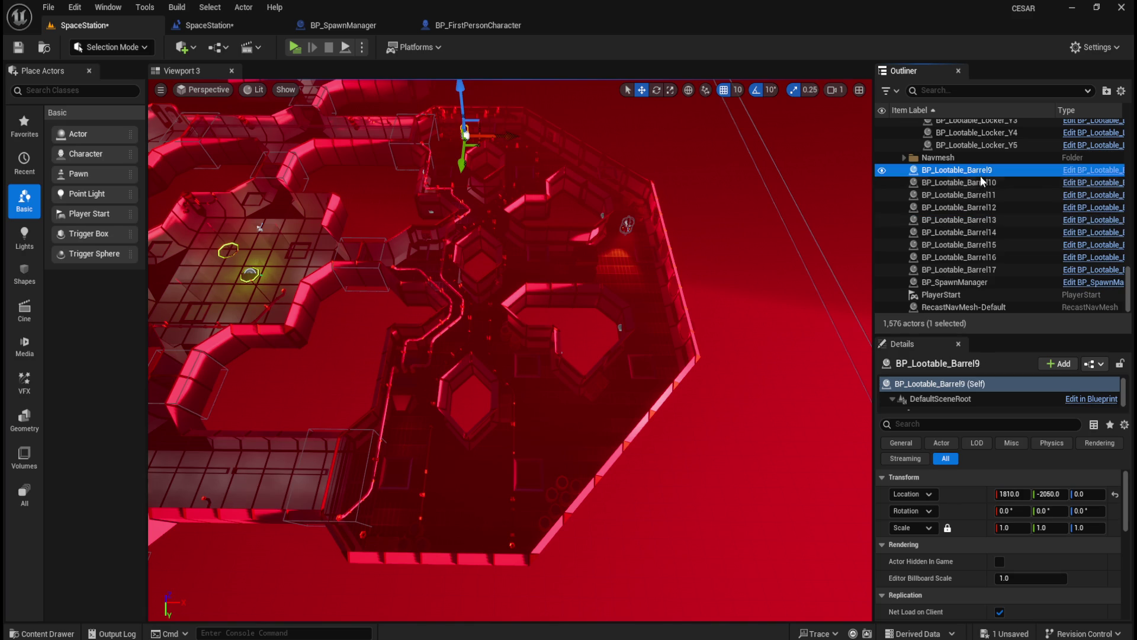
left_click(996, 270, "shift")
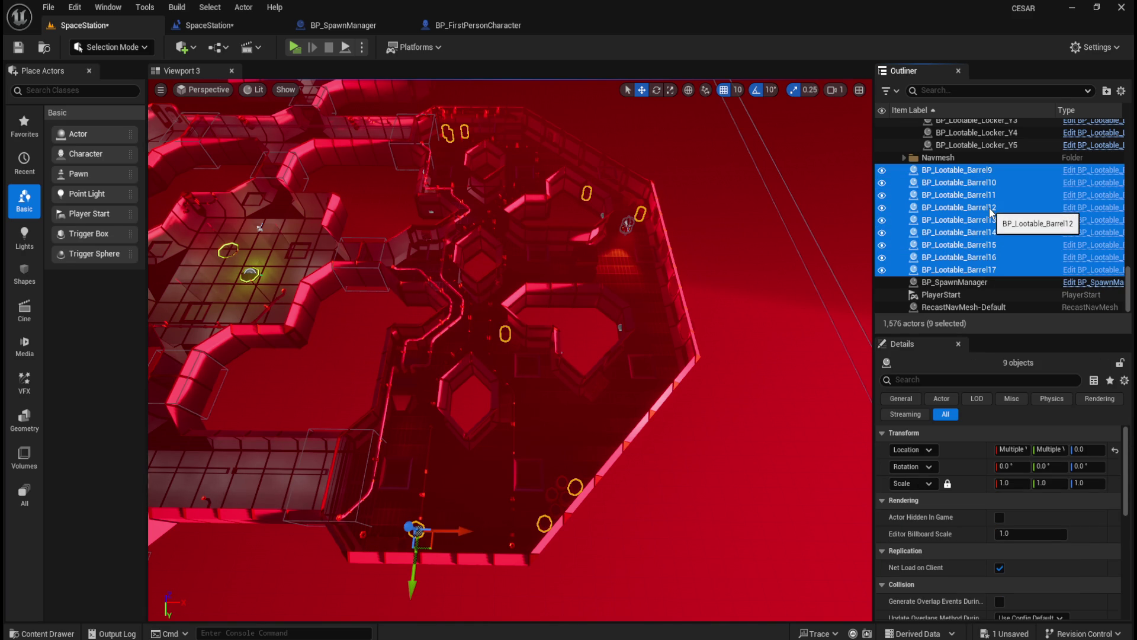
right_click(990, 210)
mouse_move(935, 591)
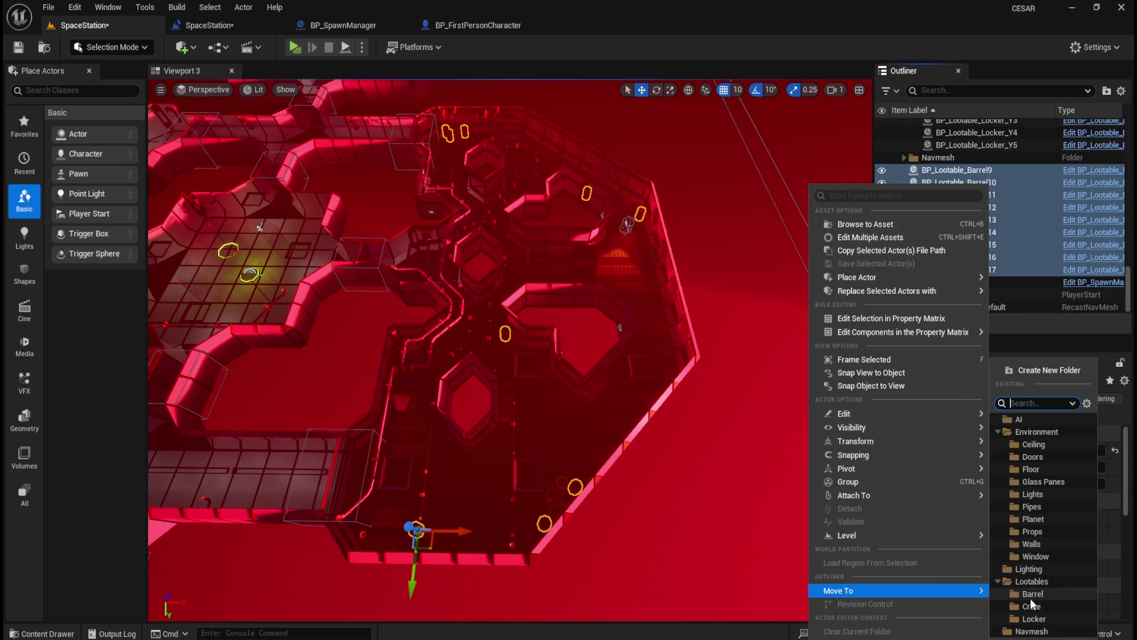
left_click(1033, 595)
scroll(991, 286, "down", 3)
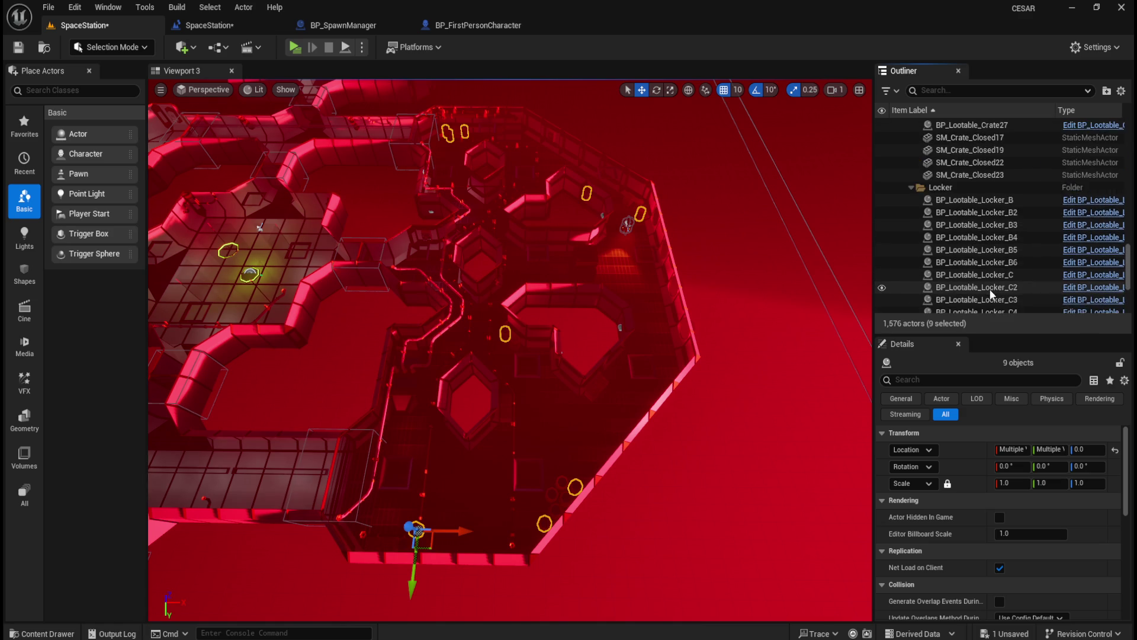
scroll(960, 264, "up", 5)
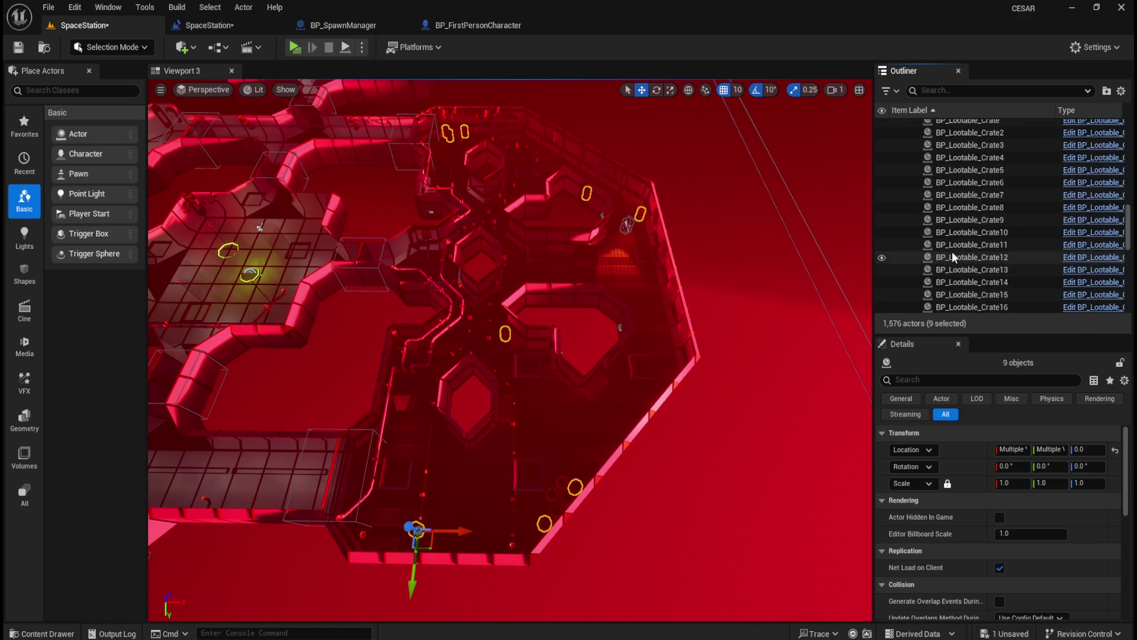
scroll(953, 255, "up", 10)
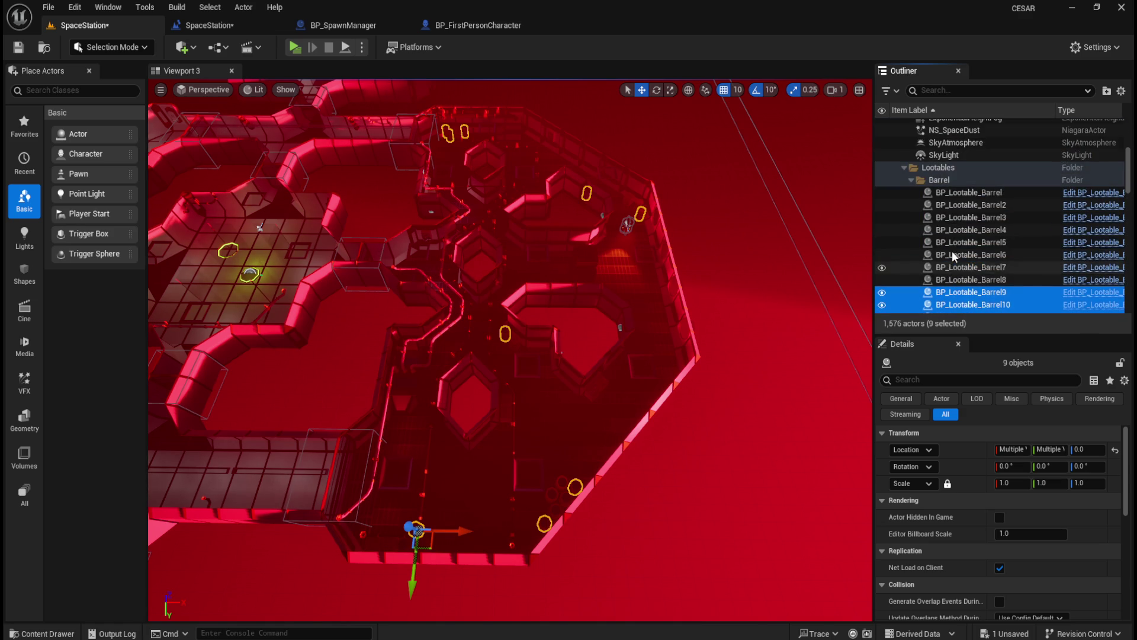
scroll(957, 251, "down", 8)
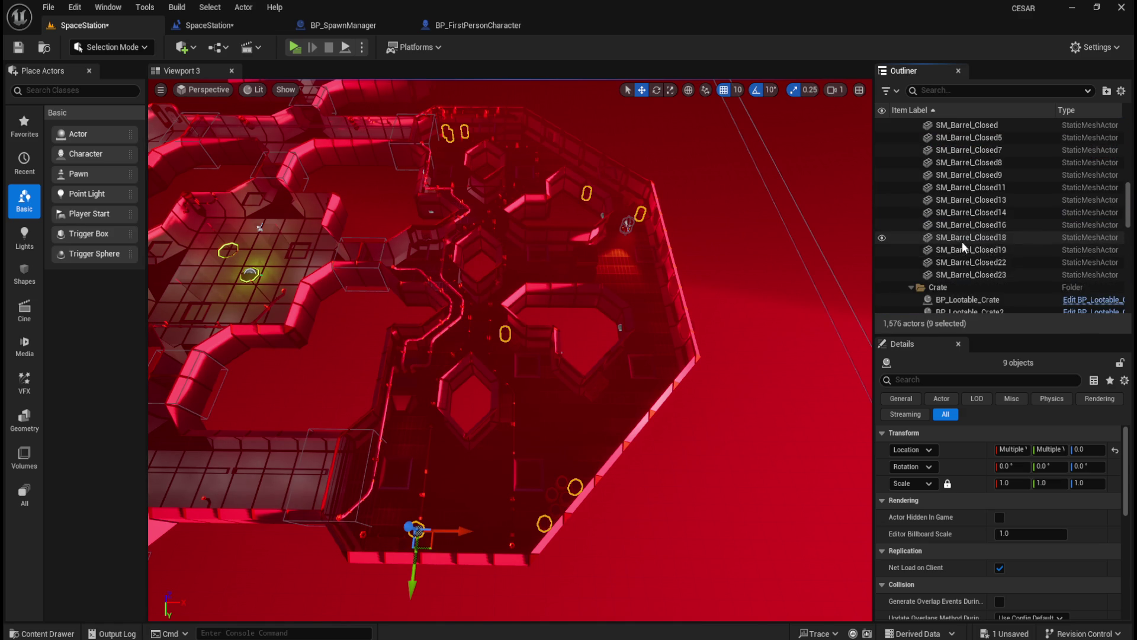
scroll(963, 248, "up", 10)
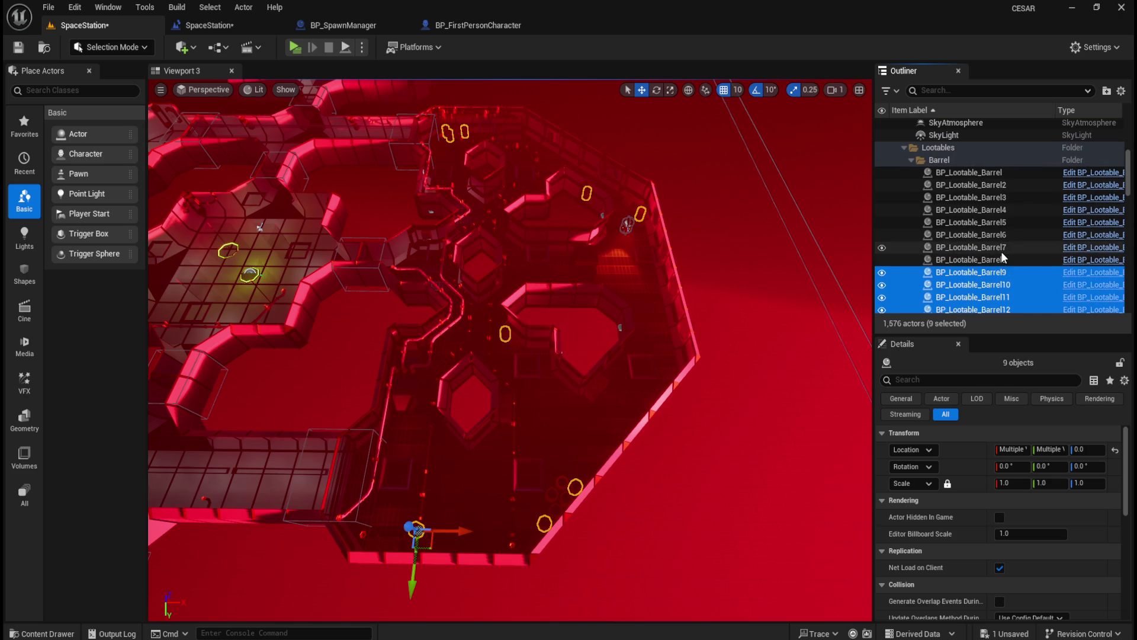
scroll(924, 225, "up", 5)
left_click(924, 222)
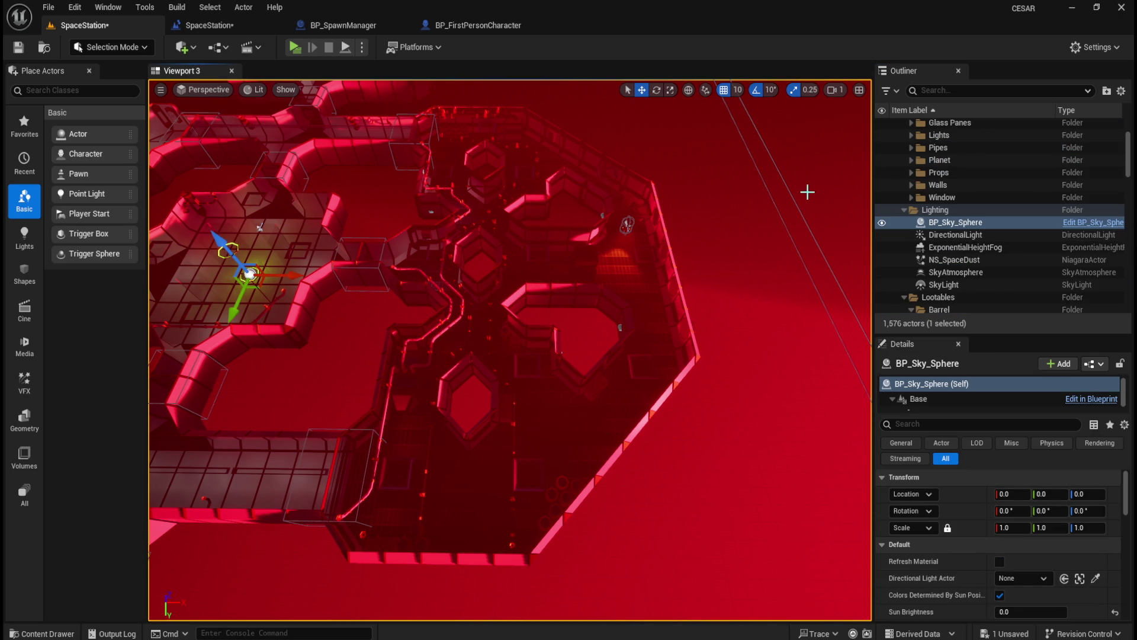
scroll(994, 248, "down", 5)
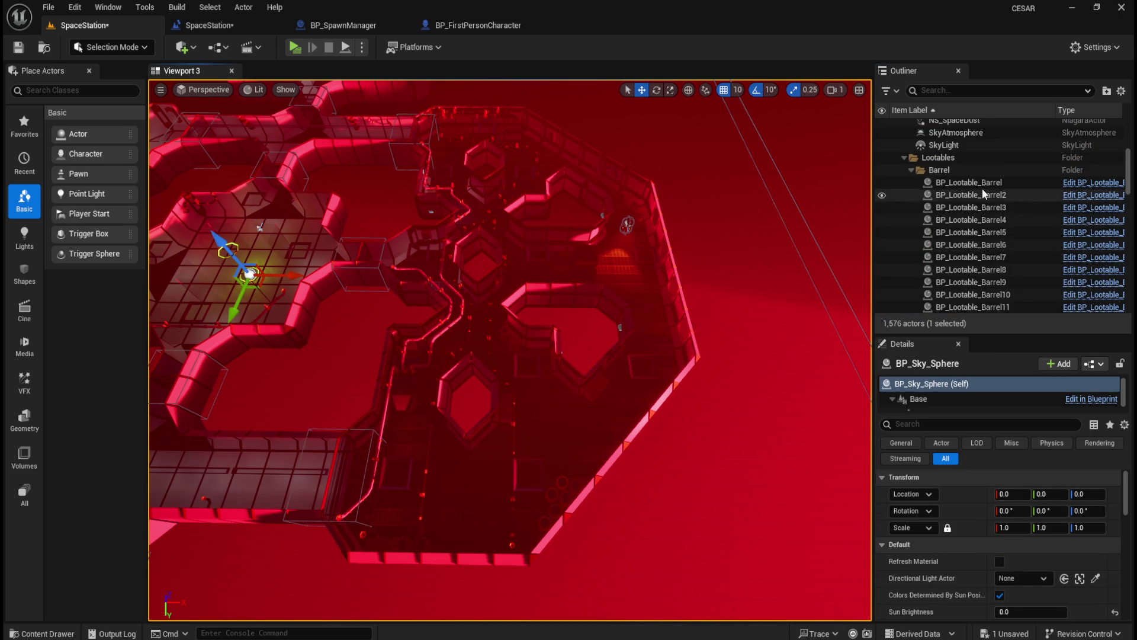
scroll(1014, 221, "down", 6)
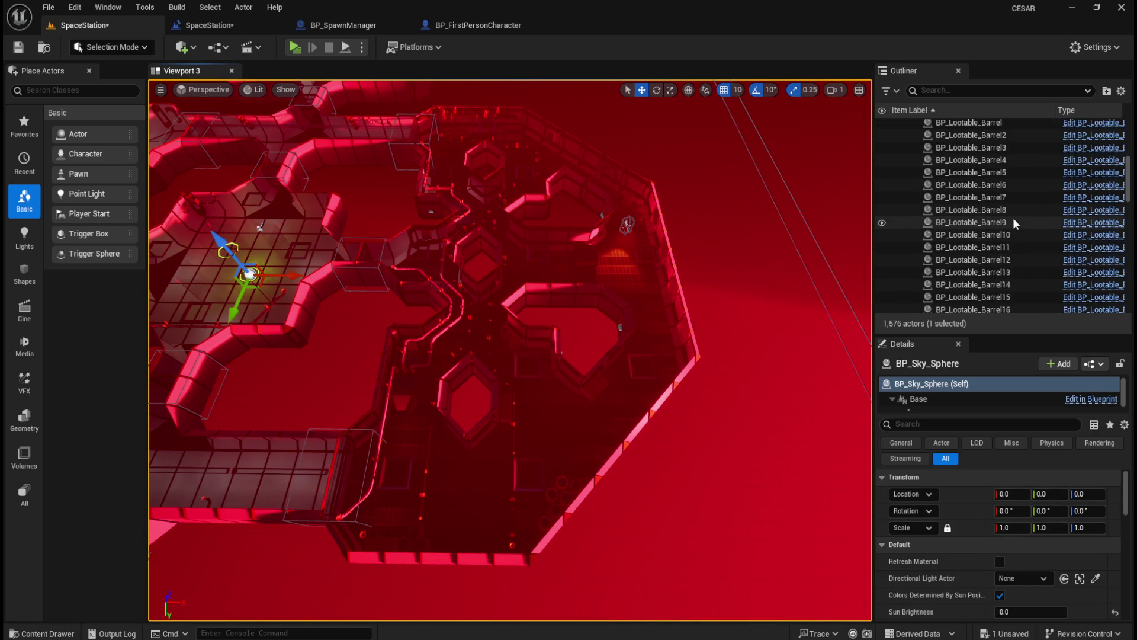
scroll(1007, 231, "down", 2)
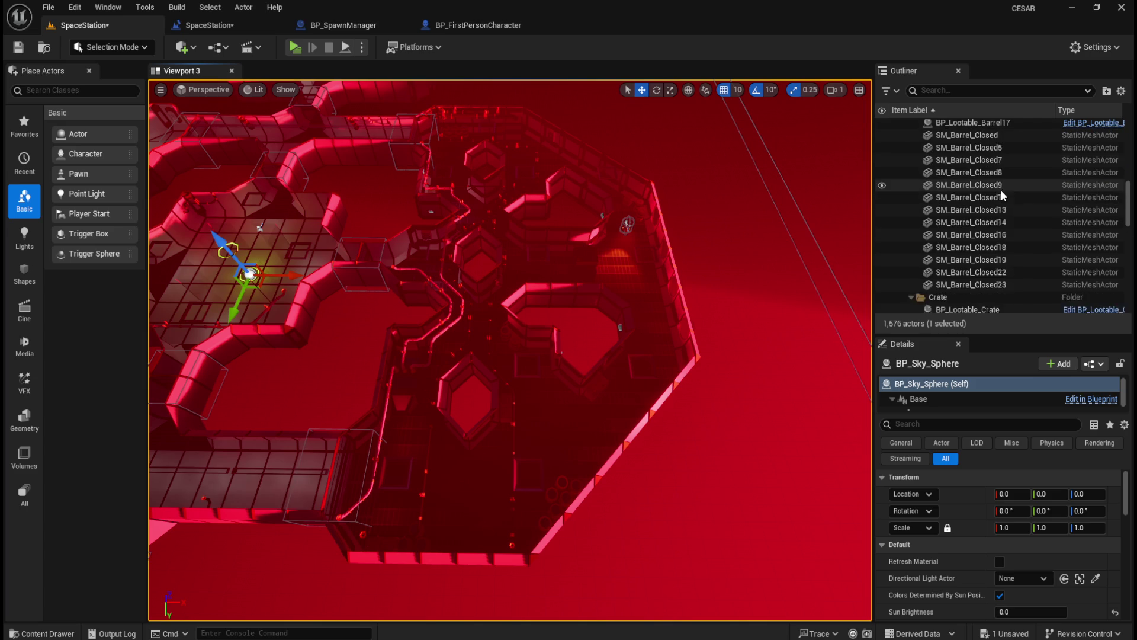
scroll(1009, 221, "down", 5)
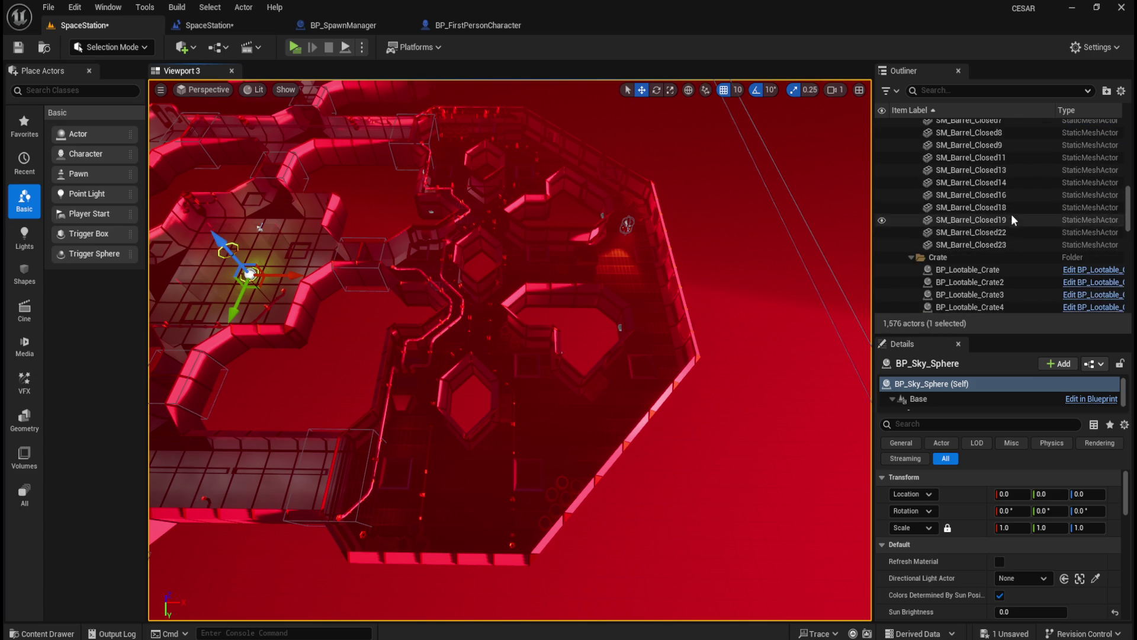
scroll(1023, 190, "down", 7)
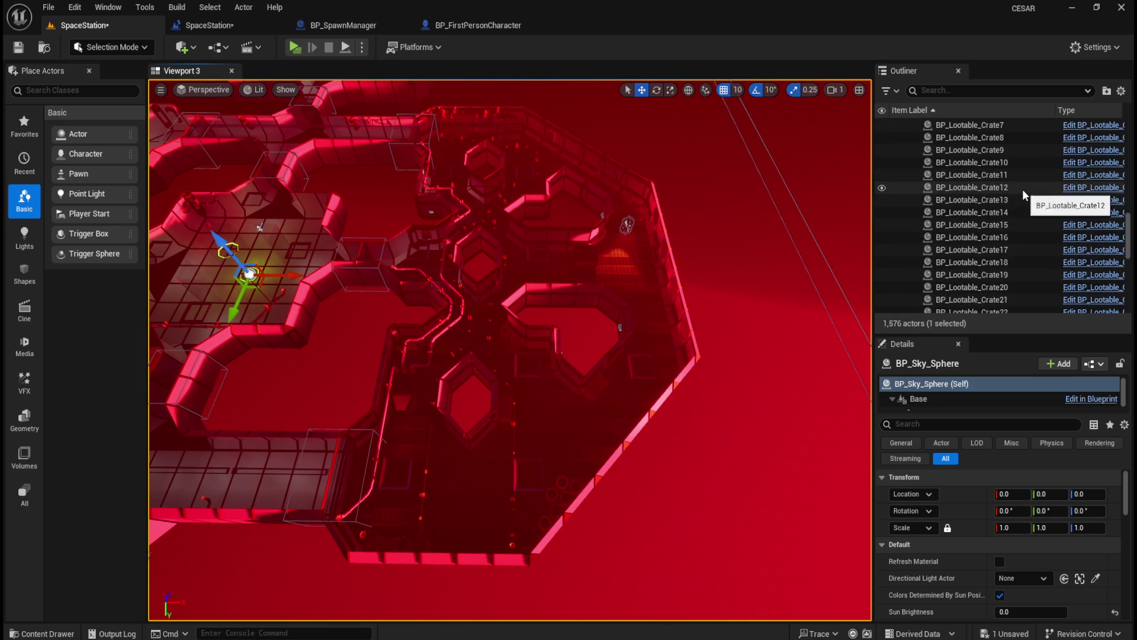
scroll(1022, 188, "down", 1)
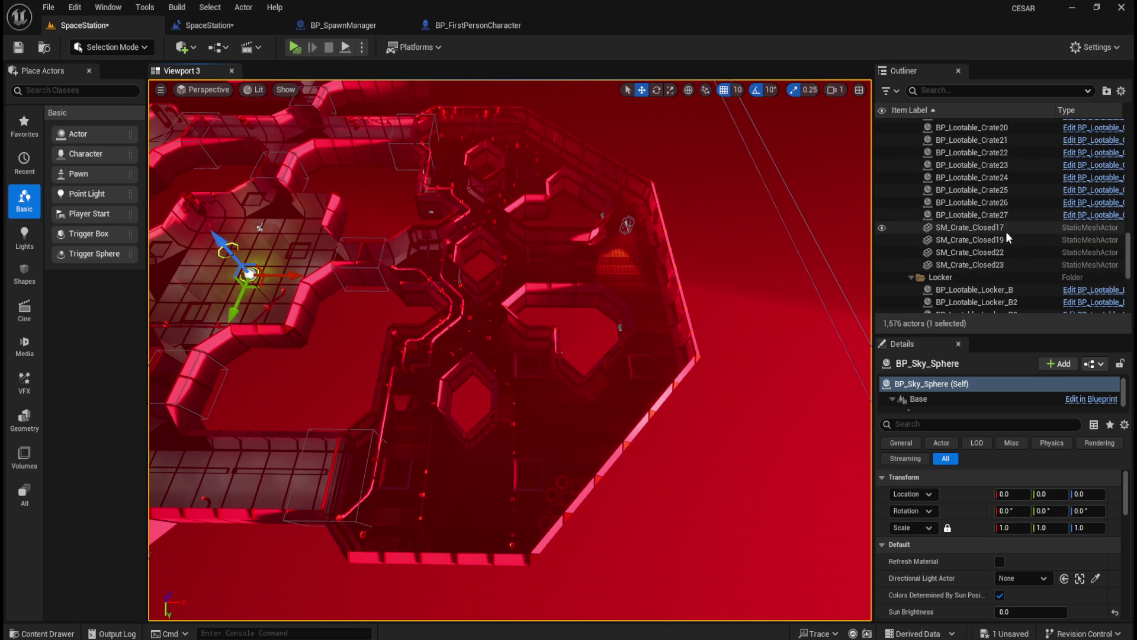
scroll(1007, 246, "down", 3)
scroll(1016, 235, "down", 7)
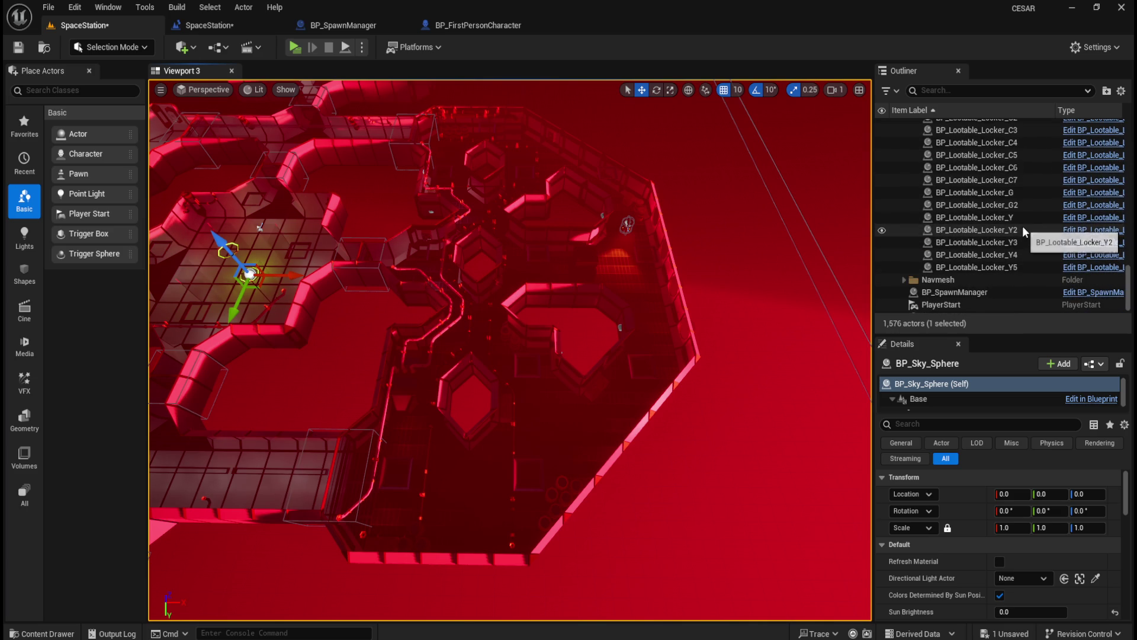
scroll(1017, 227, "down", 1)
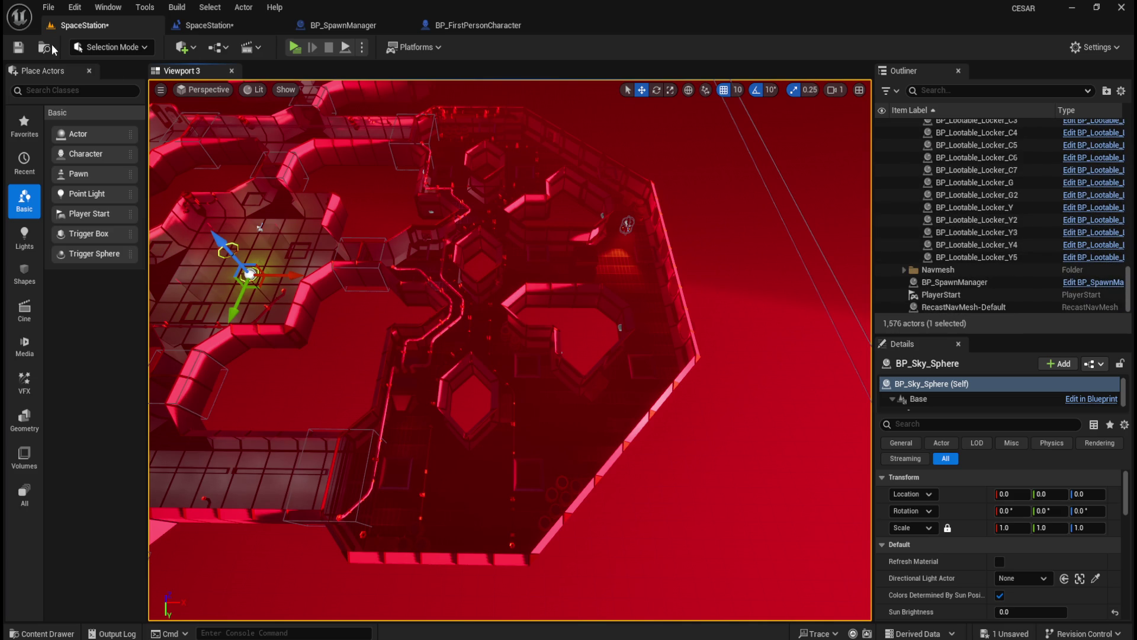
left_click(18, 51)
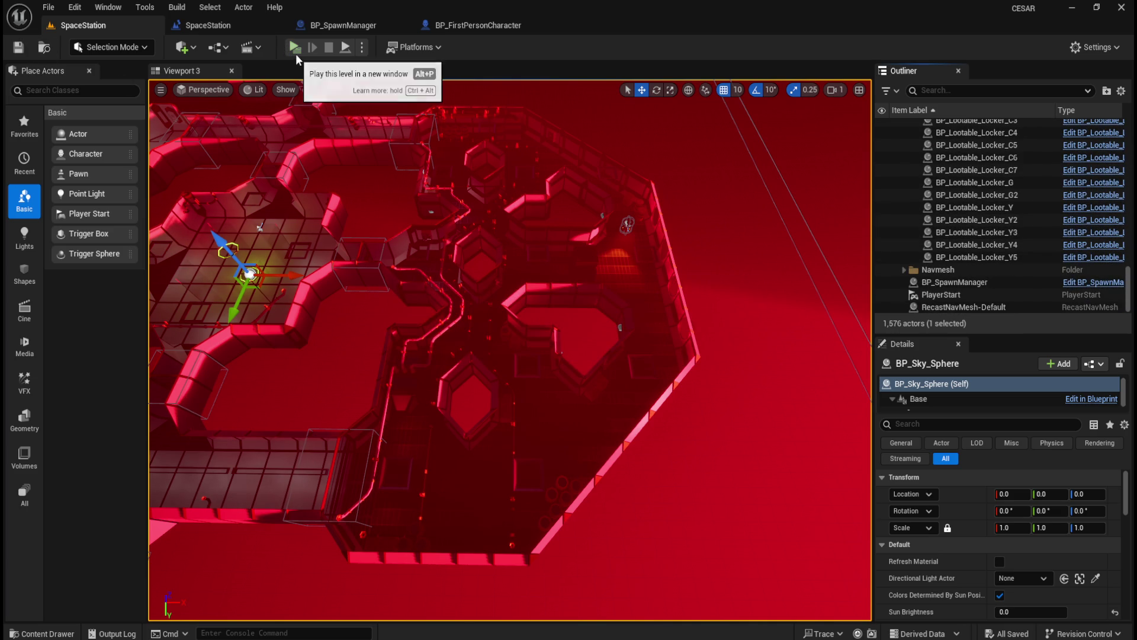
- Play SpaceStation in a new window and walk through the corridors into the red-lit hallway
left_click(295, 48)
left_click(740, 294)
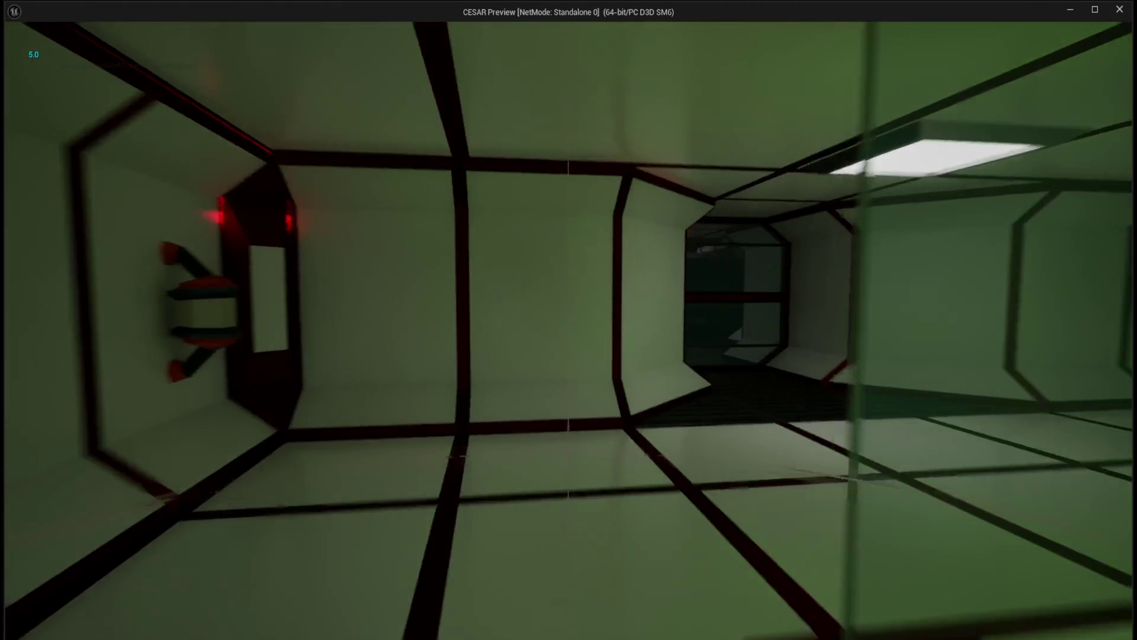
key("w")
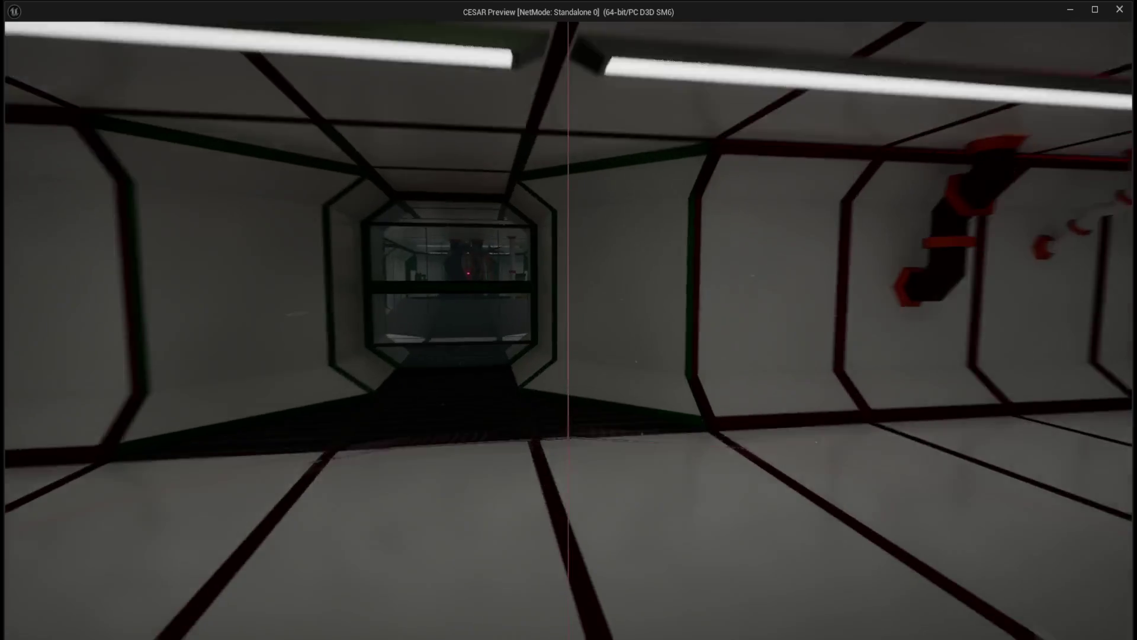
key("w")
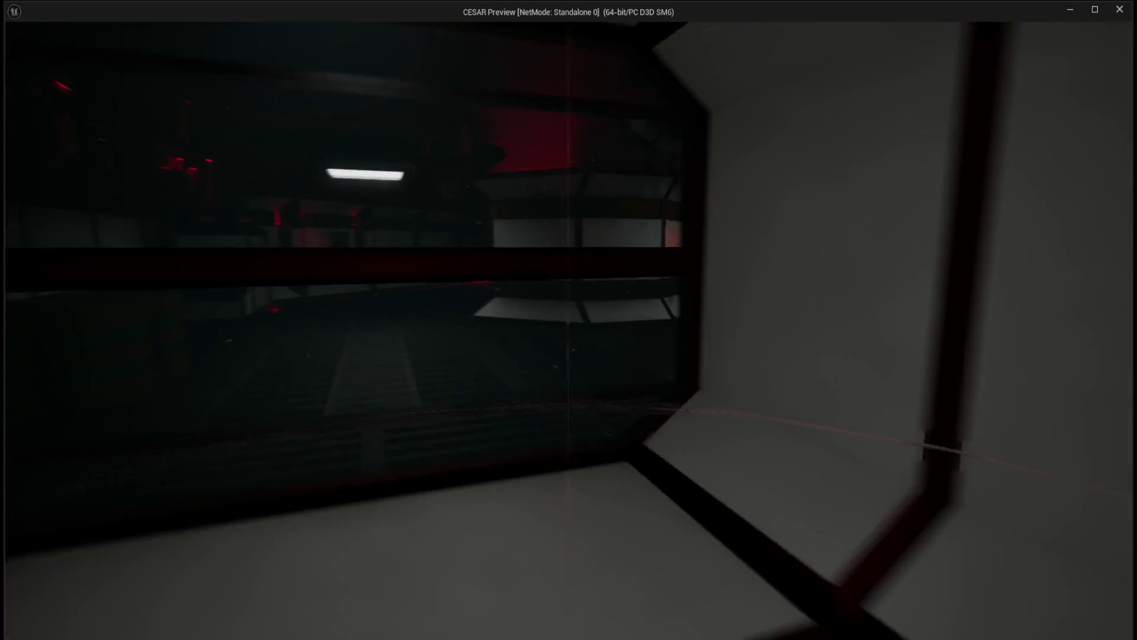
key("w")
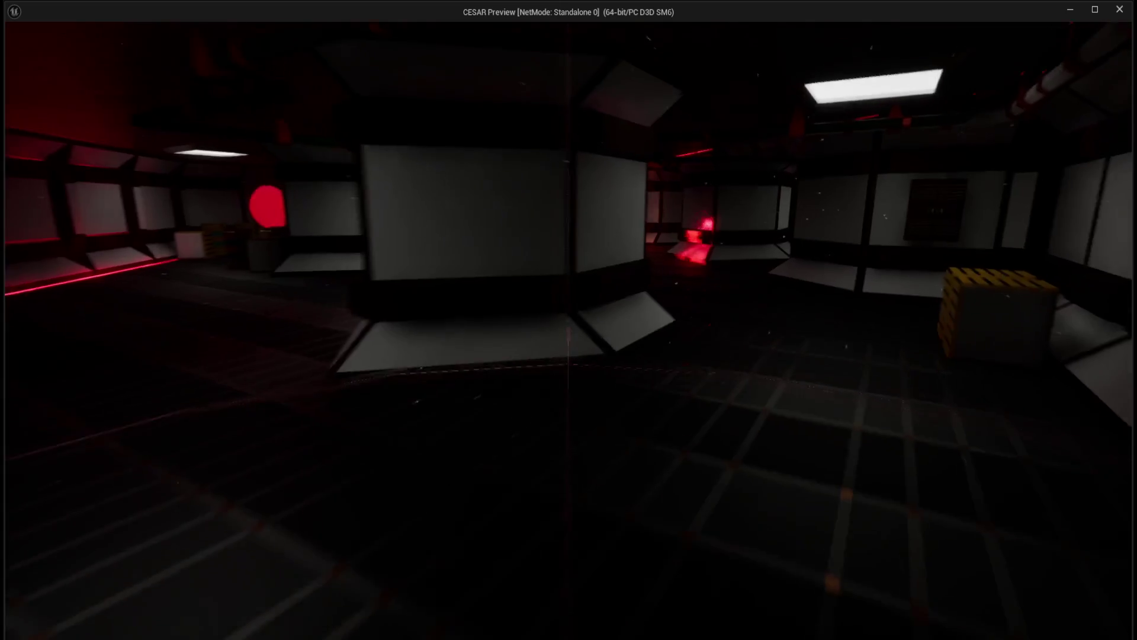
key("w")
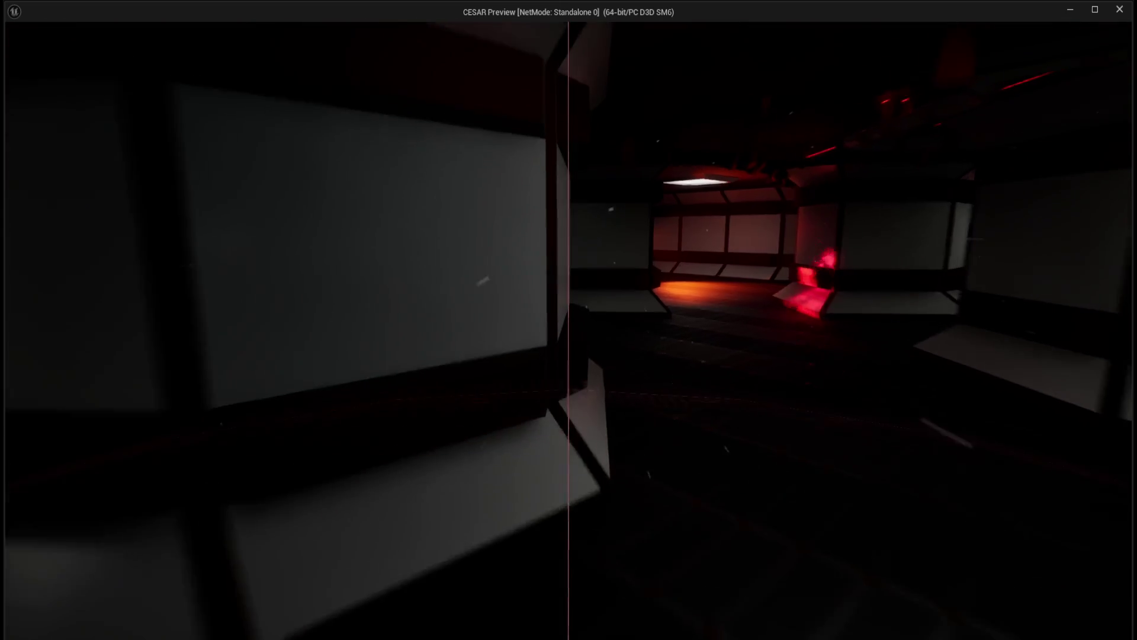
key("w")
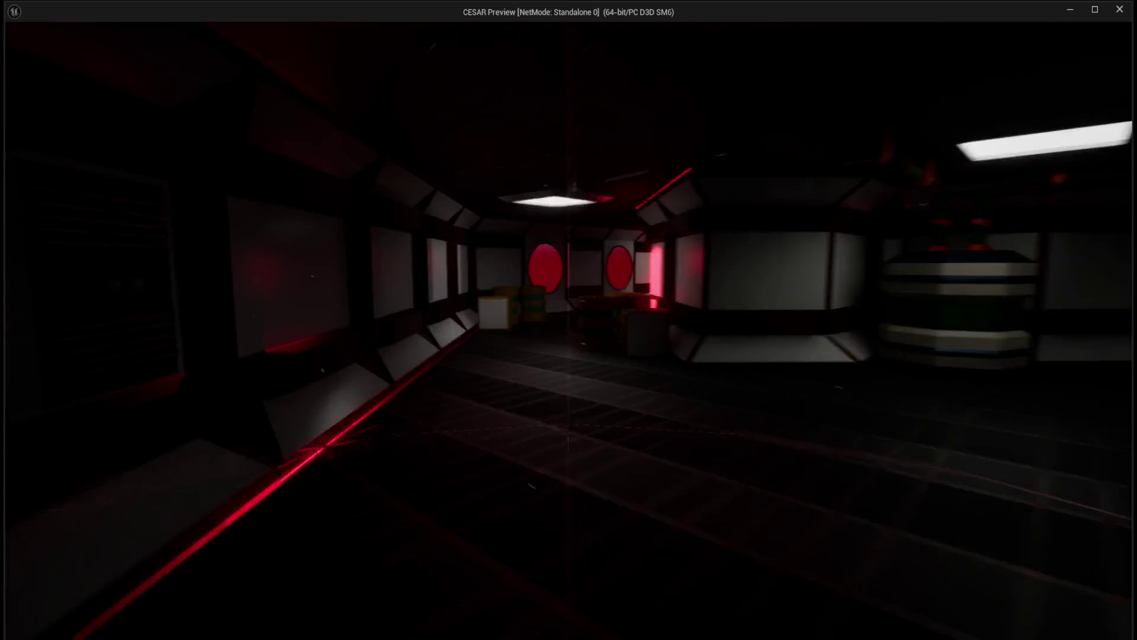
key("w")
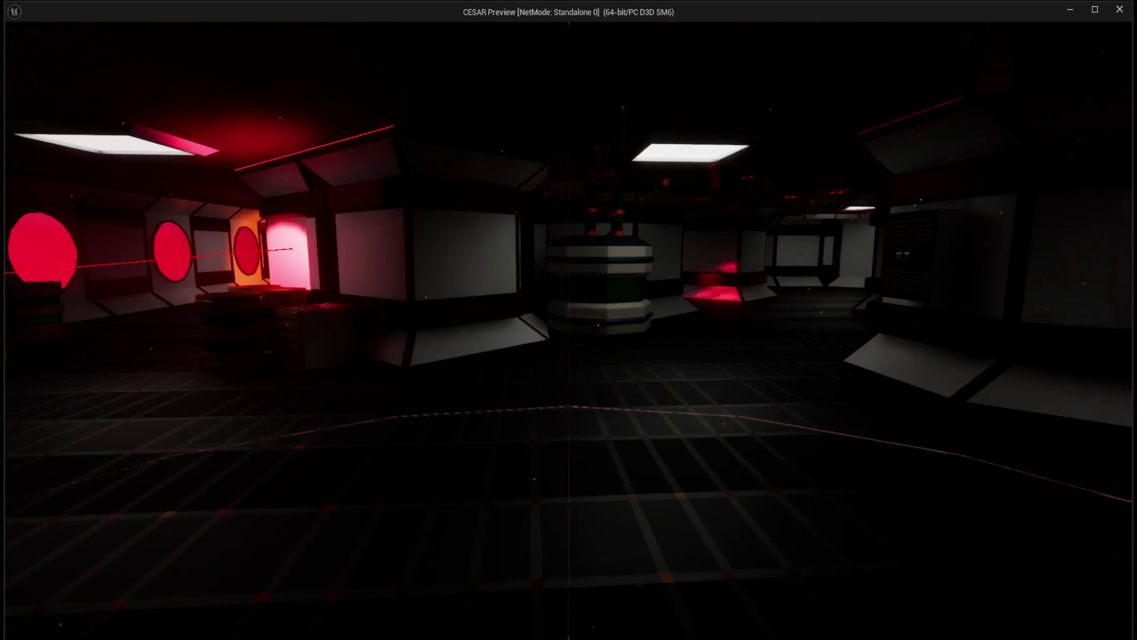
key("w")
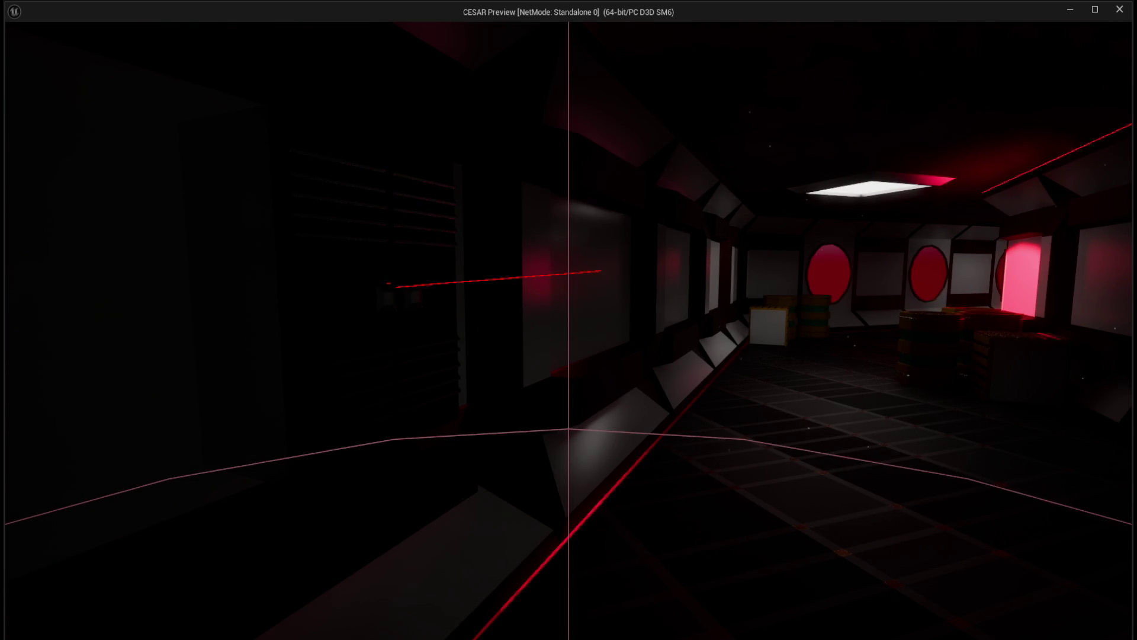
- Explore the red-lit room and the crate-and-barrel room, then end the playtest
key("w")
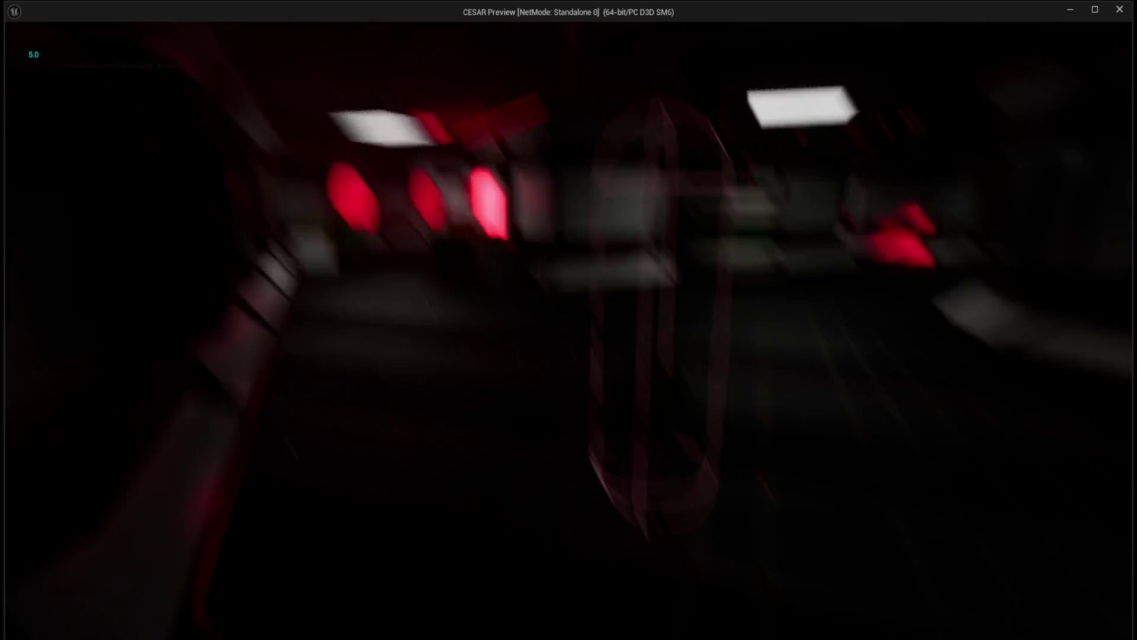
key("w")
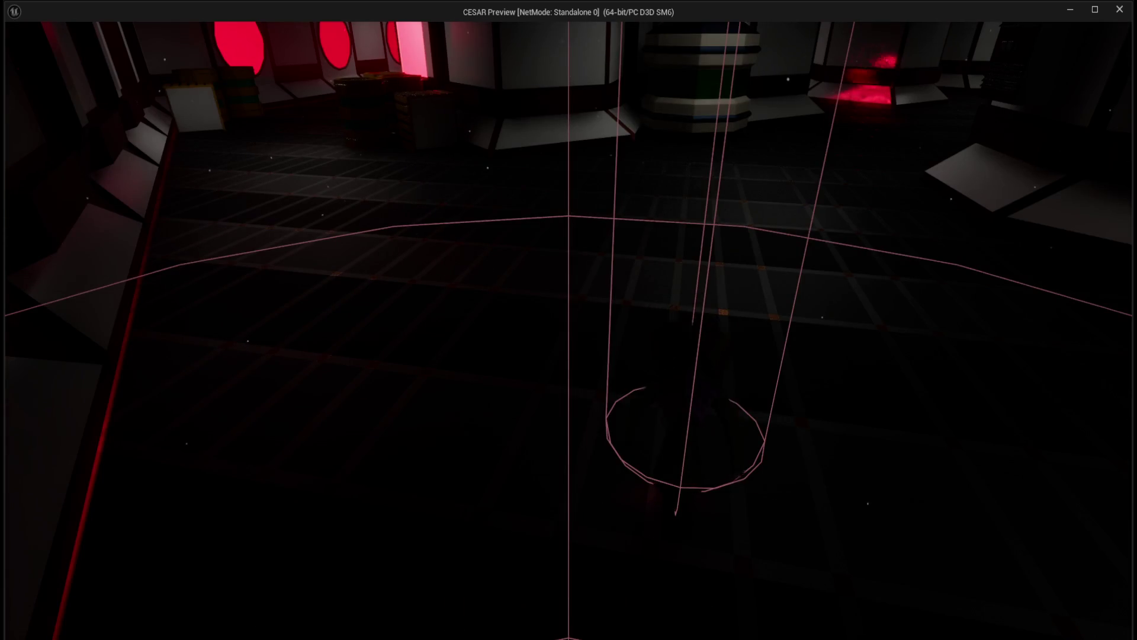
key("w")
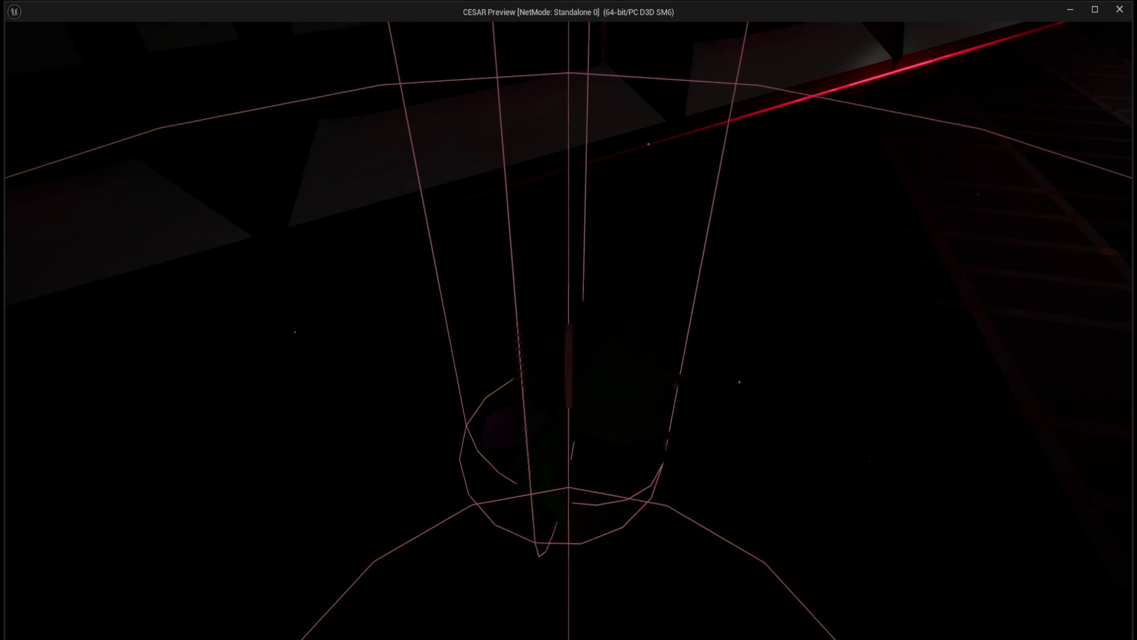
key("w")
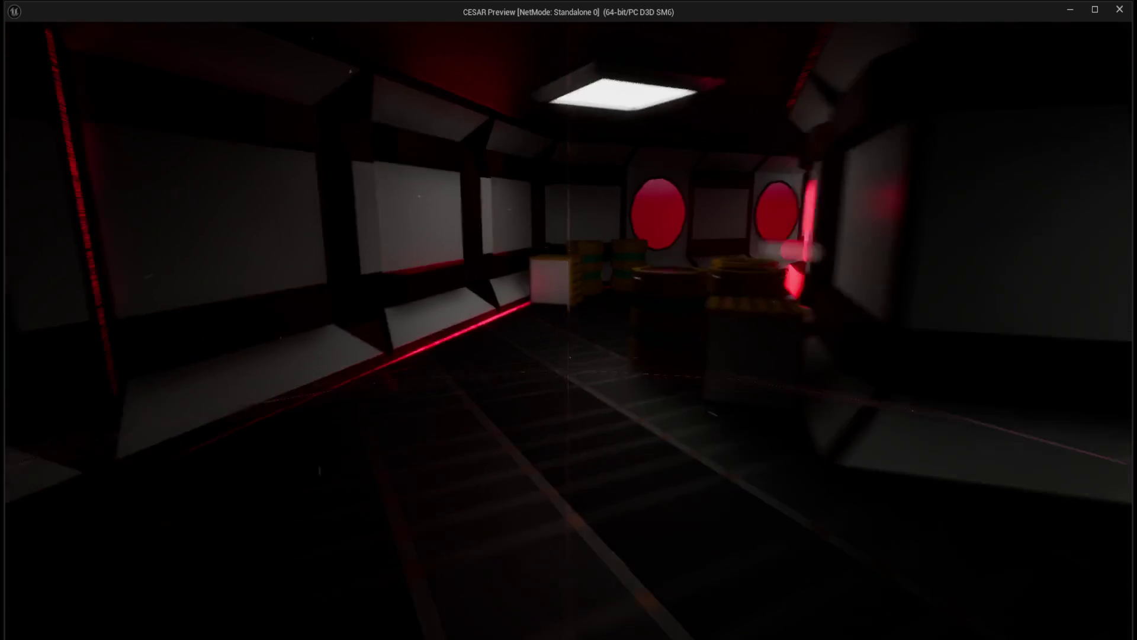
key("w")
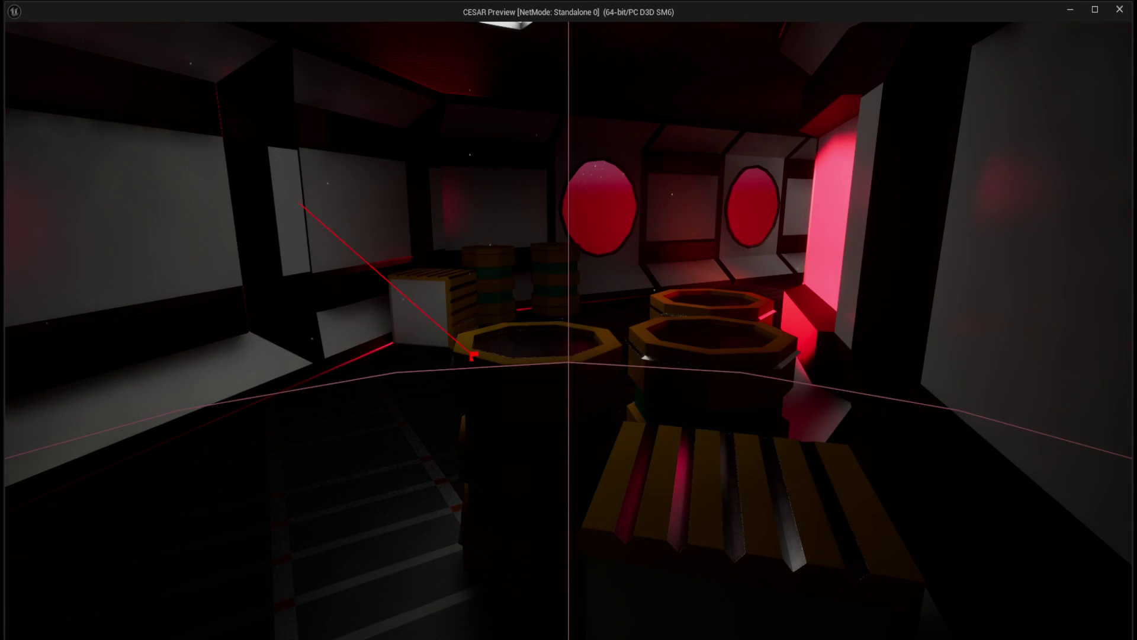
key("w")
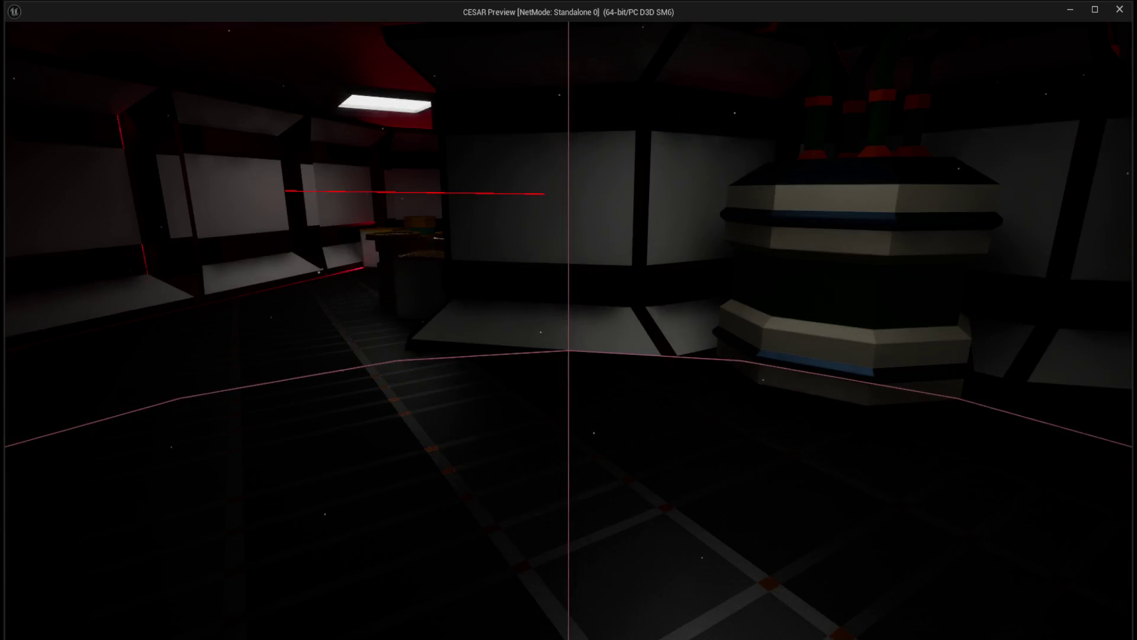
key("a")
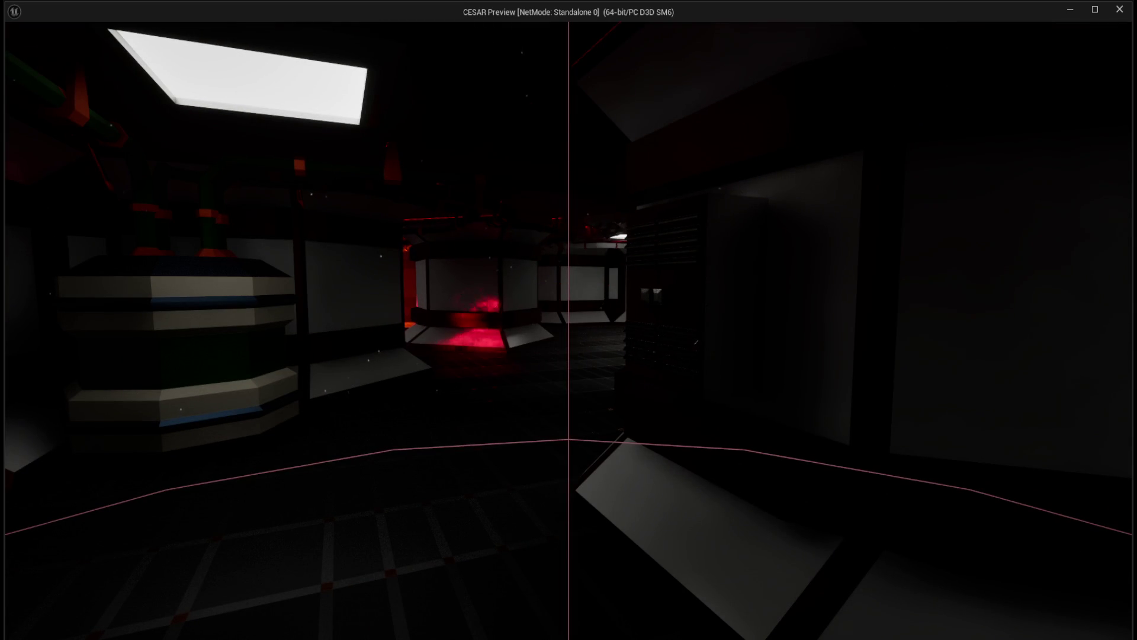
key("Escape")
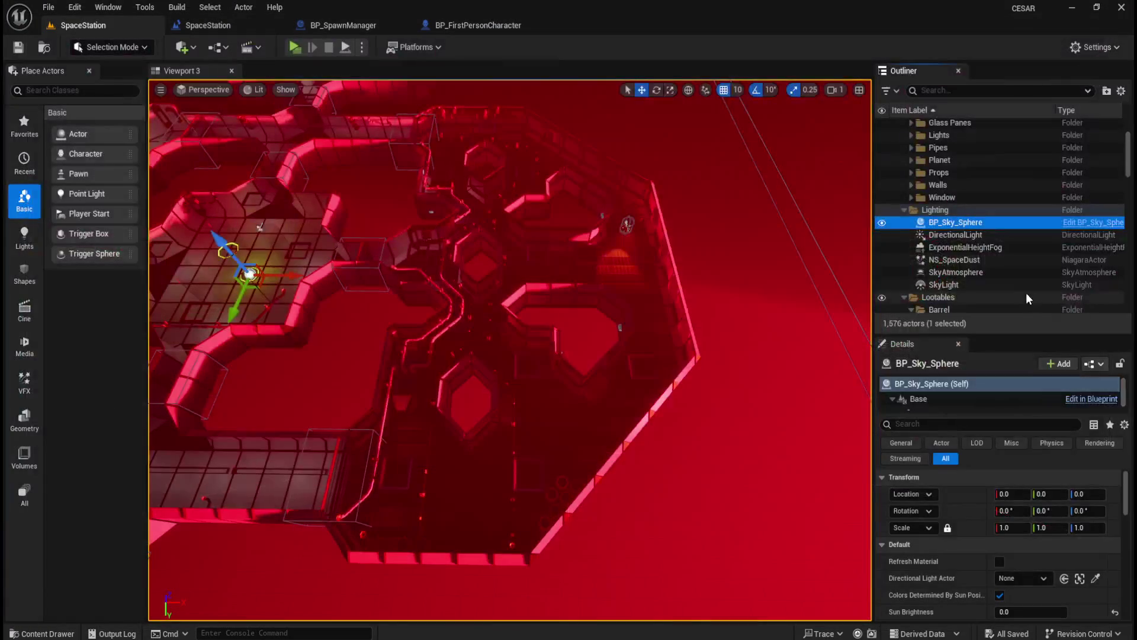
- Fly the viewport to the lockers, select BP_Lootable_Locker_C5, then start another new-window playtest
mouse_move(696, 248)
left_mouse_down()
mouse_move(609, 235)
mouse_move(587, 279)
mouse_move(556, 260)
left_mouse_up()
mouse_move(464, 282)
left_mouse_down()
mouse_move(403, 237)
mouse_move(690, 439)
mouse_move(652, 414)
mouse_move(665, 482)
mouse_move(650, 444)
mouse_move(474, 406)
mouse_move(431, 385)
left_mouse_up()
left_click(405, 386)
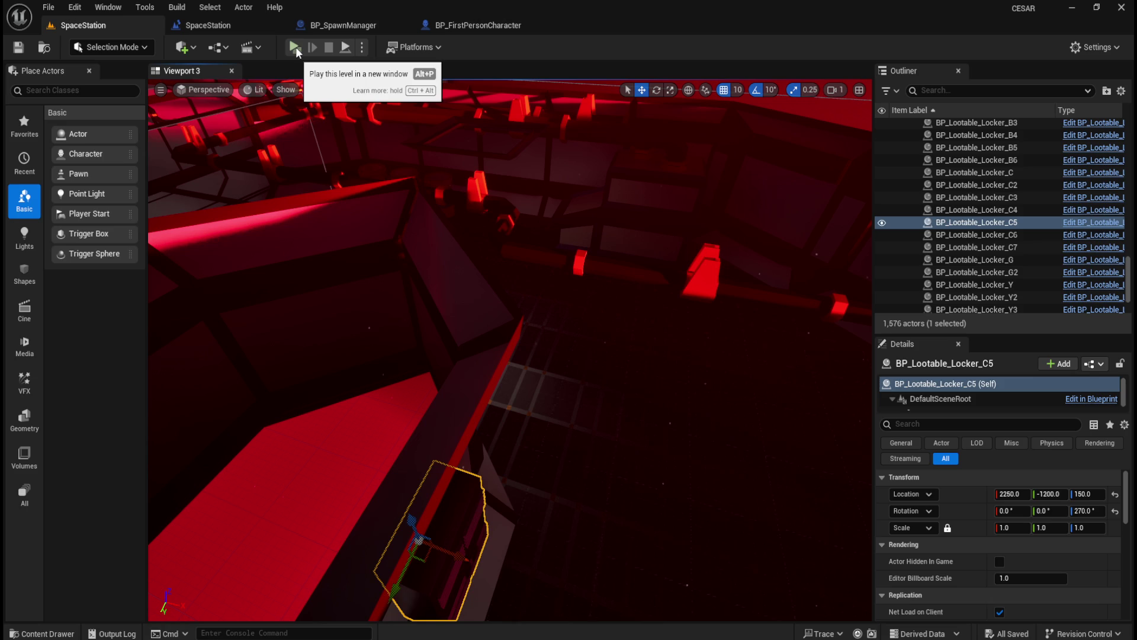
left_click(295, 46)
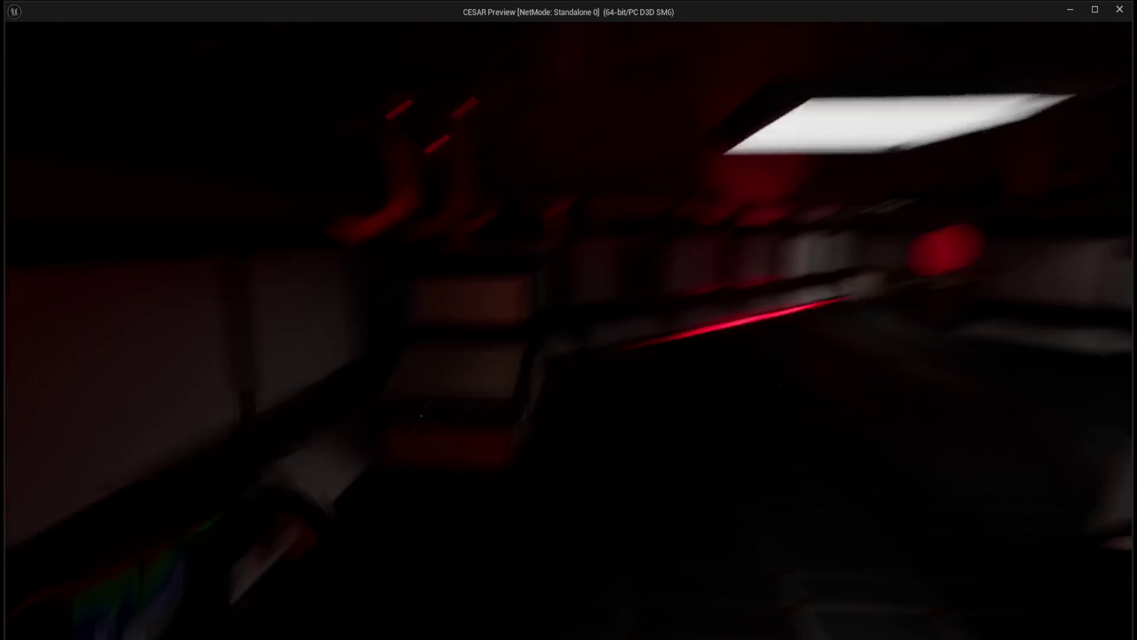
key("Escape")
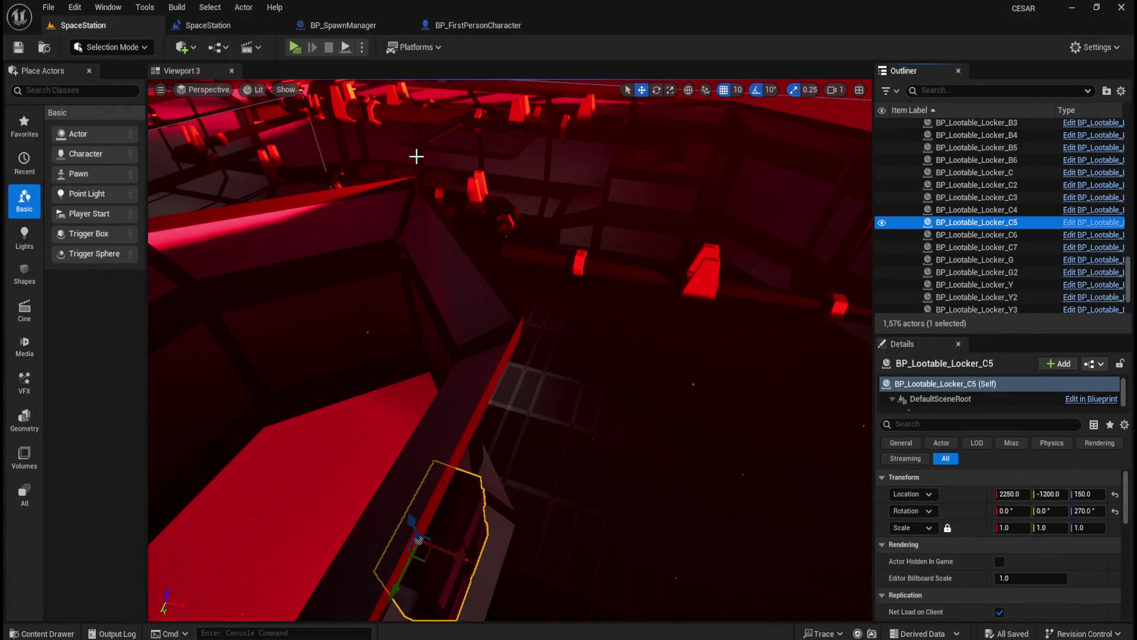
- Review BP_Lootable_Locker_C's Event Interact logic, then playtest the SpaceStation level again
key("ctrl+space")
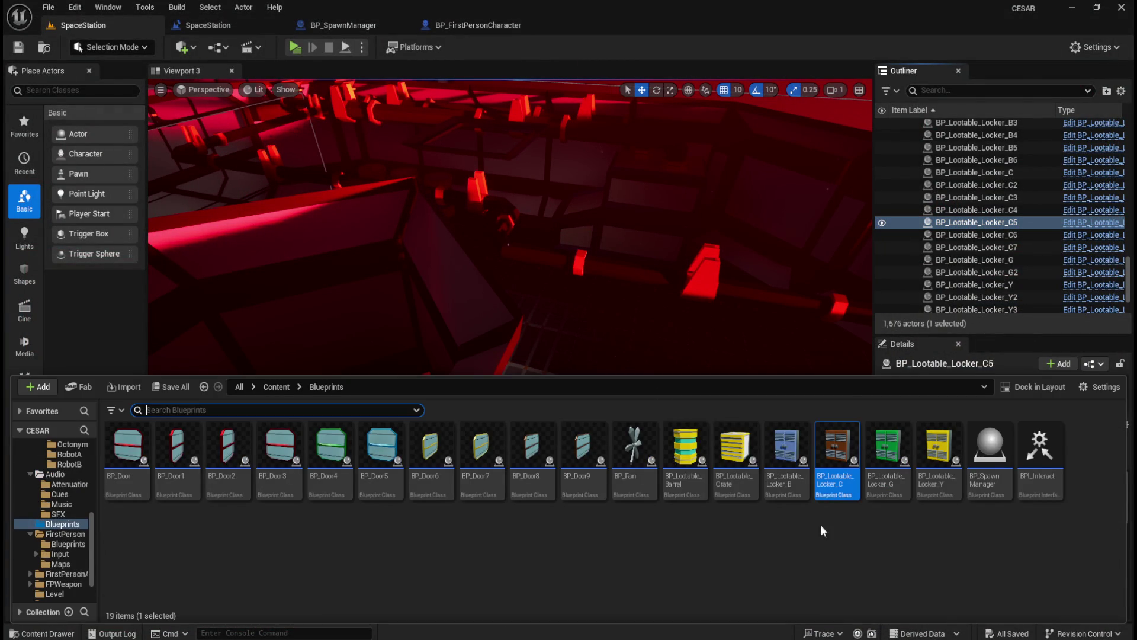
double_click(833, 481)
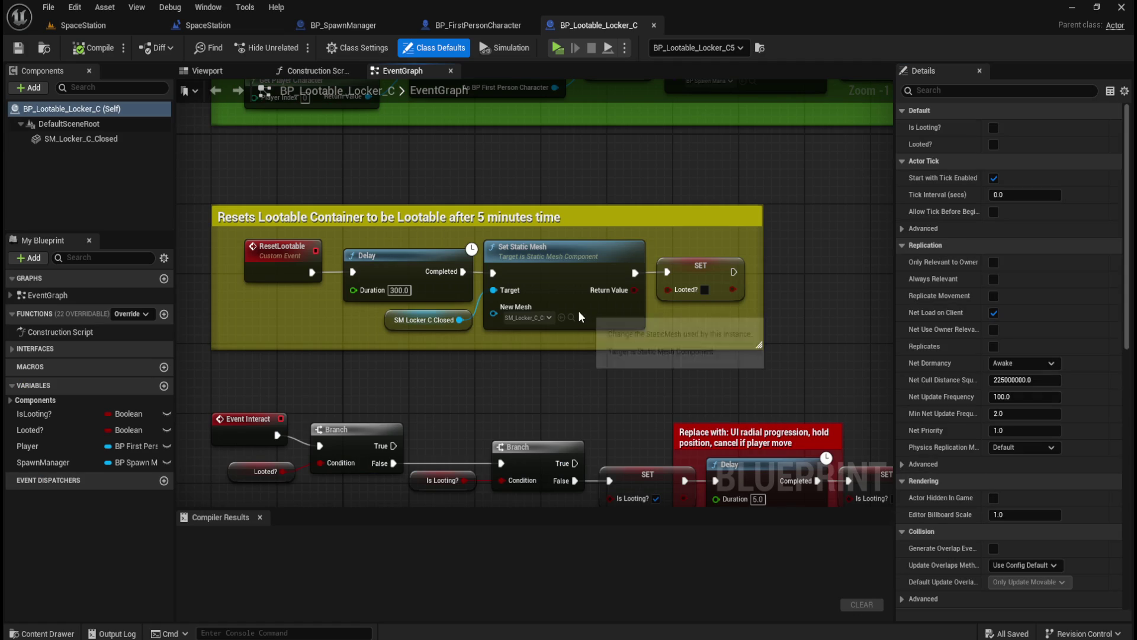
left_click_drag(624, 425, 601, 241)
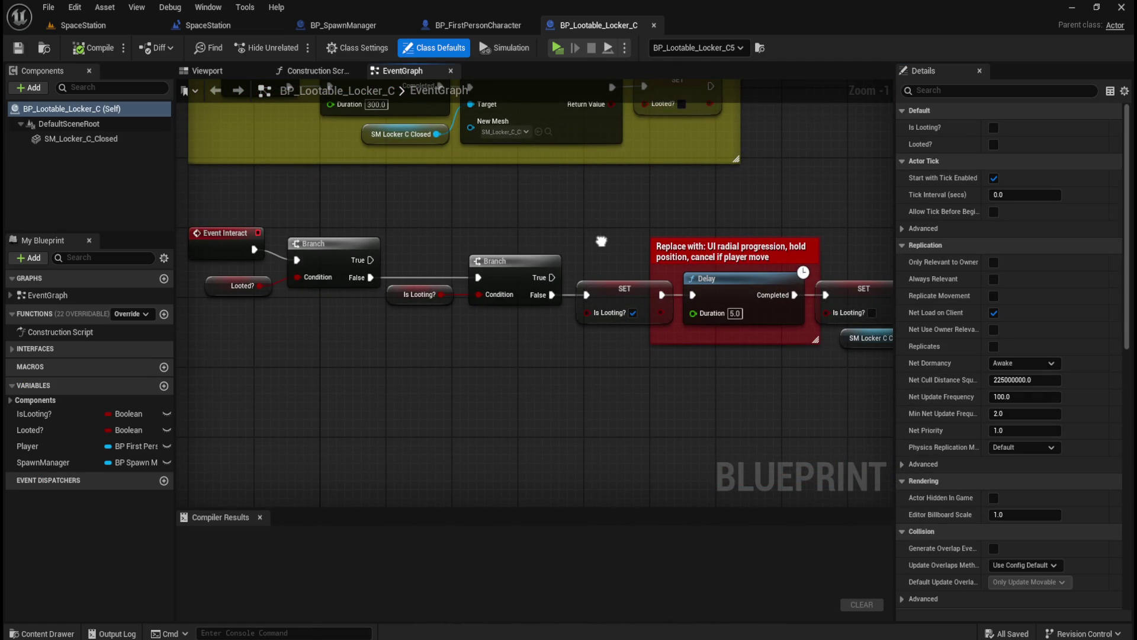
left_click_drag(601, 241, 217, 240)
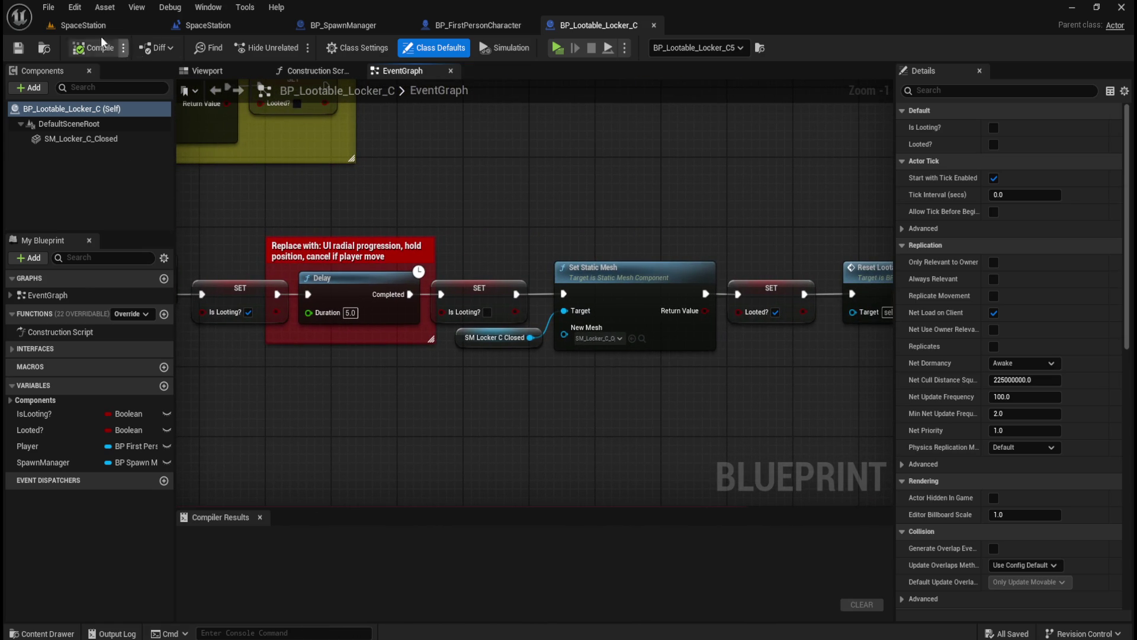
left_click(82, 21)
left_click(296, 43)
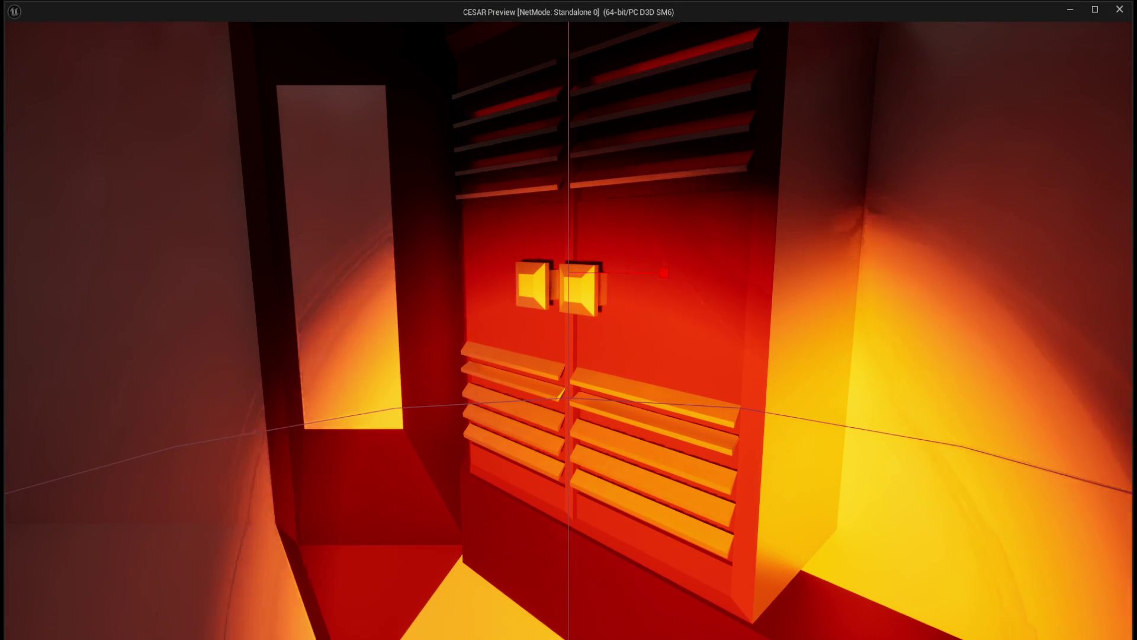
key("Escape")
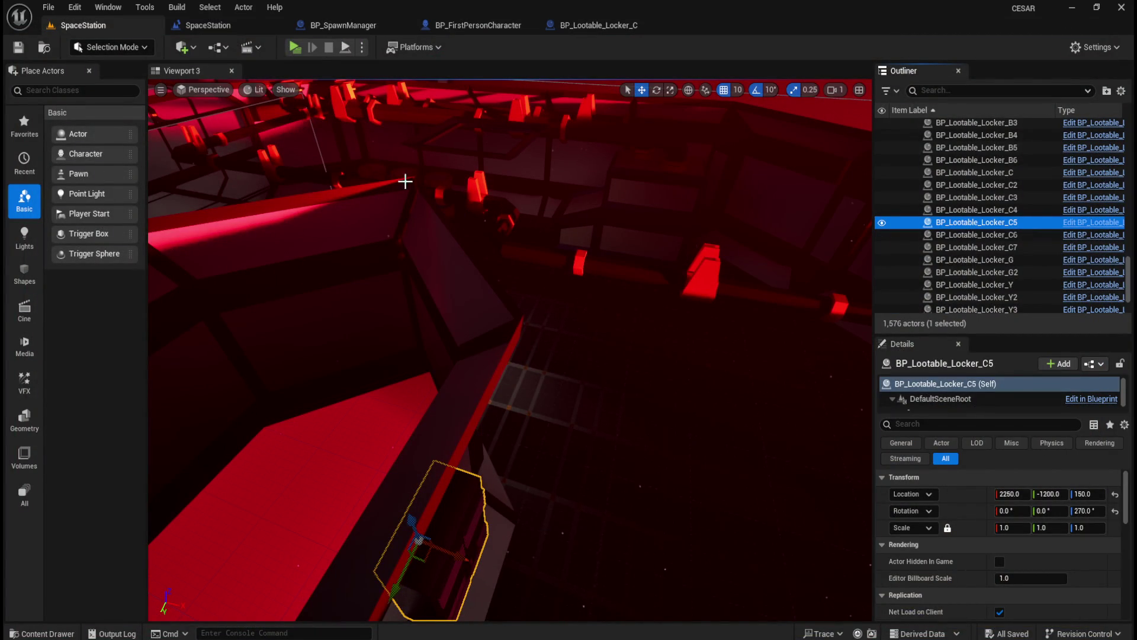
- Launch the standalone preview and interact with E to open the green wall locker
left_click(293, 44)
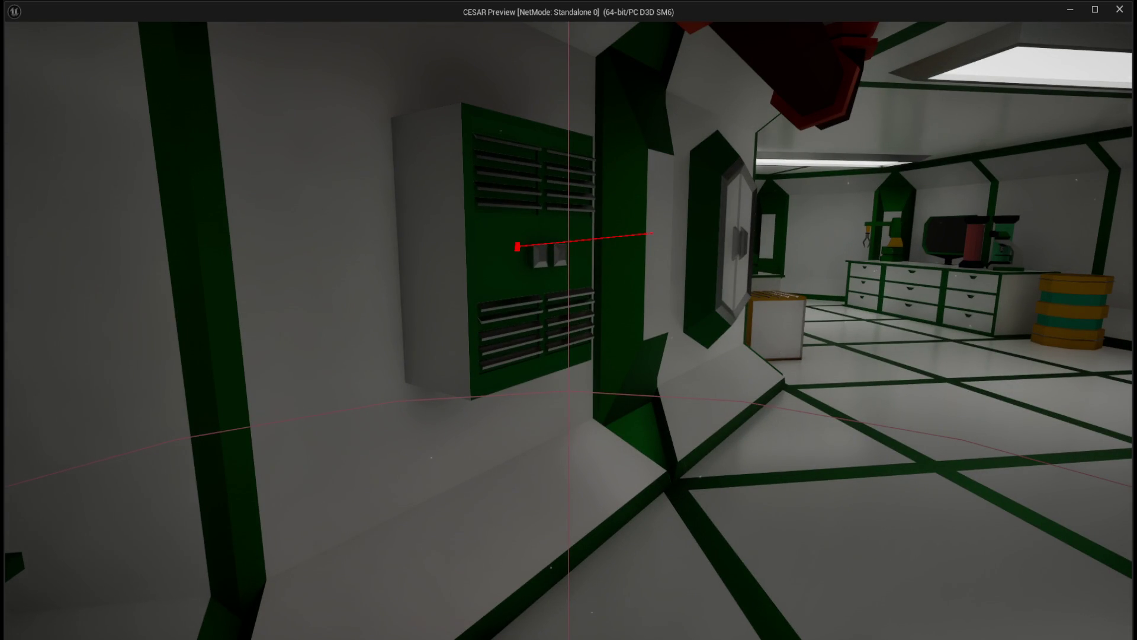
key("e")
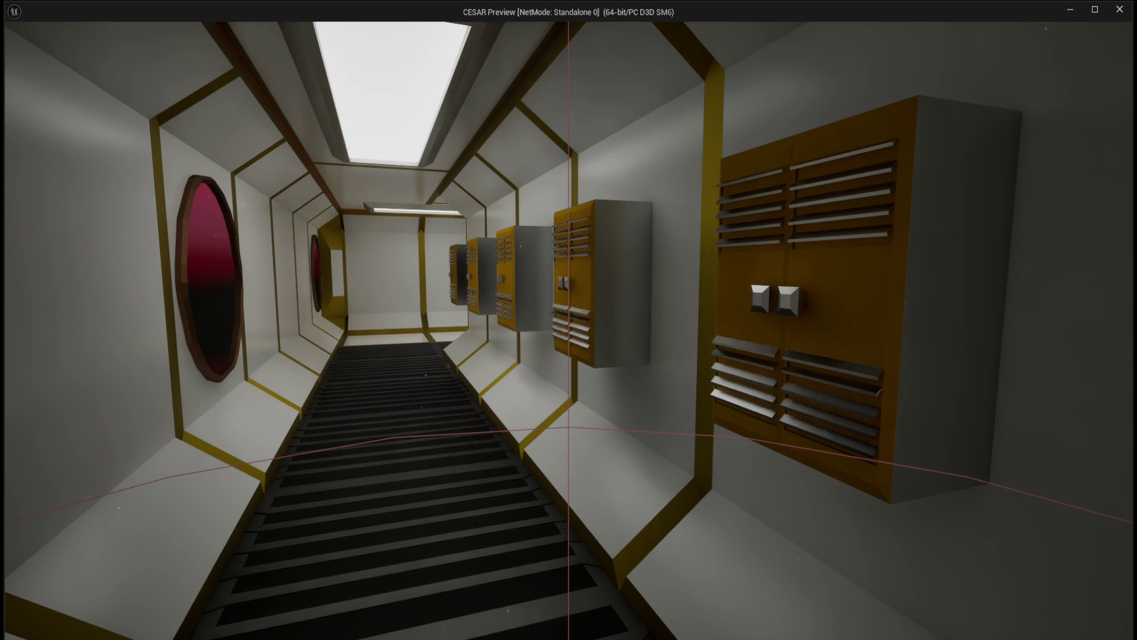
- Walk through the hall and corridor to a wall locker and fire the interaction trace at it
key("w")
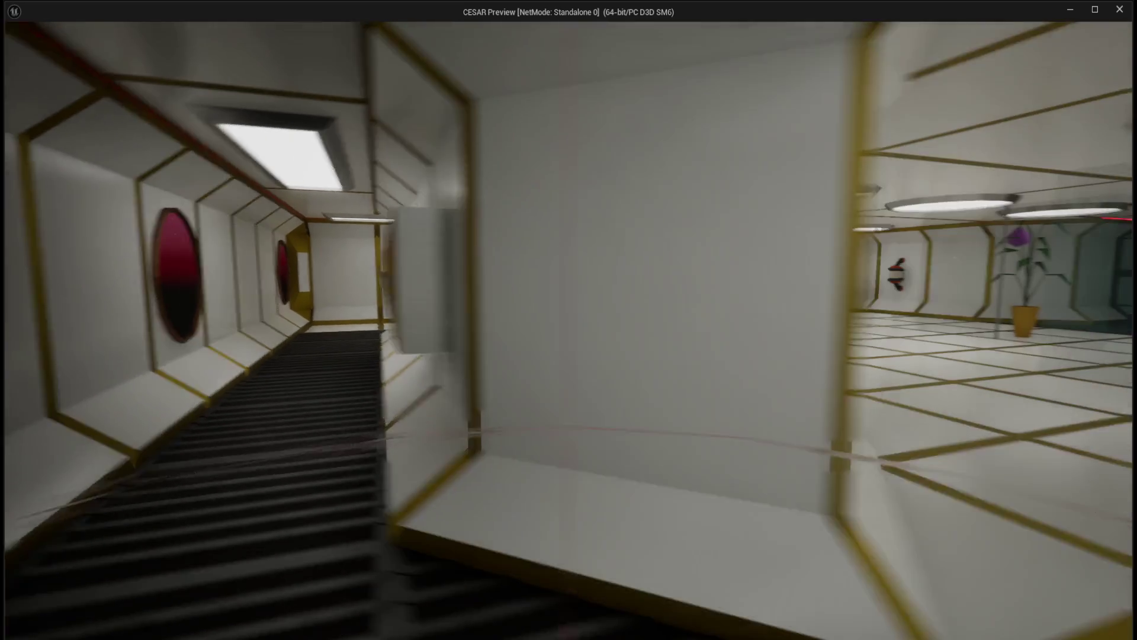
key("w")
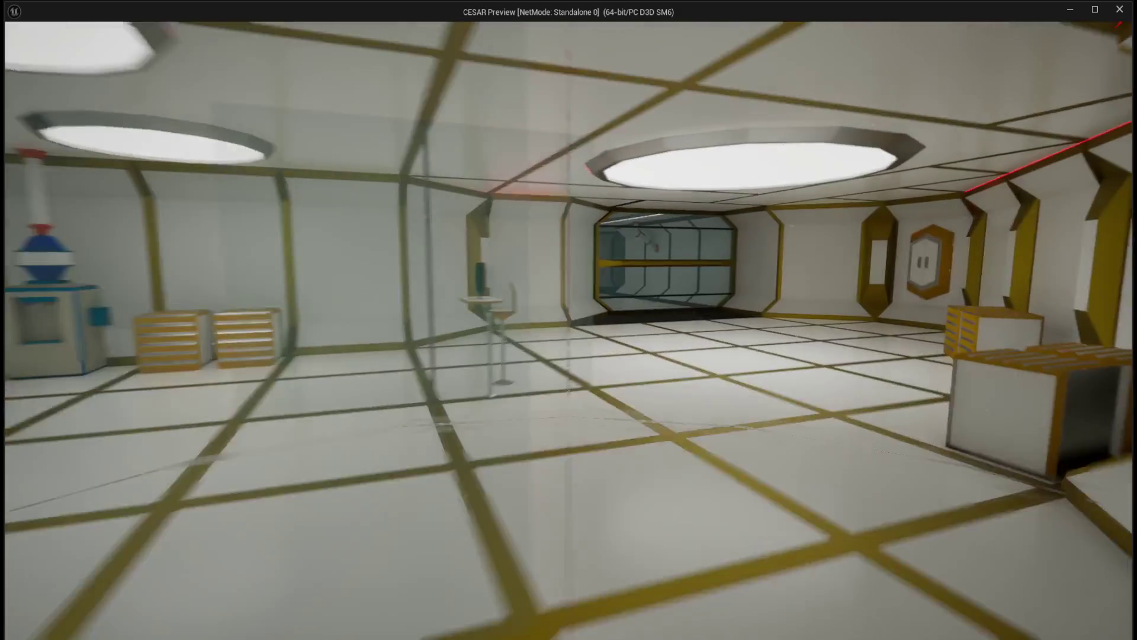
key("w")
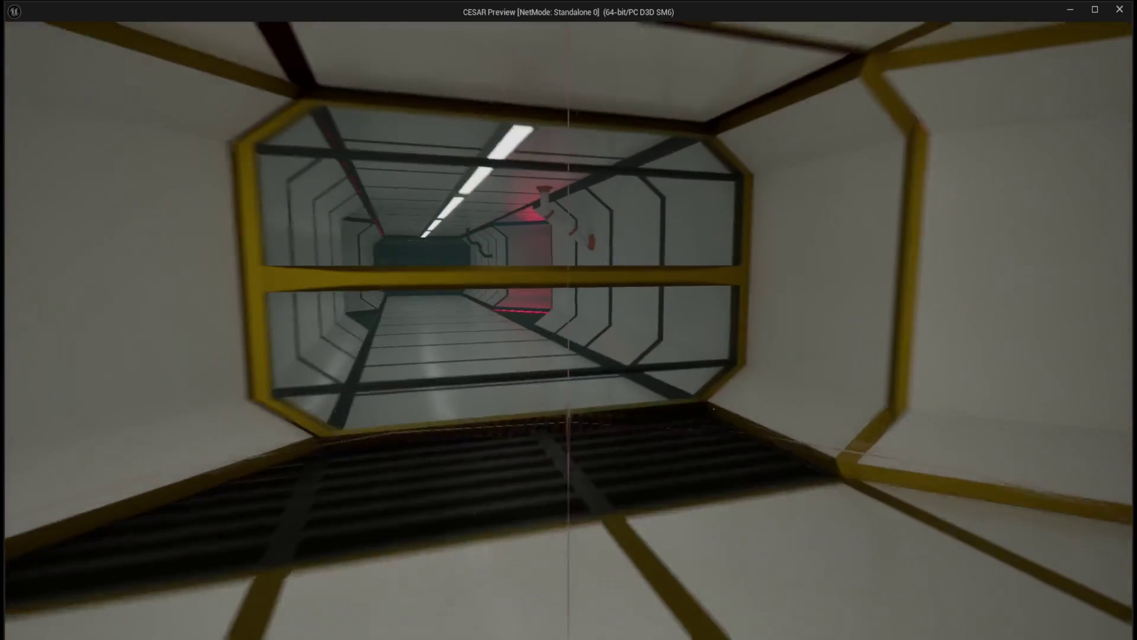
key("w")
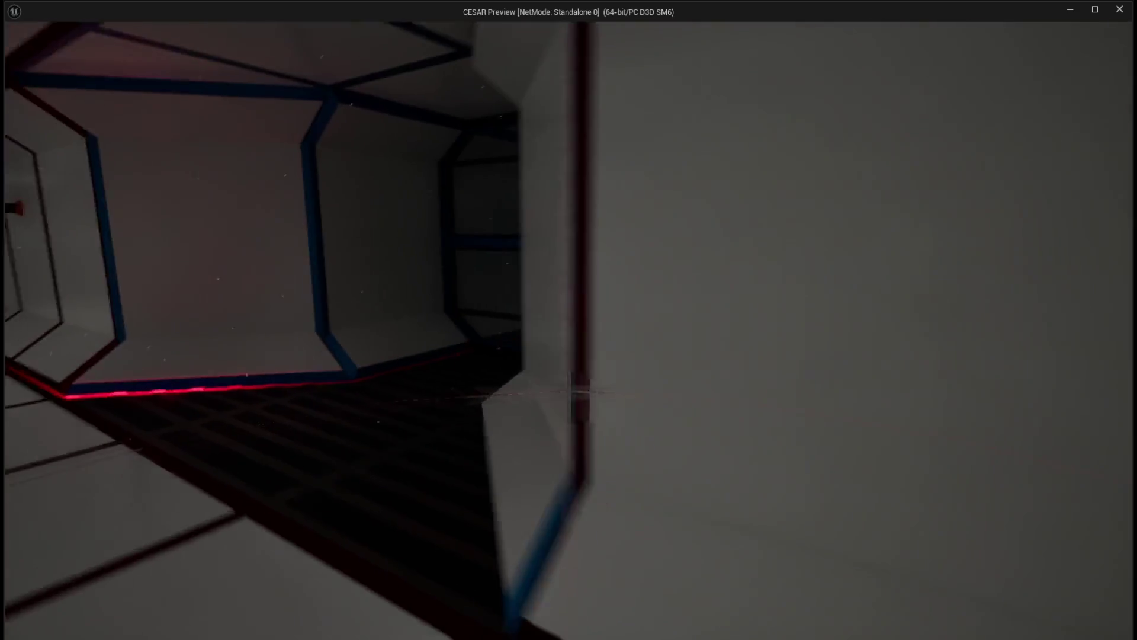
key("w")
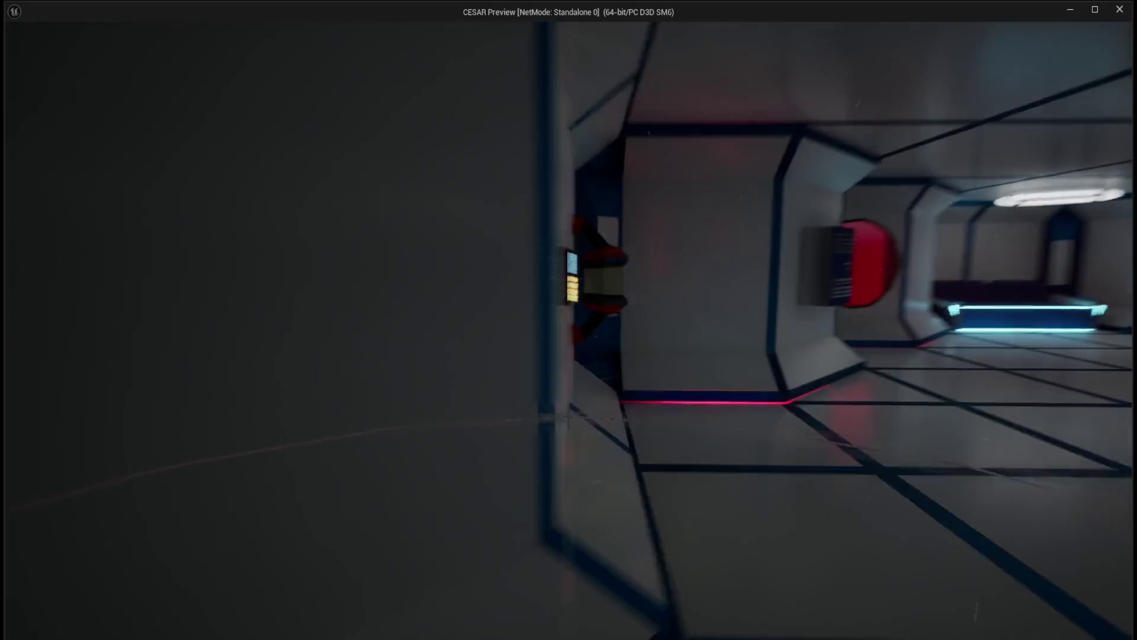
key("w")
key("e")
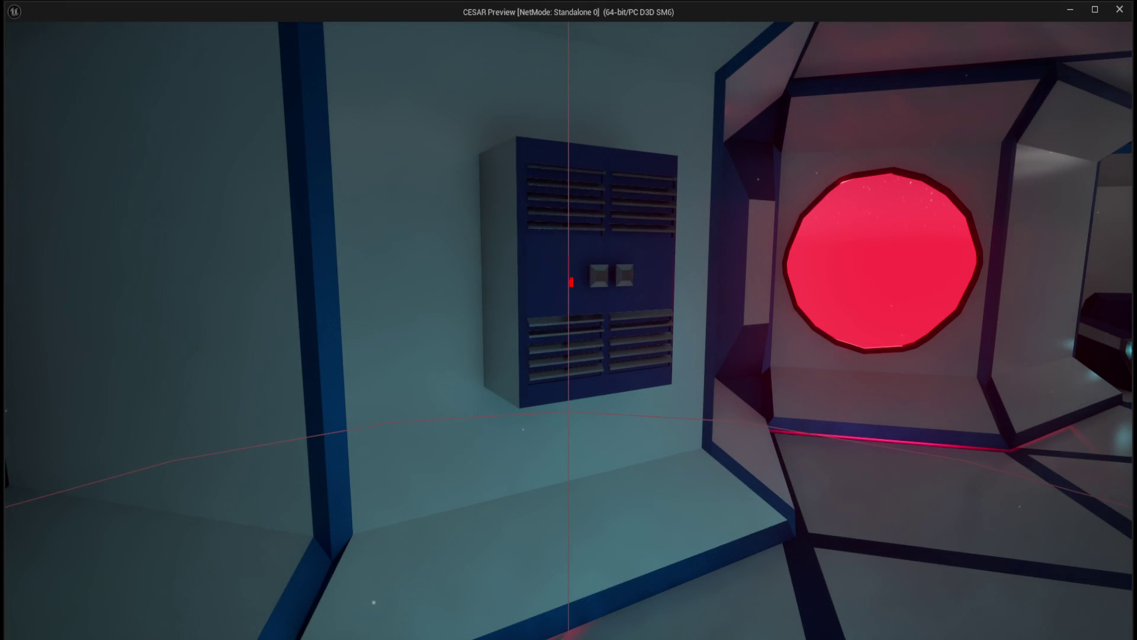
- Test the interaction trace on the blue lockers around the lit lounge
key("s")
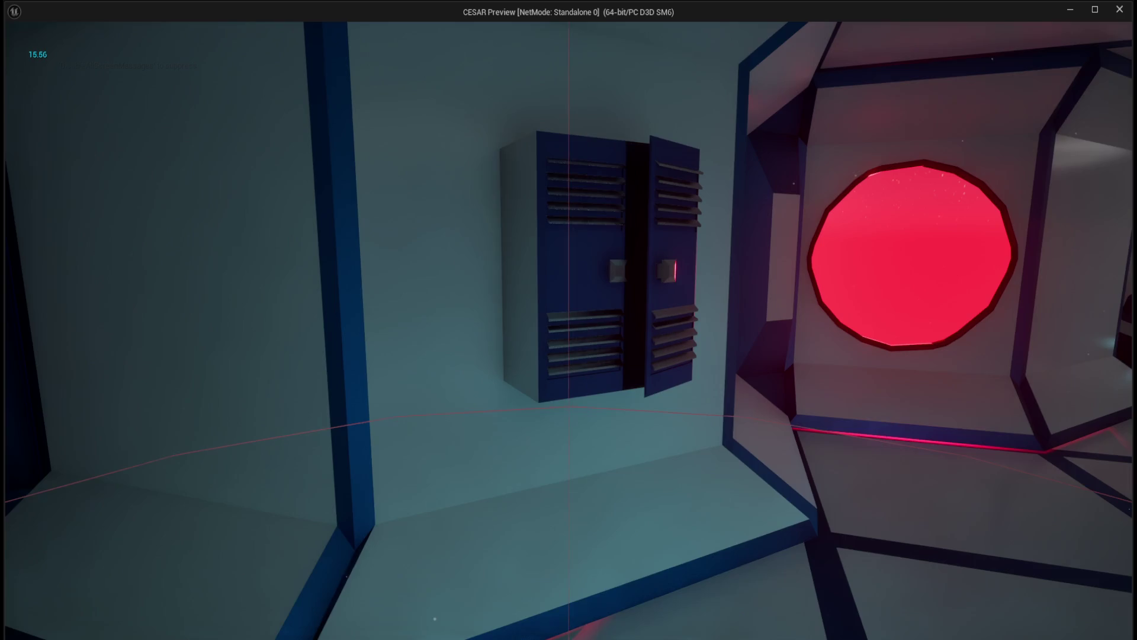
key("w")
key("w")
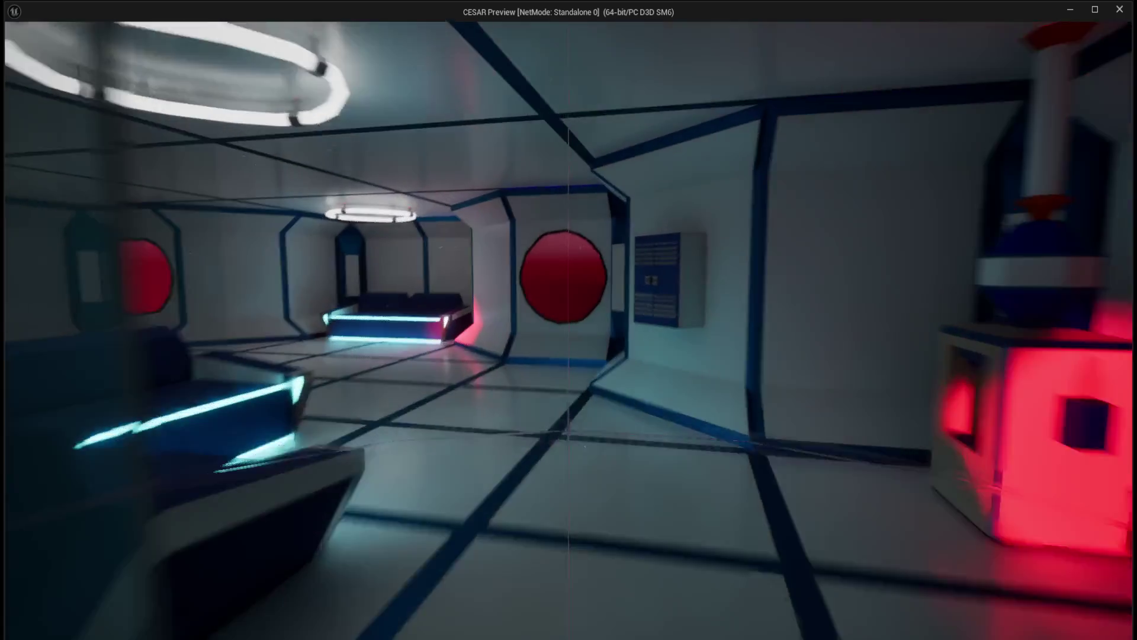
key("e")
key("a")
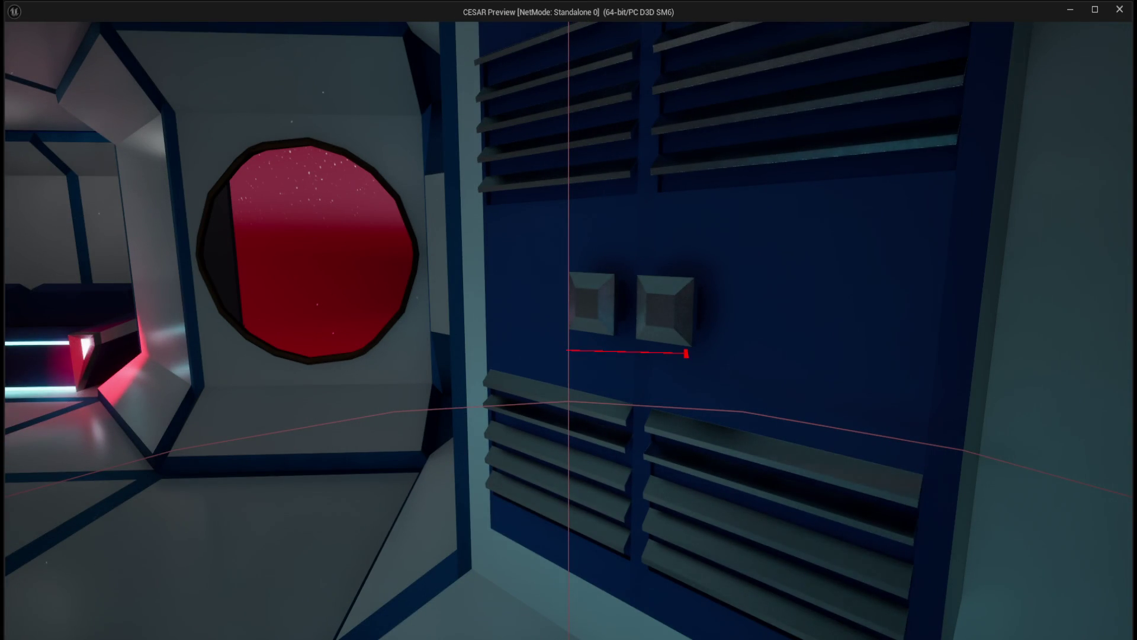
key("s")
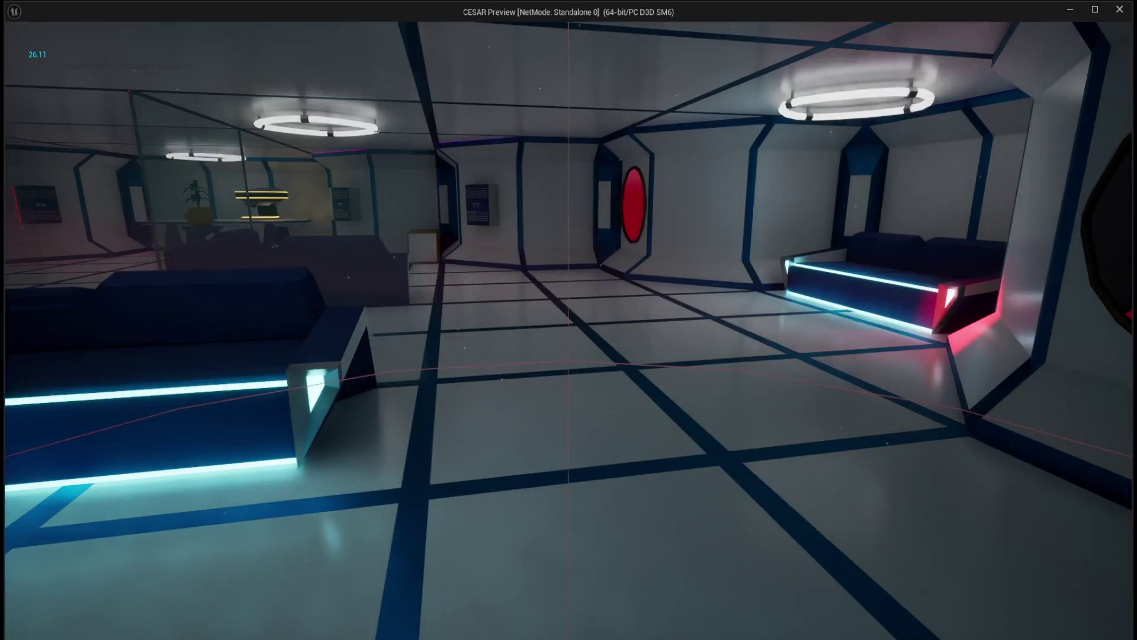
key("w")
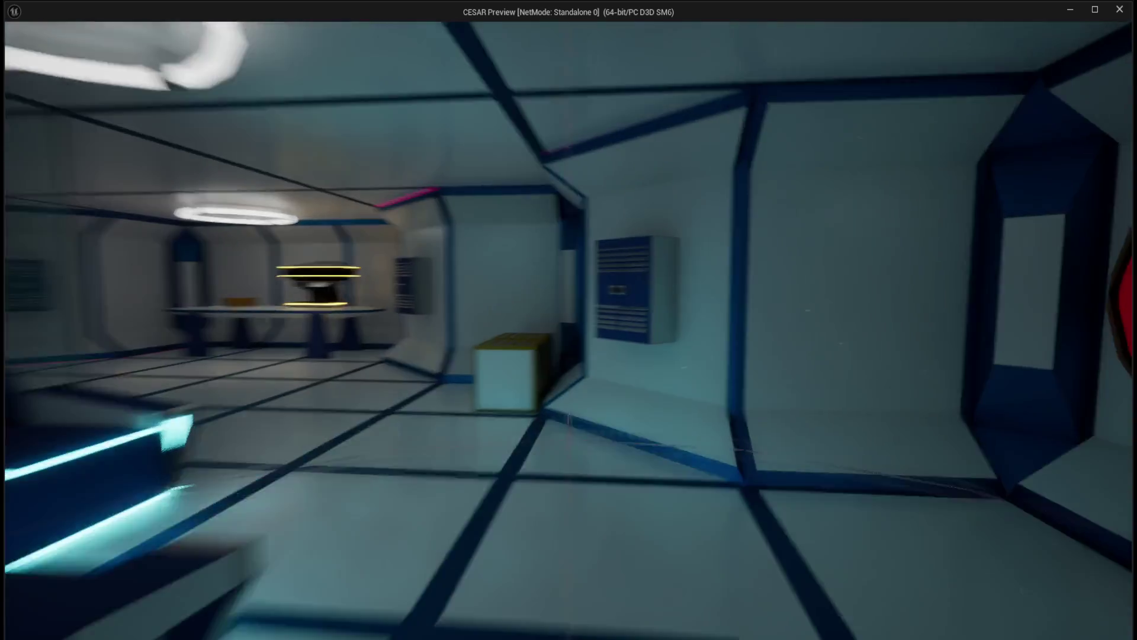
key("s")
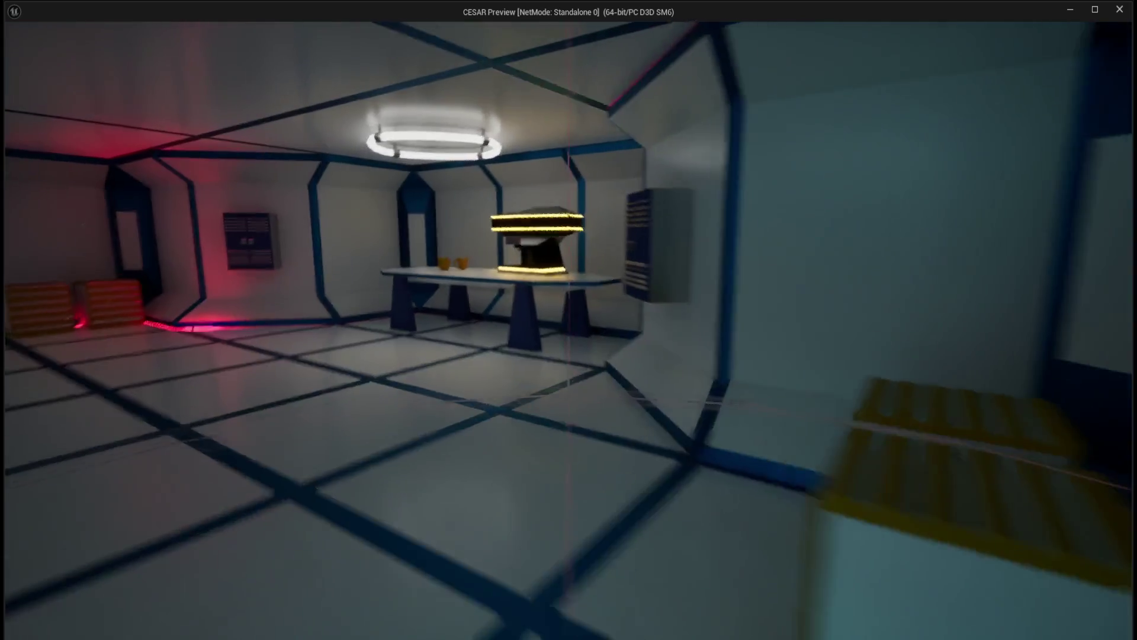
key("s")
key("w")
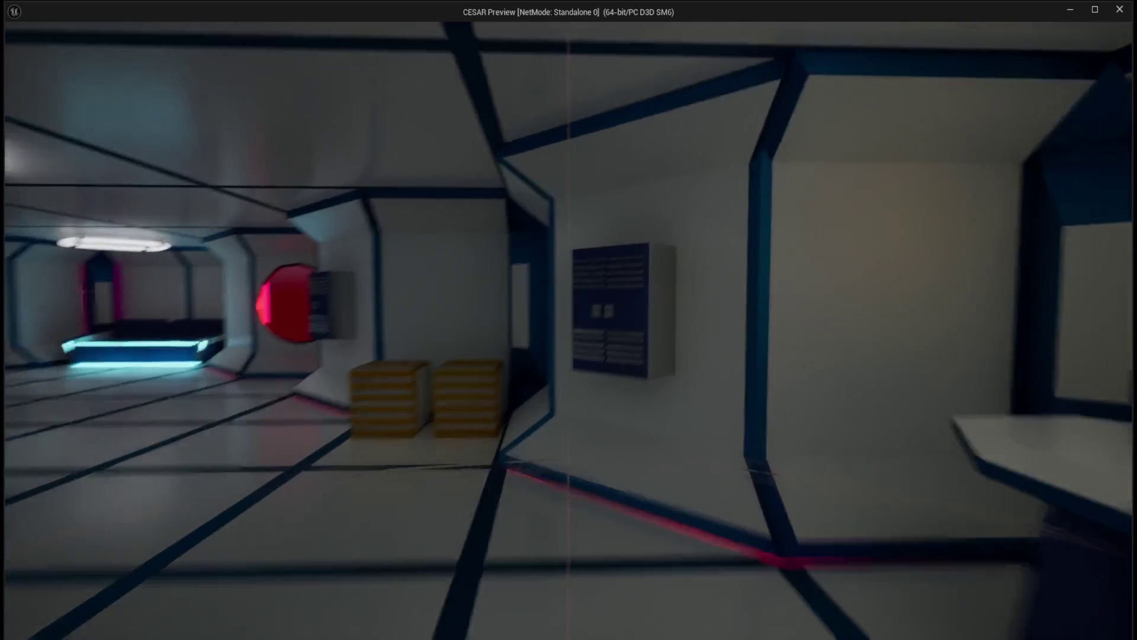
key("w")
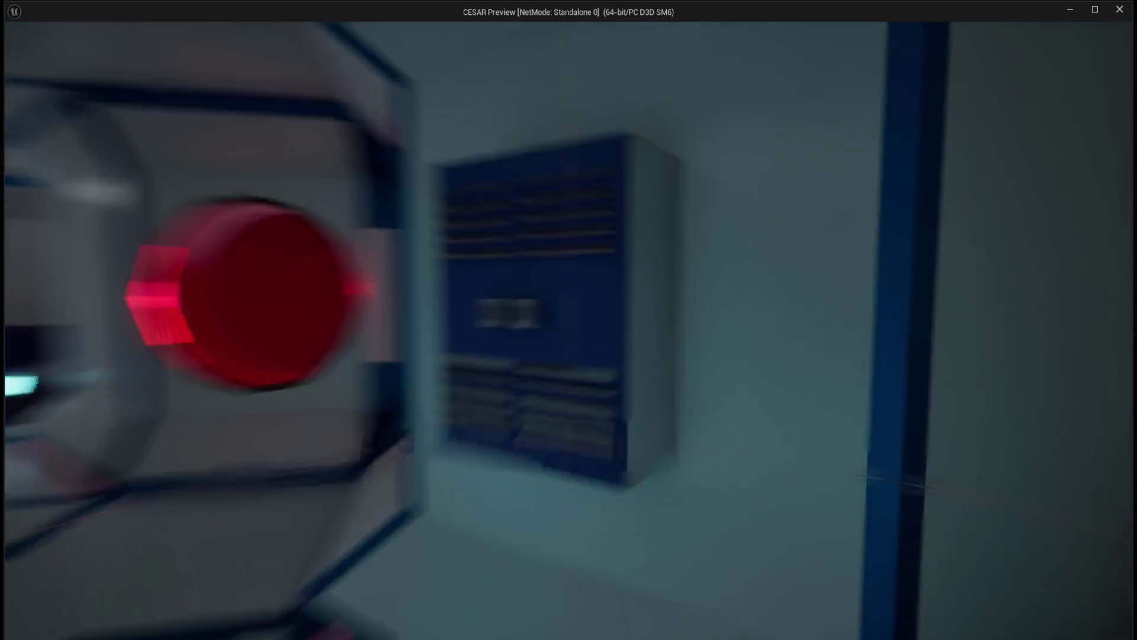
key("s")
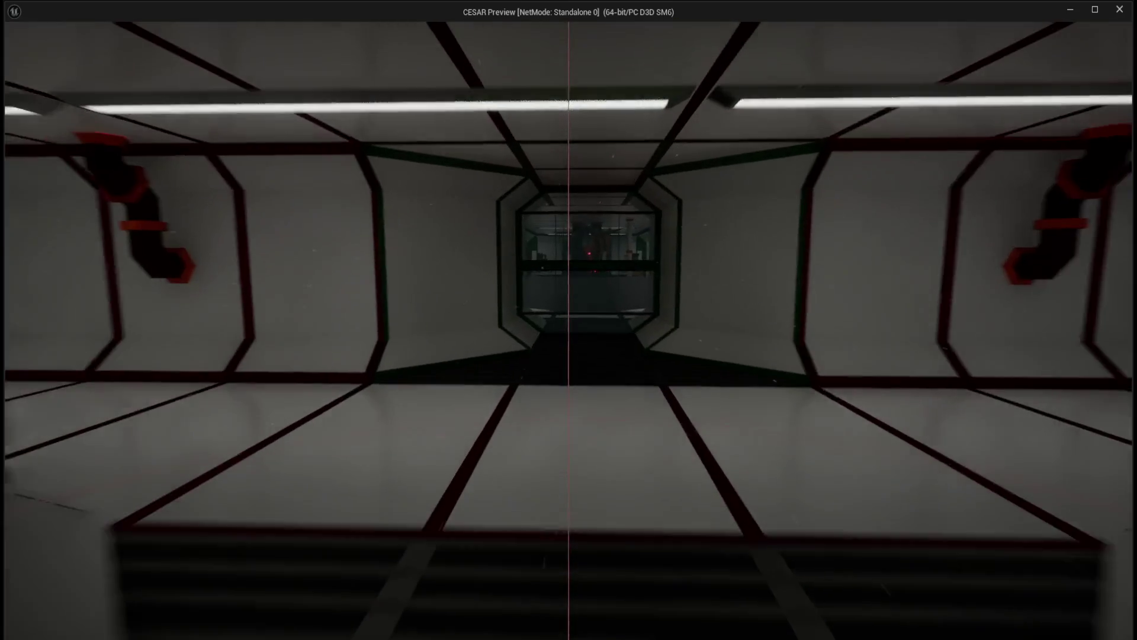
- Walk into the lab room, stop the preview, and open BP_FirstPersonCharacter
key("w")
key("w")
key("w")
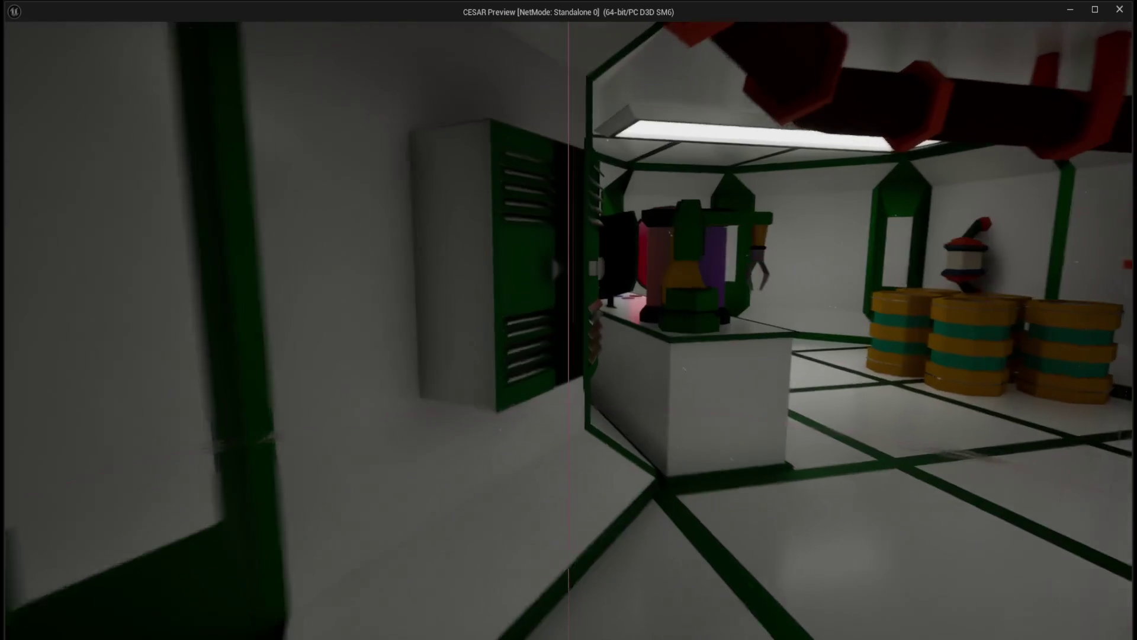
key("w")
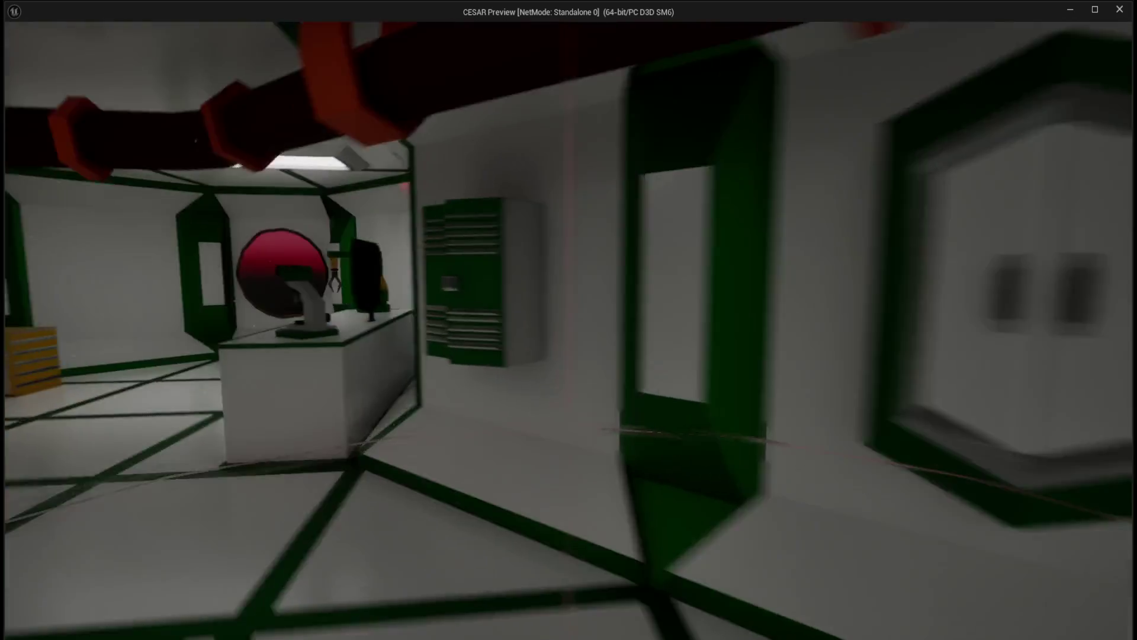
key("Escape")
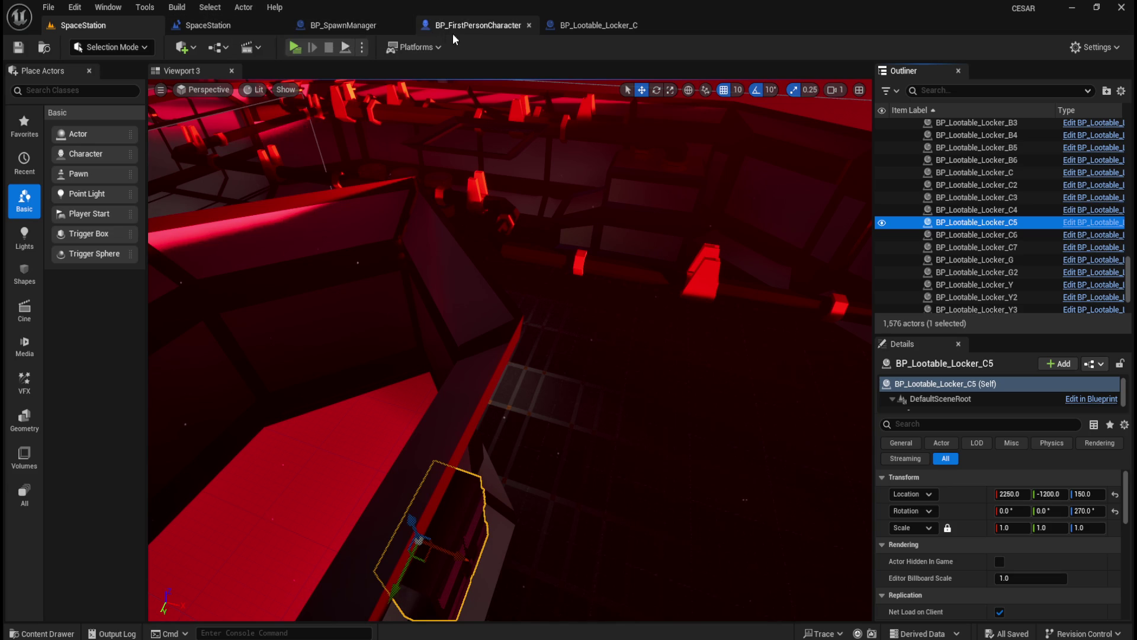
left_click(486, 28)
- Check the Line Trace By Channel's Trace Channel and follow it to the Does Object Implement Interface check
scroll(556, 275, "down", 4)
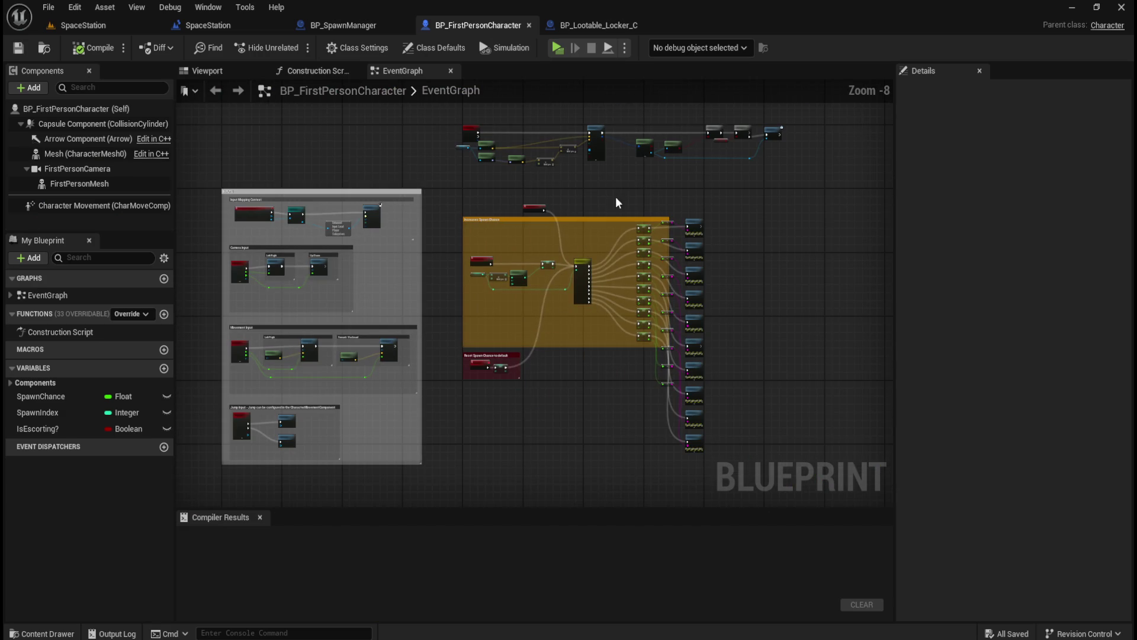
left_click_drag(612, 203, 578, 282)
scroll(578, 282, "up", 7)
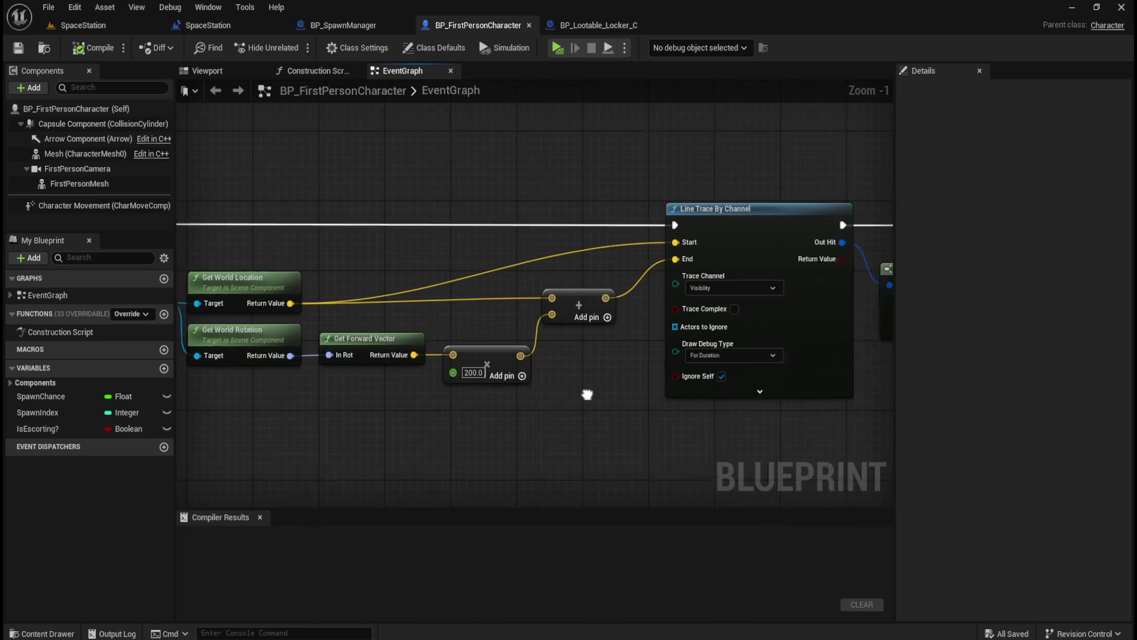
scroll(628, 278, "up", 1)
left_click(569, 289)
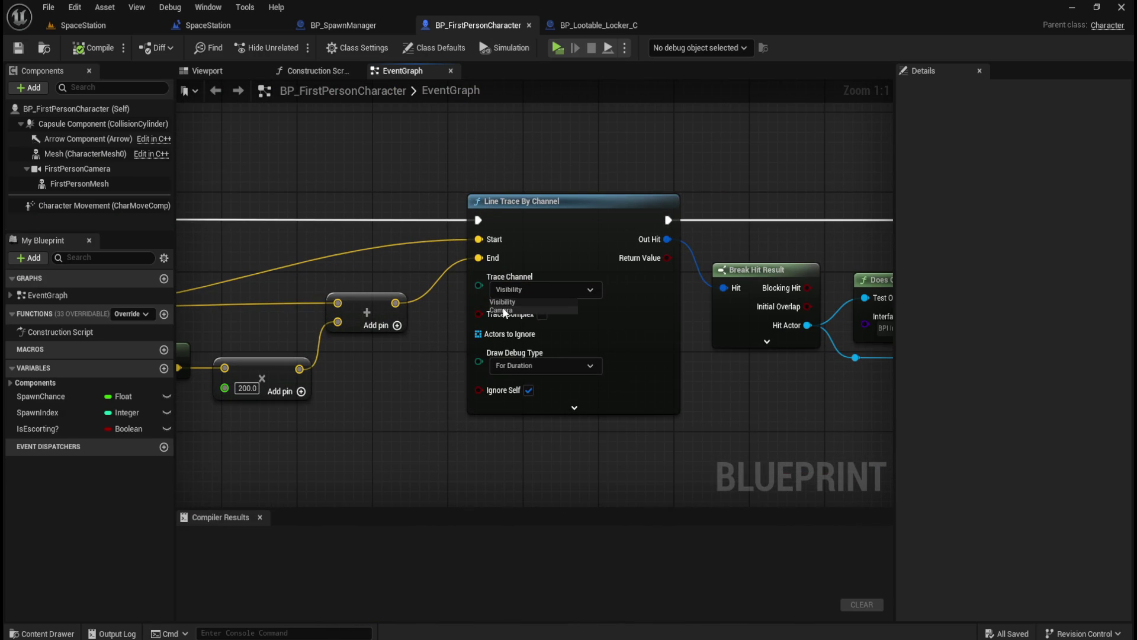
left_click(777, 409)
left_click_drag(759, 399, 503, 385)
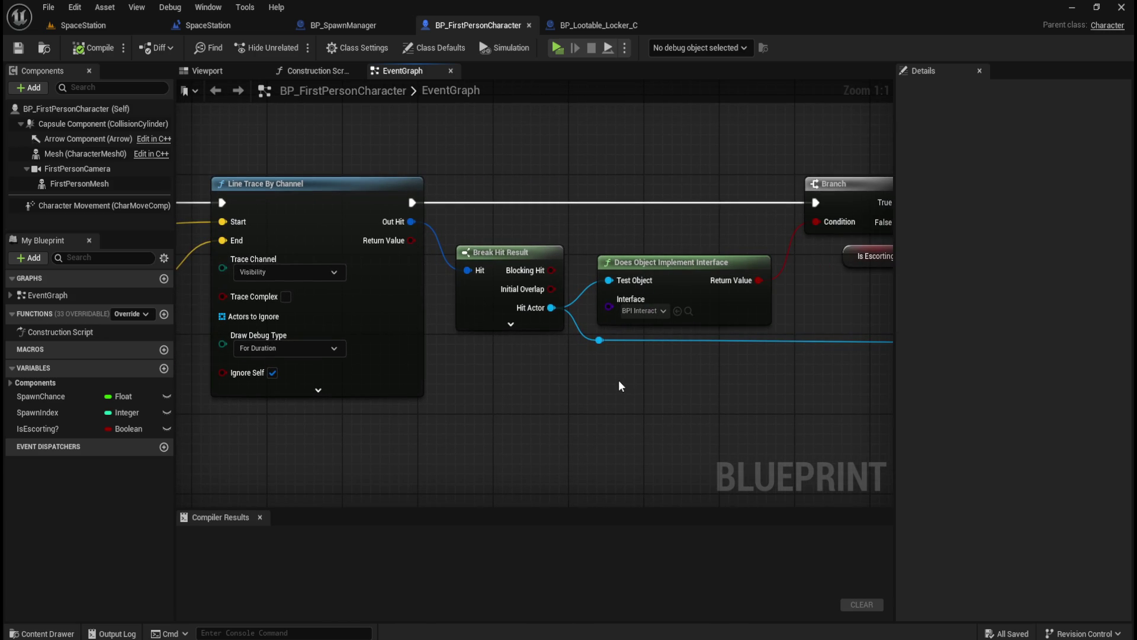
left_click_drag(641, 392, 537, 396)
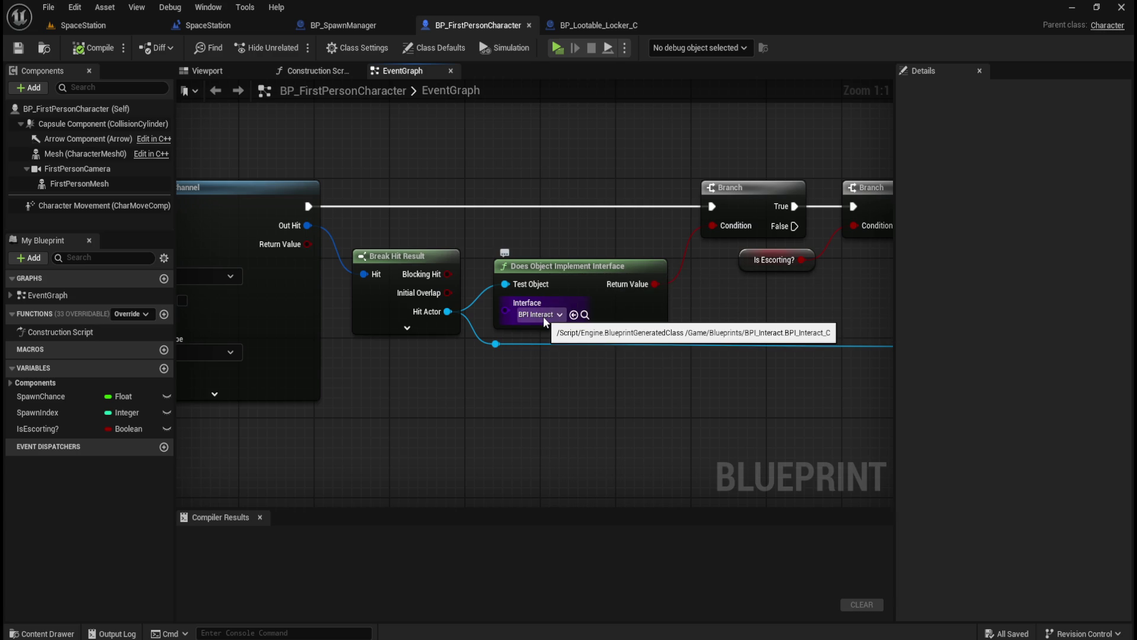
key("ctrl+space")
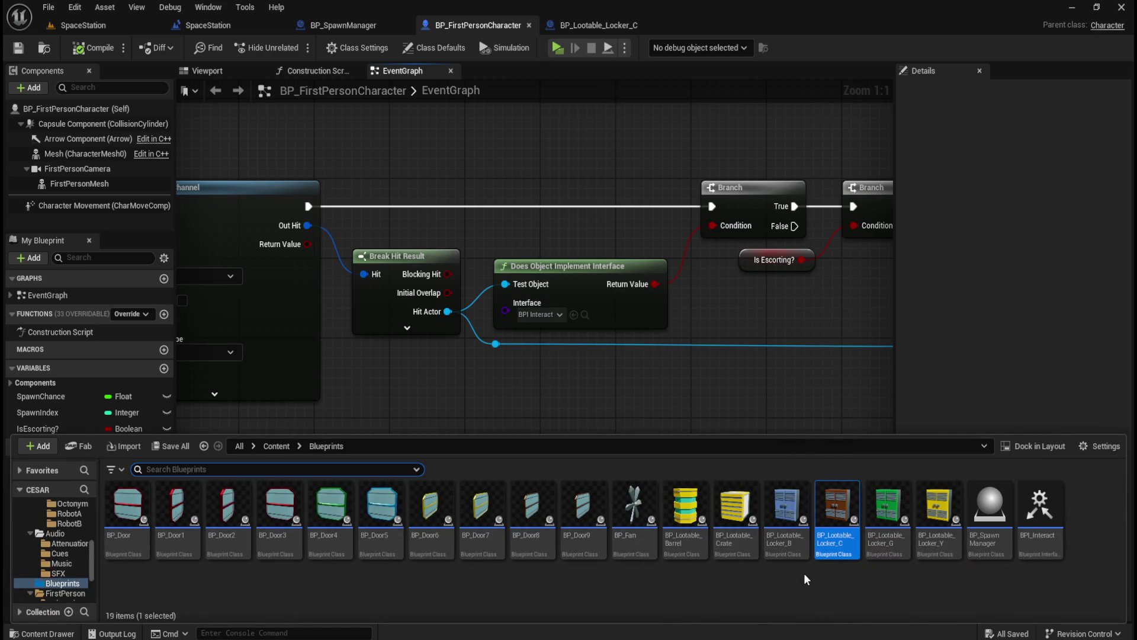
- Open BP_Lootable_Locker_Y, review BP_FirstPersonCharacter's Branch nodes, and glance at BP_SpawnManager
double_click(942, 540)
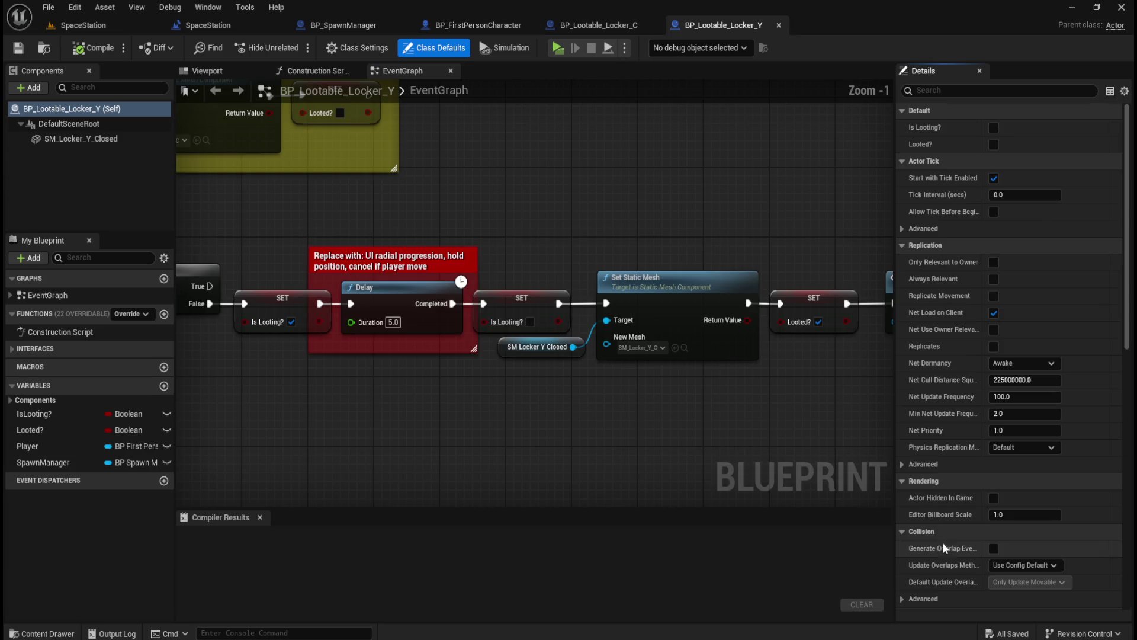
left_click(485, 26)
mouse_move(625, 169)
left_mouse_down()
mouse_move(322, 213)
mouse_move(508, 207)
left_mouse_up()
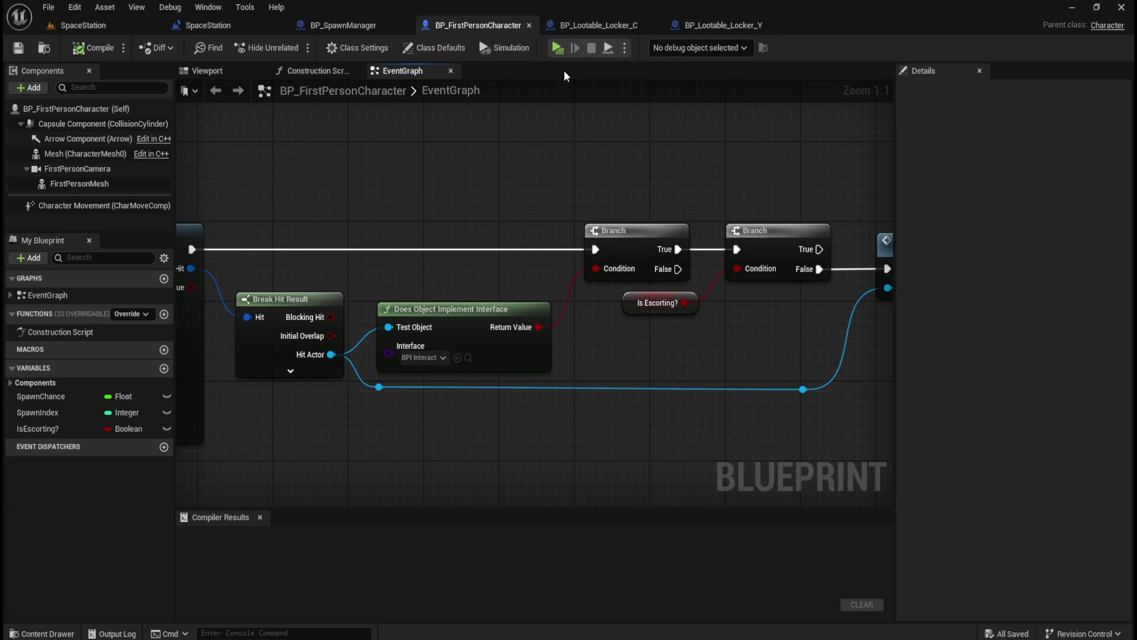
left_click(341, 30)
scroll(677, 323, "down", 4)
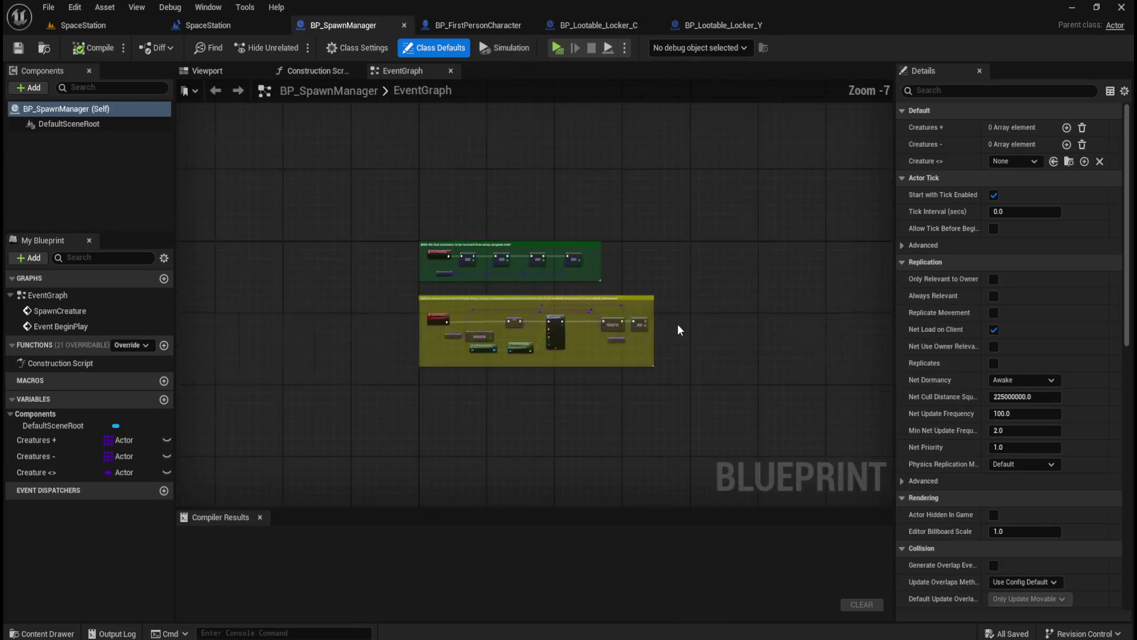
scroll(443, 291, "up", 6)
scroll(442, 291, "up", 1)
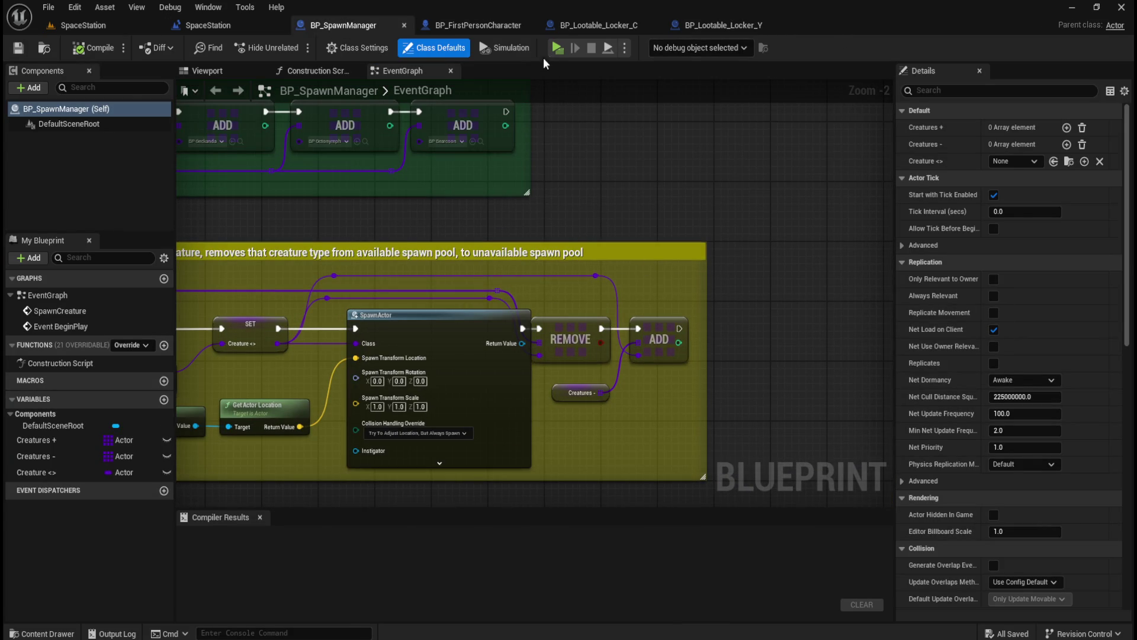
- Compare BP_Lootable_Locker_C with BP_FirstPersonCharacter and expand Locker_C's Interfaces list showing Interact
left_click(619, 28)
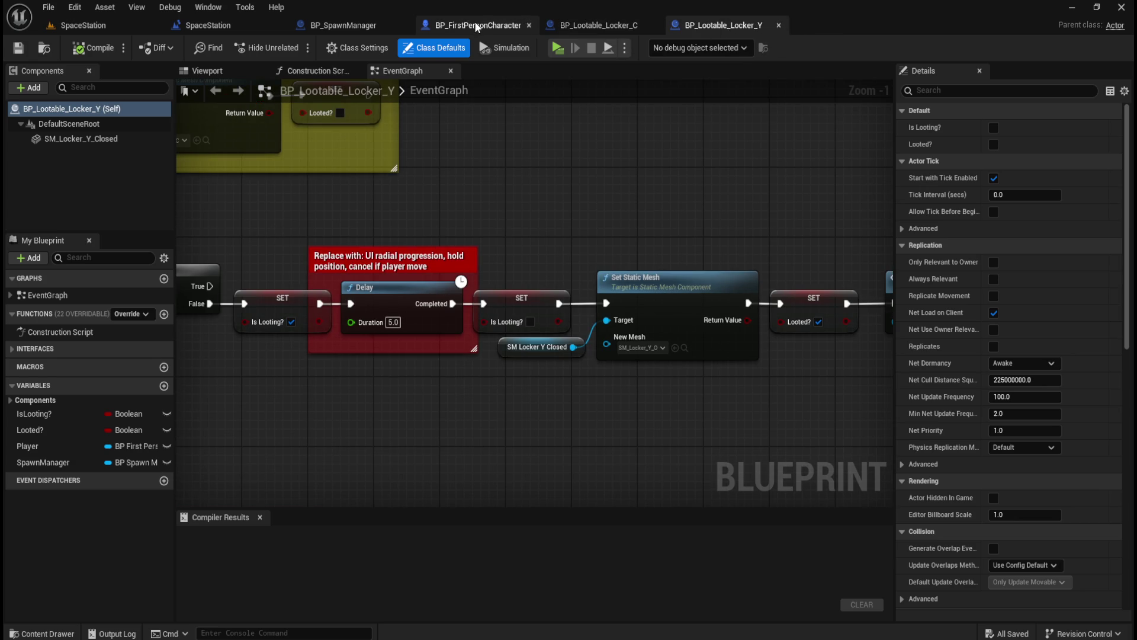
left_click(477, 27)
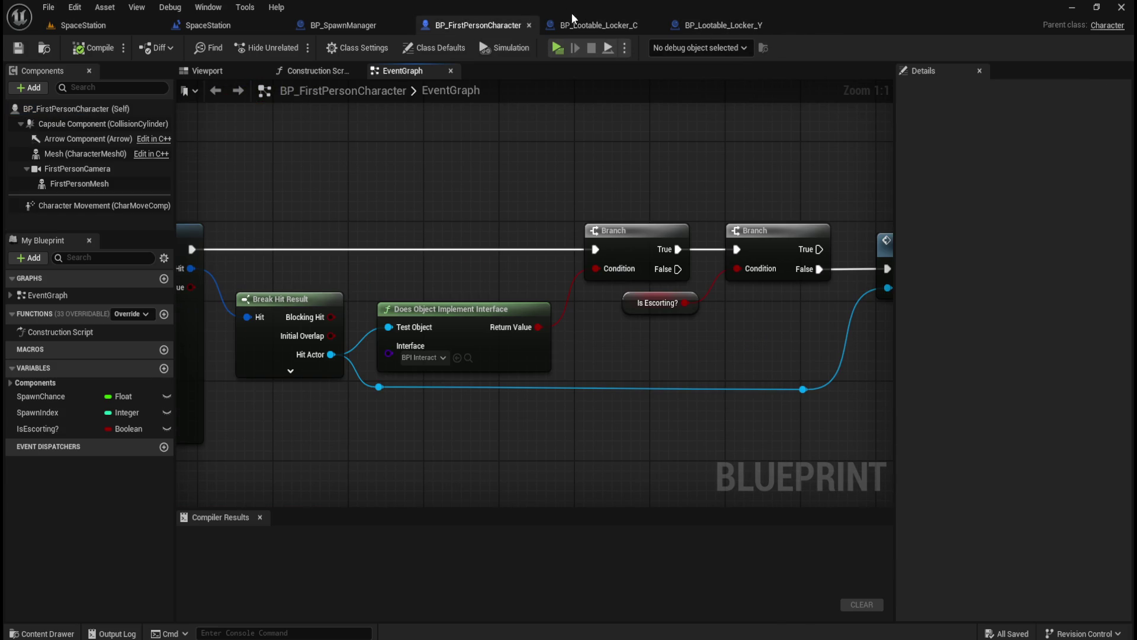
left_click(590, 26)
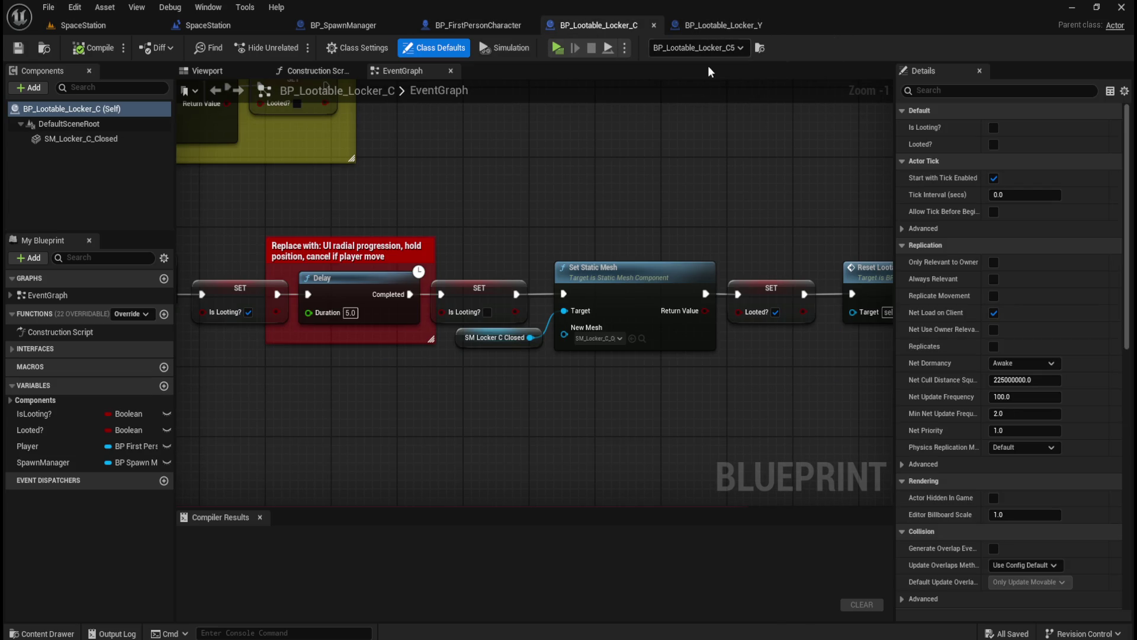
left_click(467, 23)
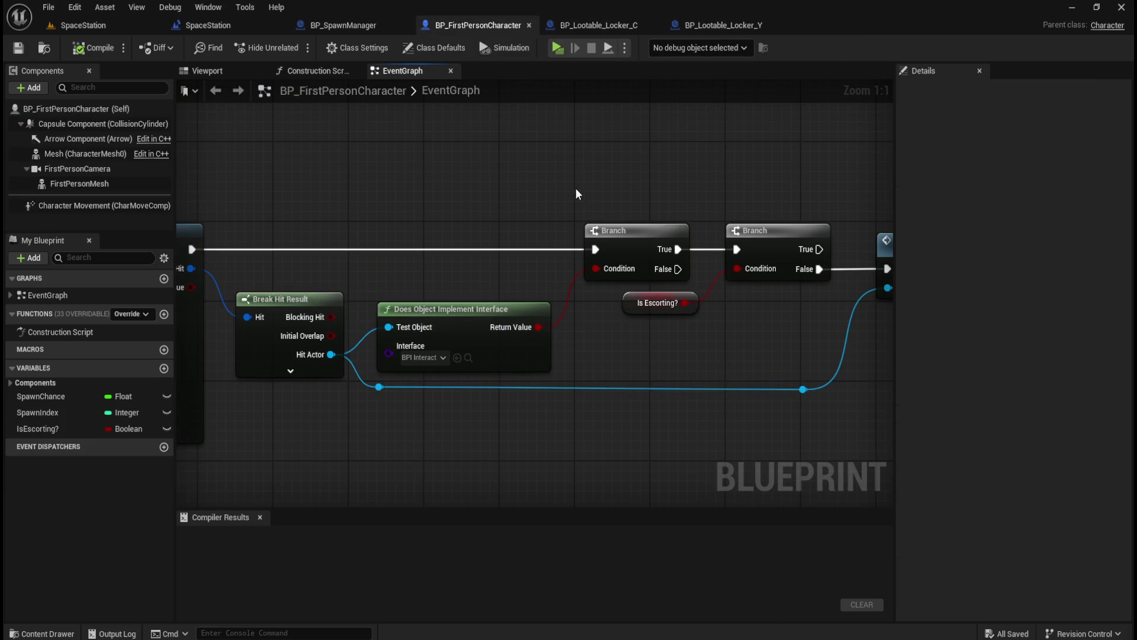
mouse_move(407, 220)
left_mouse_down()
mouse_move(625, 238)
mouse_move(468, 220)
left_mouse_up()
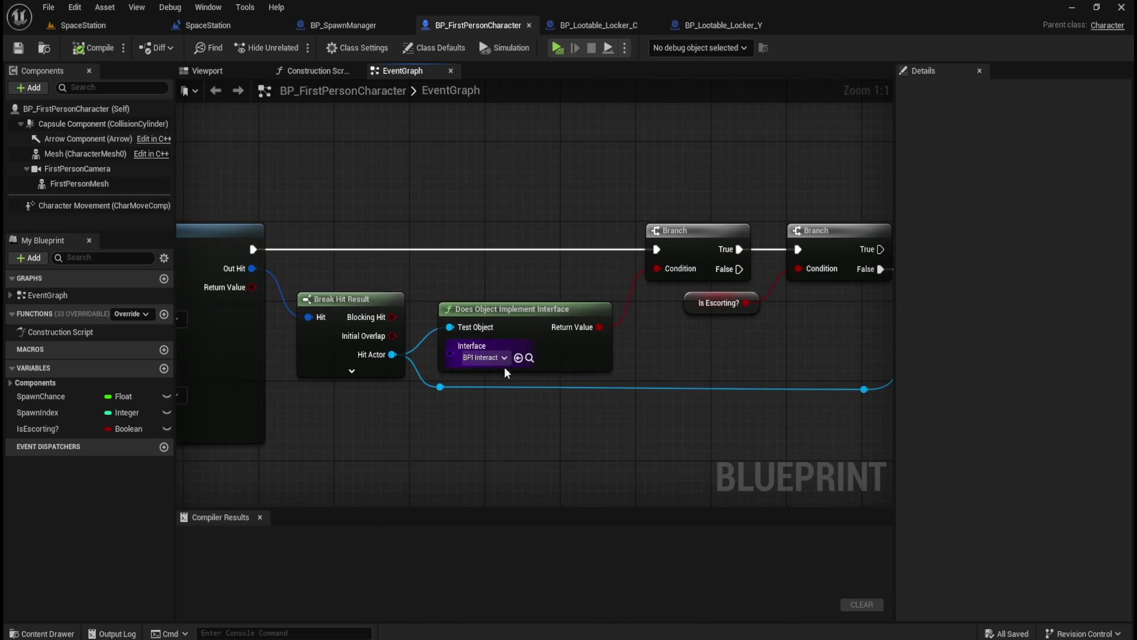
left_click(610, 24)
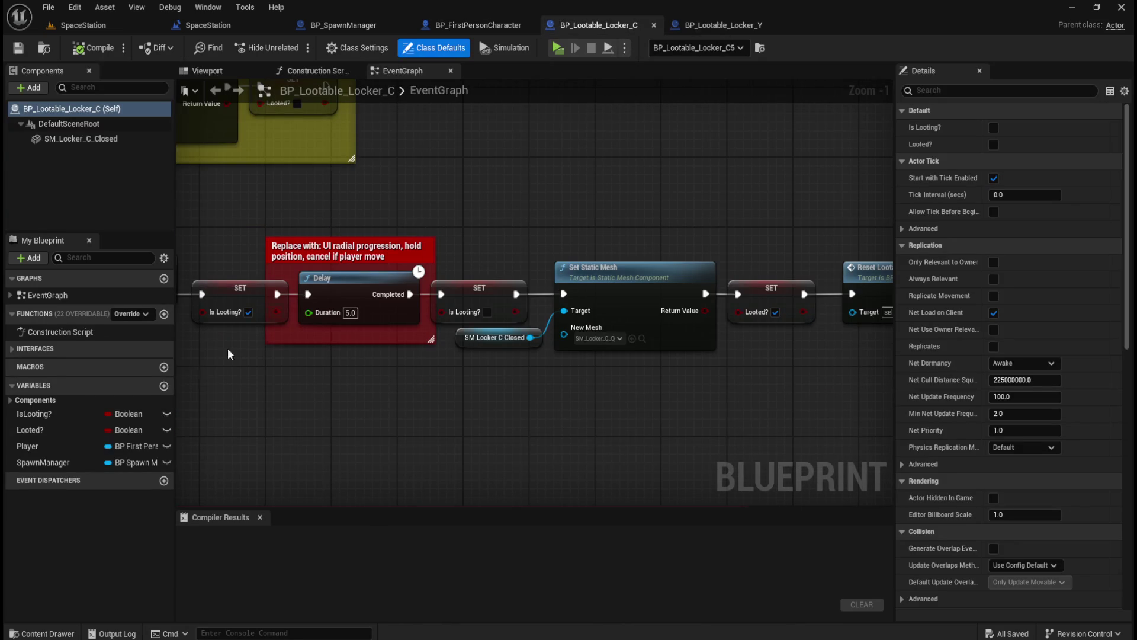
left_click(11, 347)
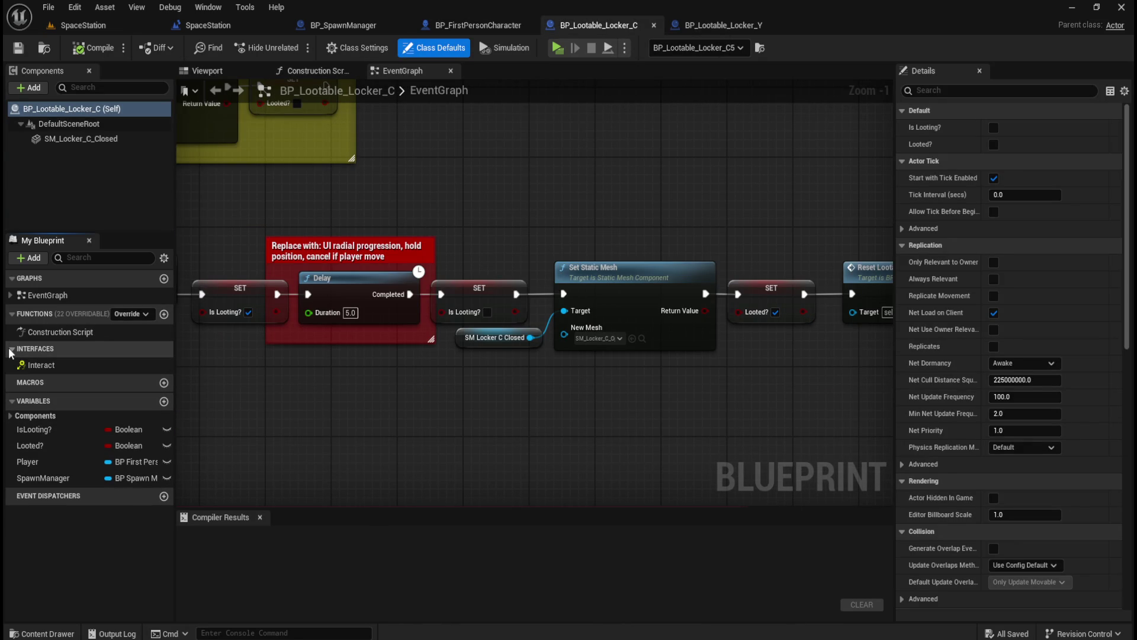
- Check BP_Lootable_Locker_C's Class Settings for the implemented BPI Interact interface
left_click(41, 366)
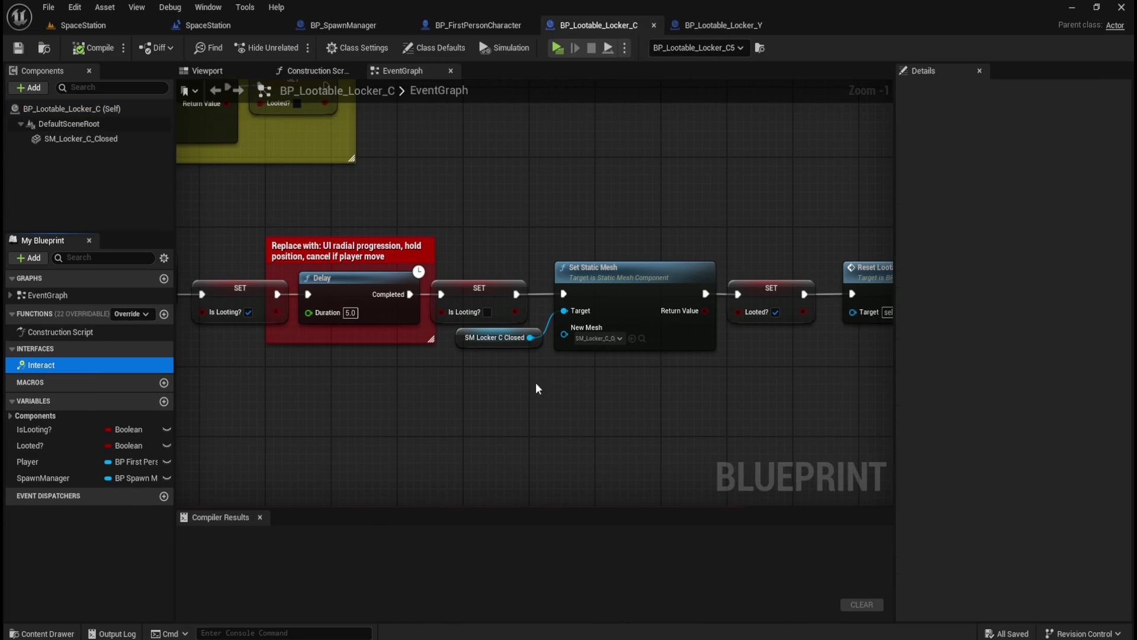
left_click(311, 392)
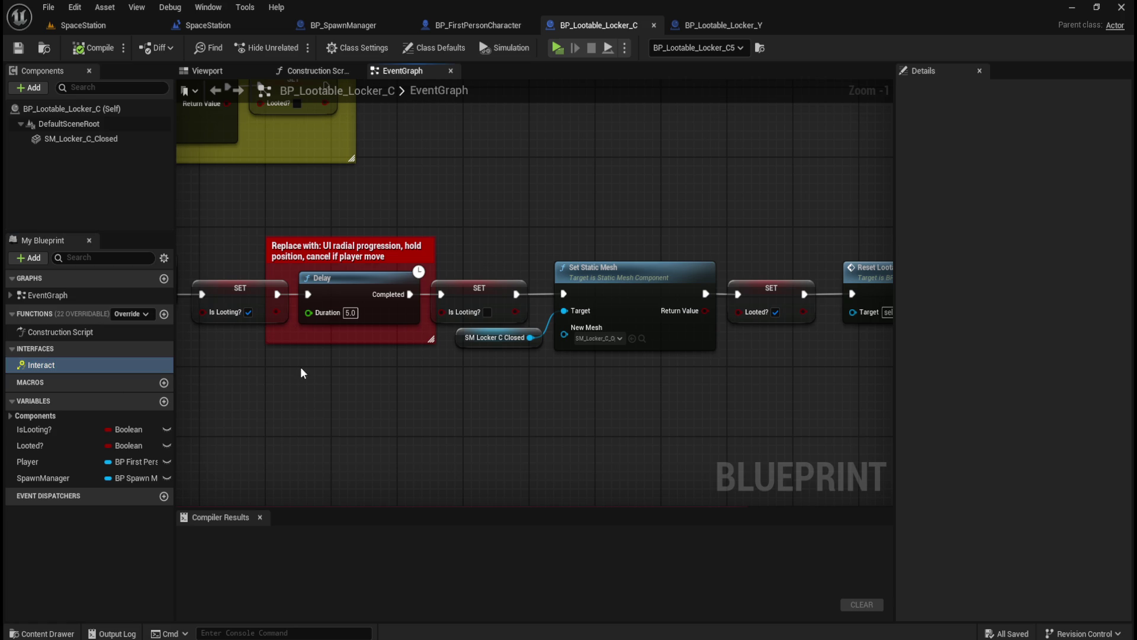
left_click(364, 48)
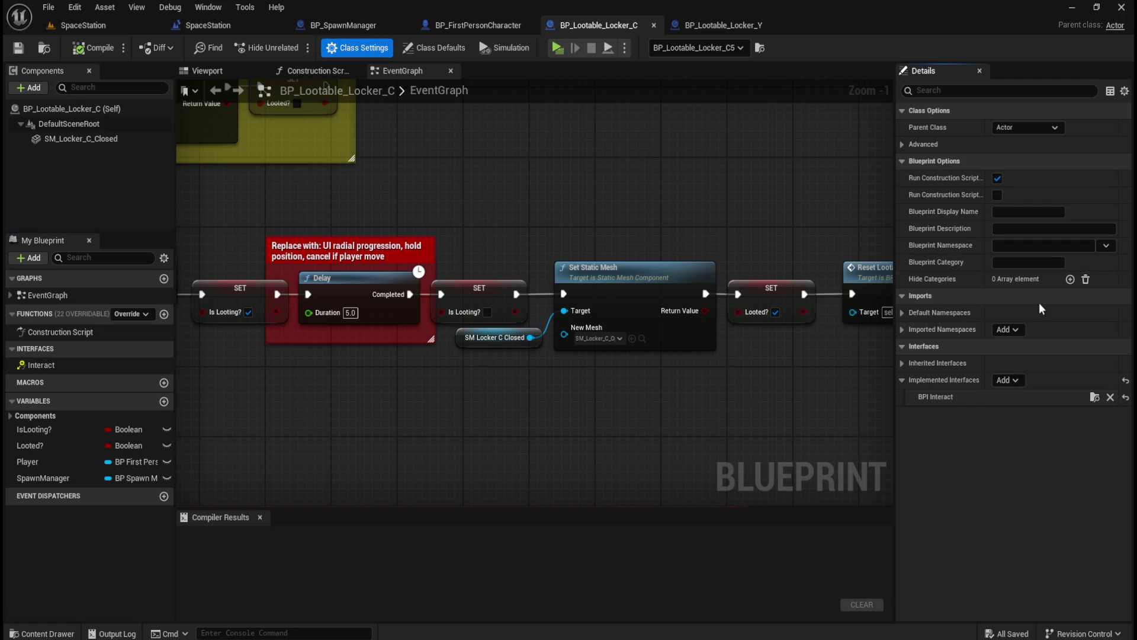
- Confirm BP_Lootable_Locker_Y also implements BPI Interact, then return to SpaceStation
left_click(720, 26)
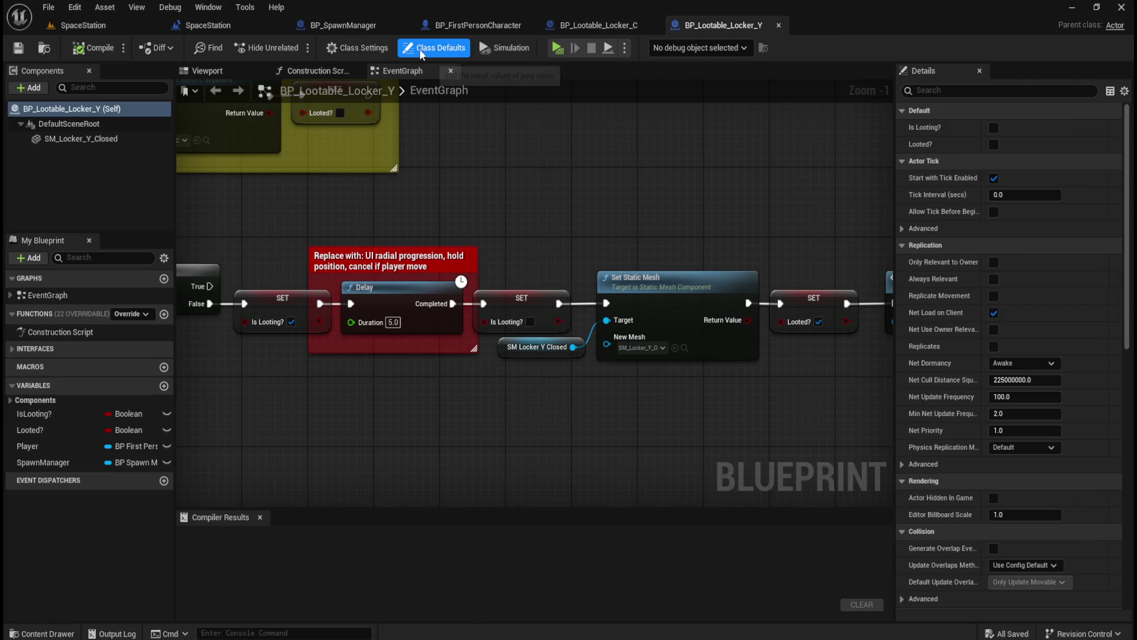
left_click(381, 50)
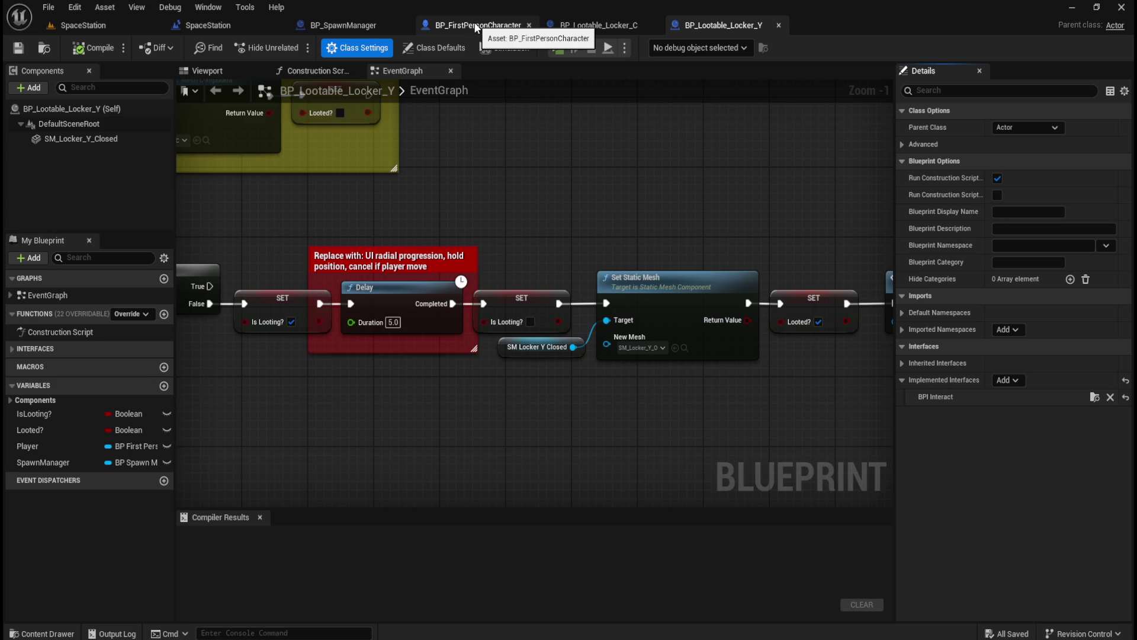
left_click(82, 25)
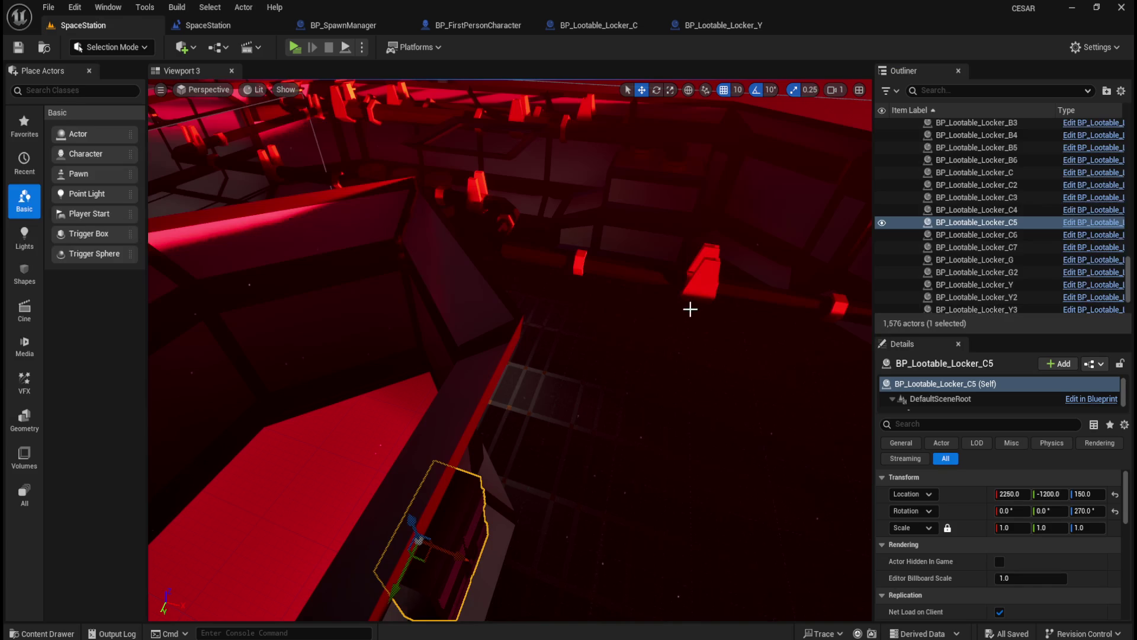
- Fly the camera over the tiled floor, octagonal room and red floor near locker C5, then return to BP_FirstPersonCharacter
mouse_move(649, 336)
left_mouse_down()
mouse_move(614, 312)
mouse_move(584, 340)
mouse_move(601, 320)
mouse_move(632, 320)
mouse_move(574, 312)
mouse_move(668, 279)
left_mouse_up()
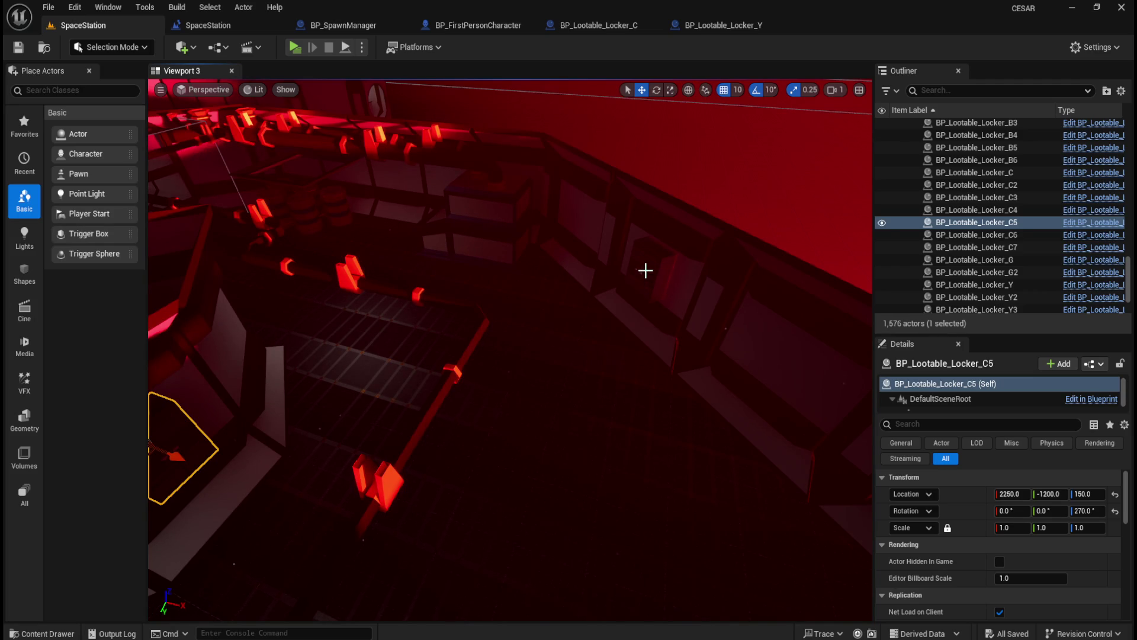
mouse_move(672, 369)
left_mouse_down()
mouse_move(654, 380)
mouse_move(672, 399)
left_mouse_up()
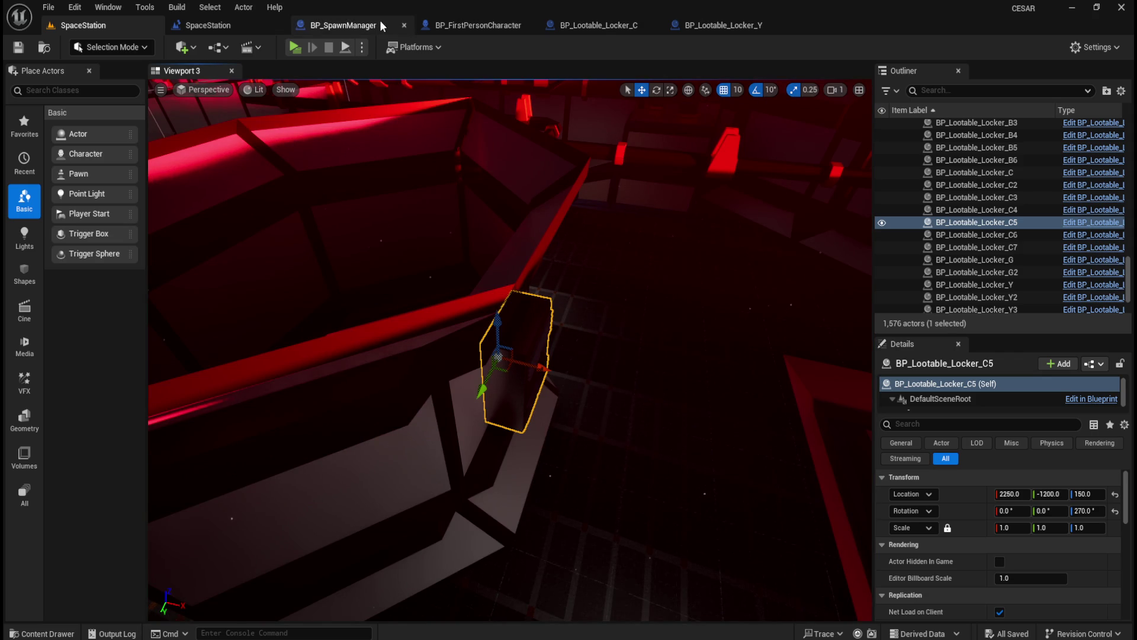
left_click_drag(657, 314, 521, 434)
left_click(574, 403)
left_click_drag(574, 404, 574, 403)
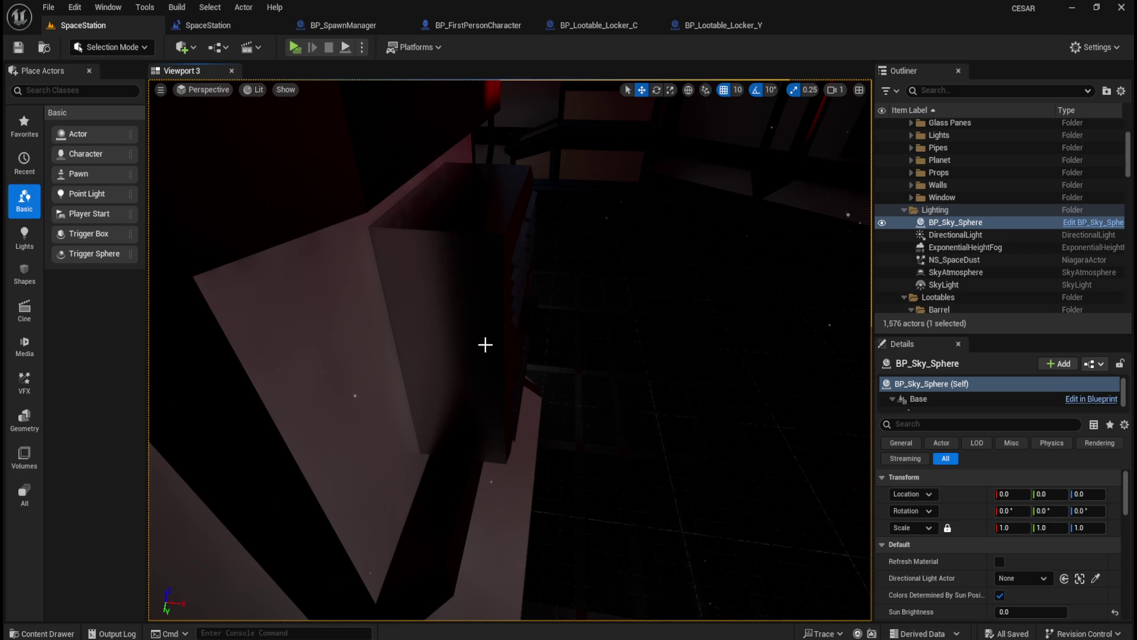
left_click(477, 24)
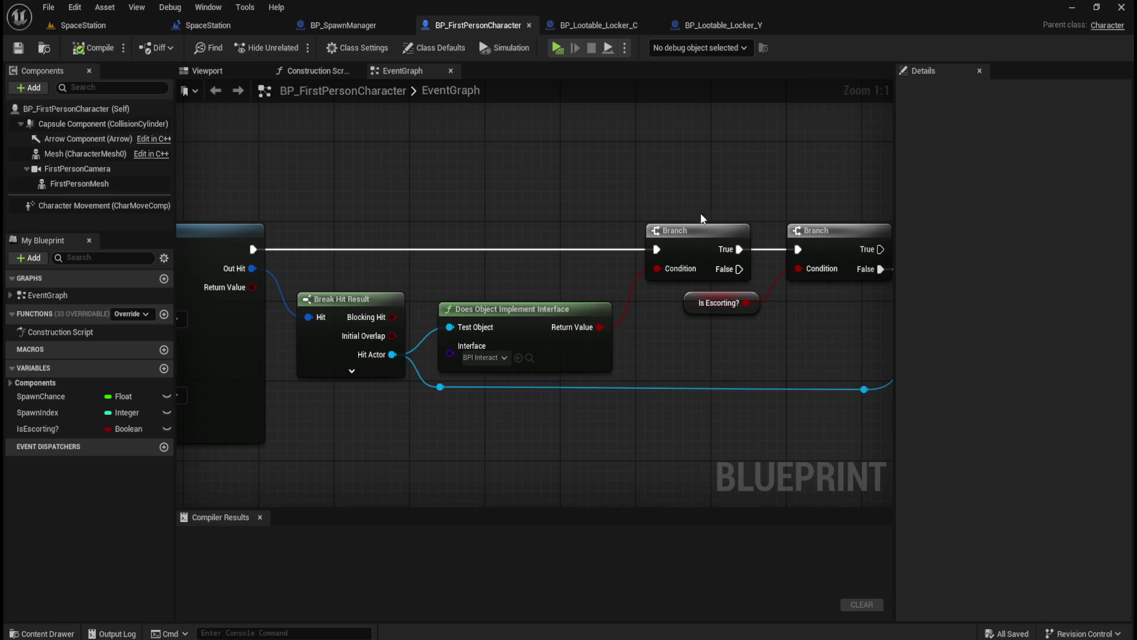
- Find the Line Trace By Channel node, check its advanced pins, and enable Trace Complex
scroll(745, 229, "down", 2)
mouse_move(368, 190)
left_mouse_down()
mouse_move(754, 226)
mouse_move(660, 208)
mouse_move(682, 220)
left_mouse_up()
scroll(491, 314, "up", 2)
mouse_move(795, 305)
left_mouse_down()
mouse_move(411, 307)
mouse_move(230, 284)
left_mouse_up()
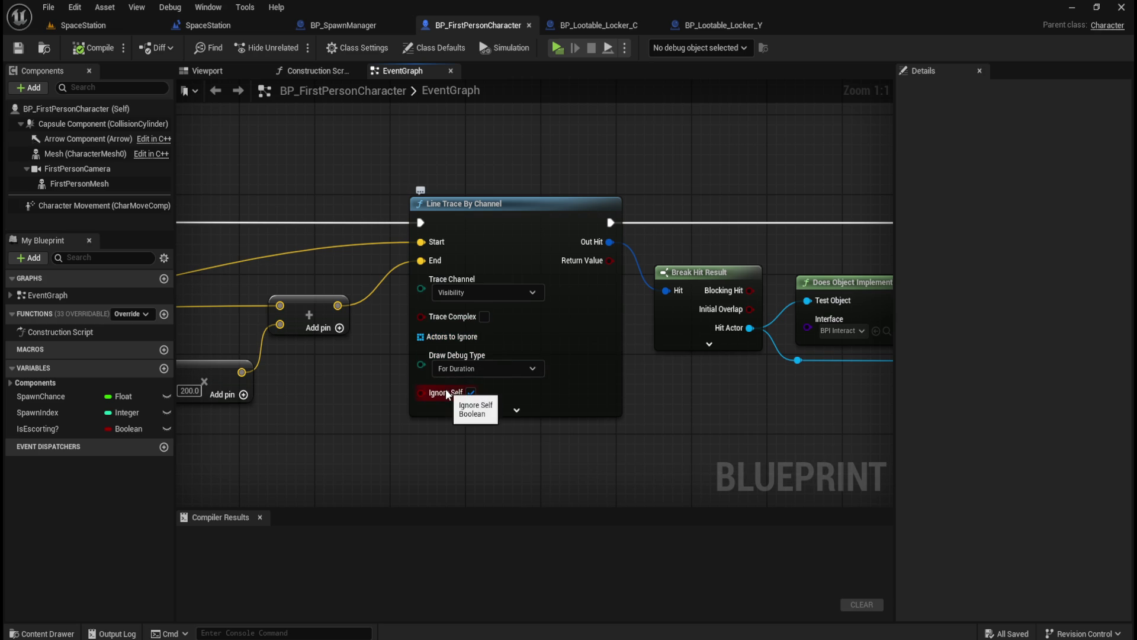
left_click(515, 410)
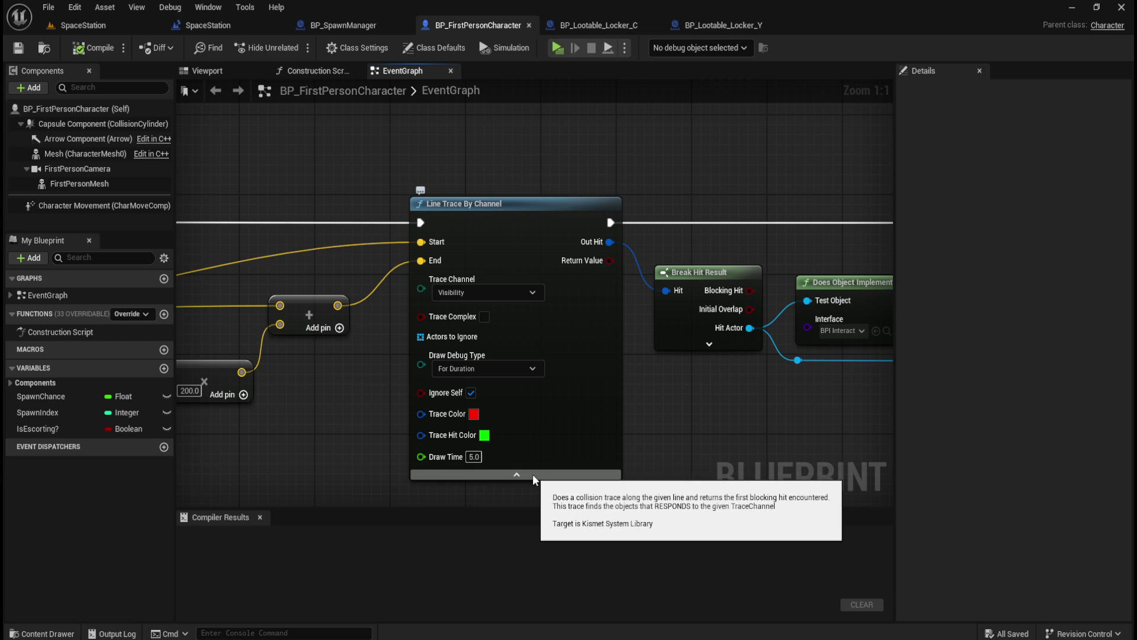
left_click(532, 473)
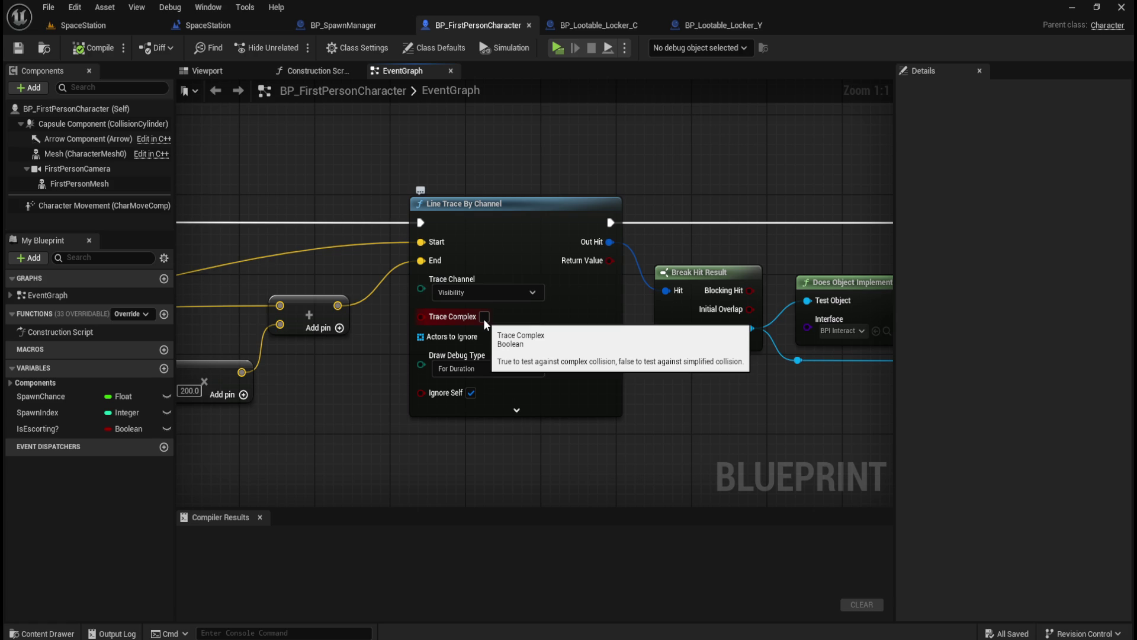
left_click(484, 319)
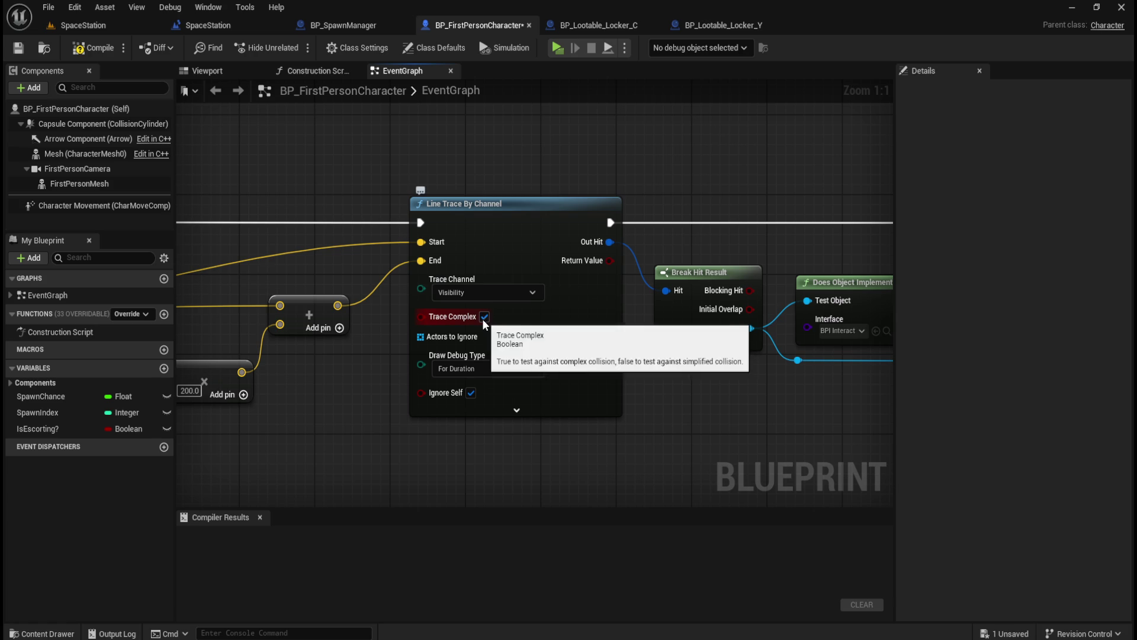
- Compile and save BP_FirstPersonCharacter
left_click(98, 47)
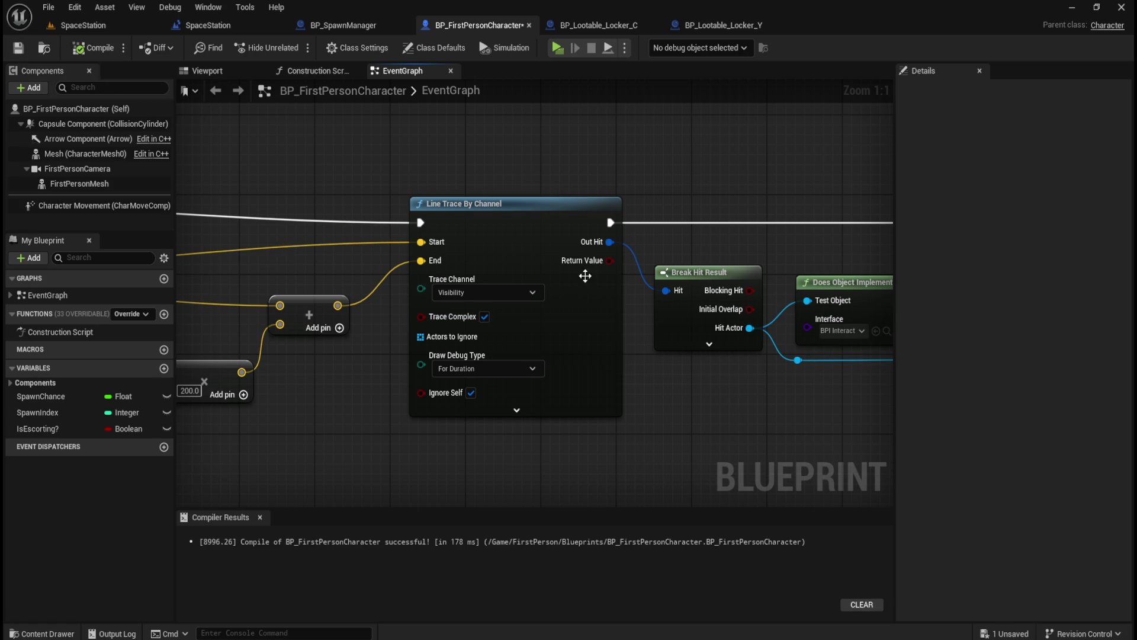
scroll(574, 281, "down", 2)
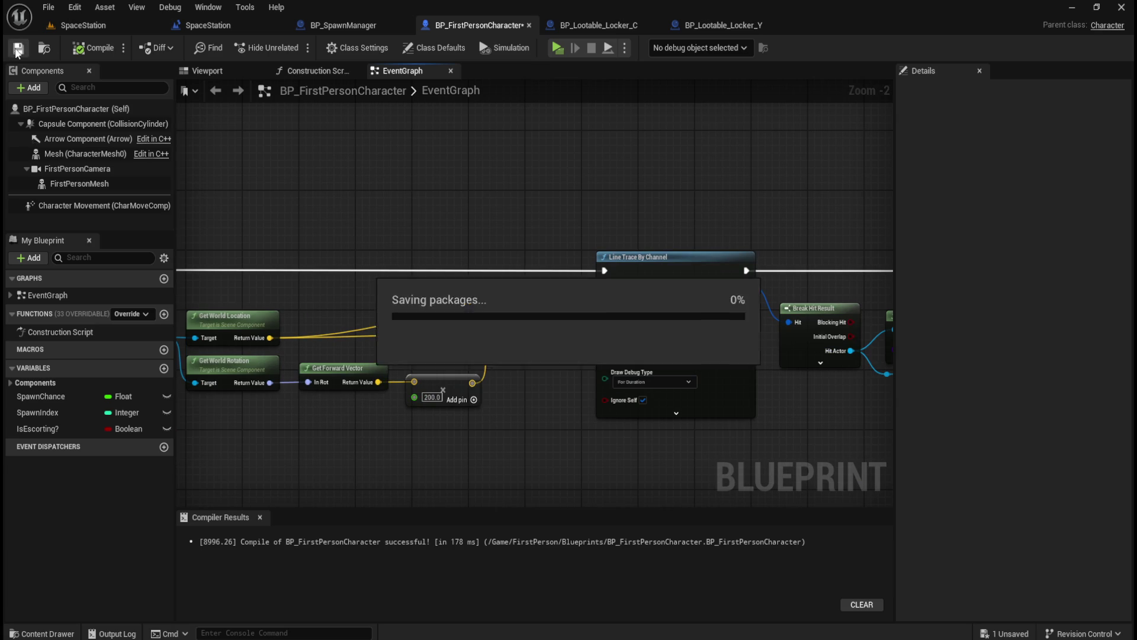
left_click(16, 48)
- Play-test the SpaceStation level, watching debug traces hit the lockers, then exit with Escape
left_click(123, 26)
left_click(297, 47)
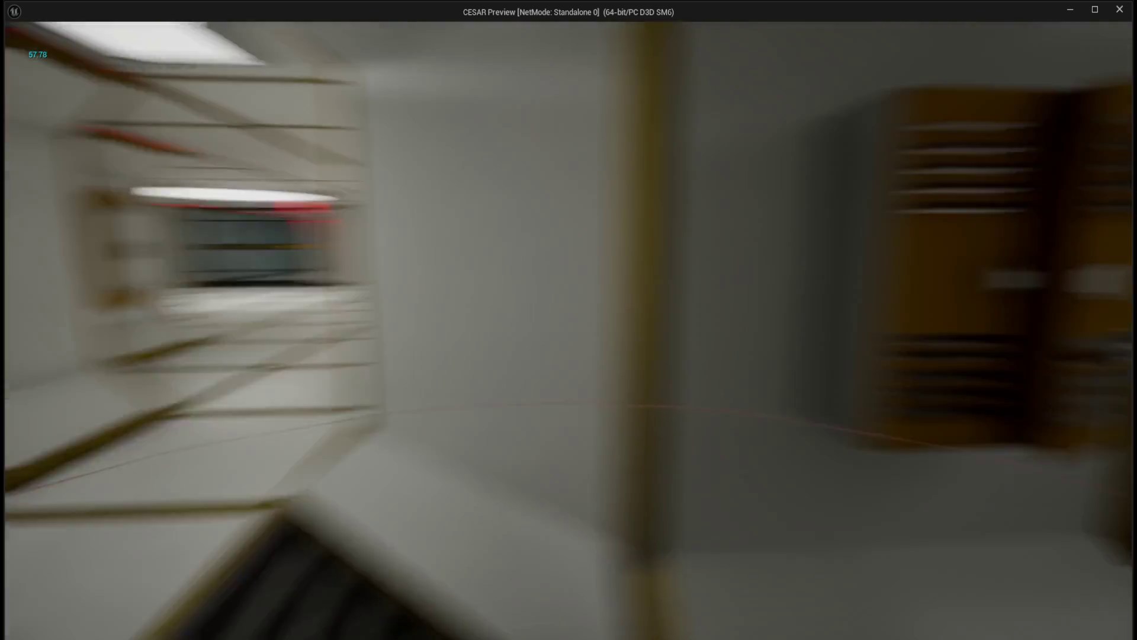
key("Escape")
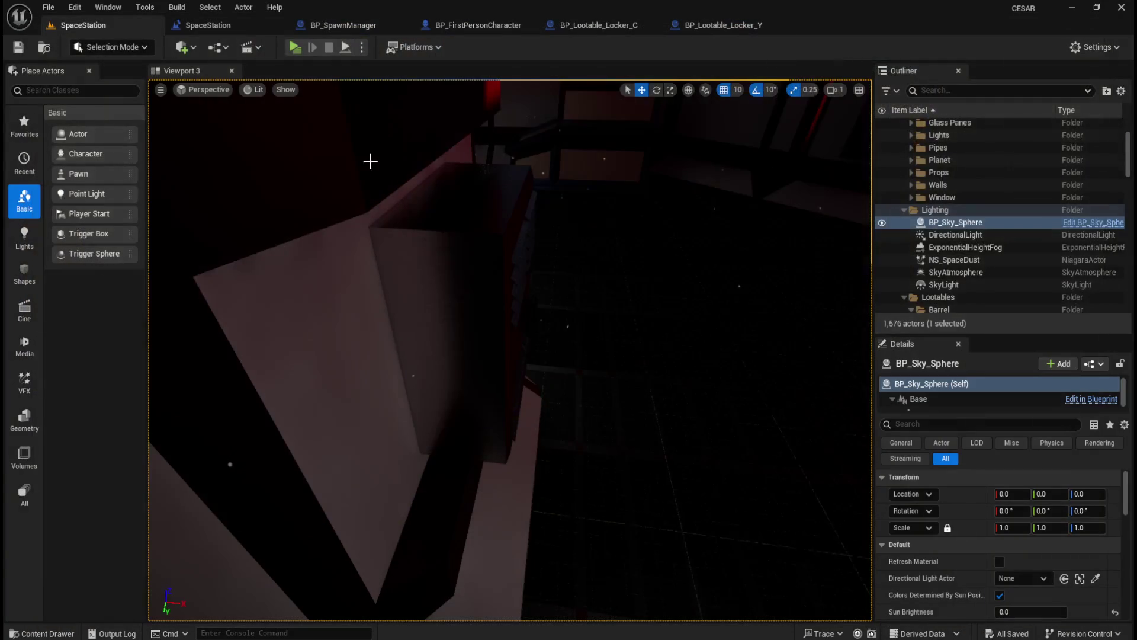
- Save all, recheck the Line Trace's Trace Complex, recompile BP_FirstPersonCharacter, and return to SpaceStation
left_click(18, 47)
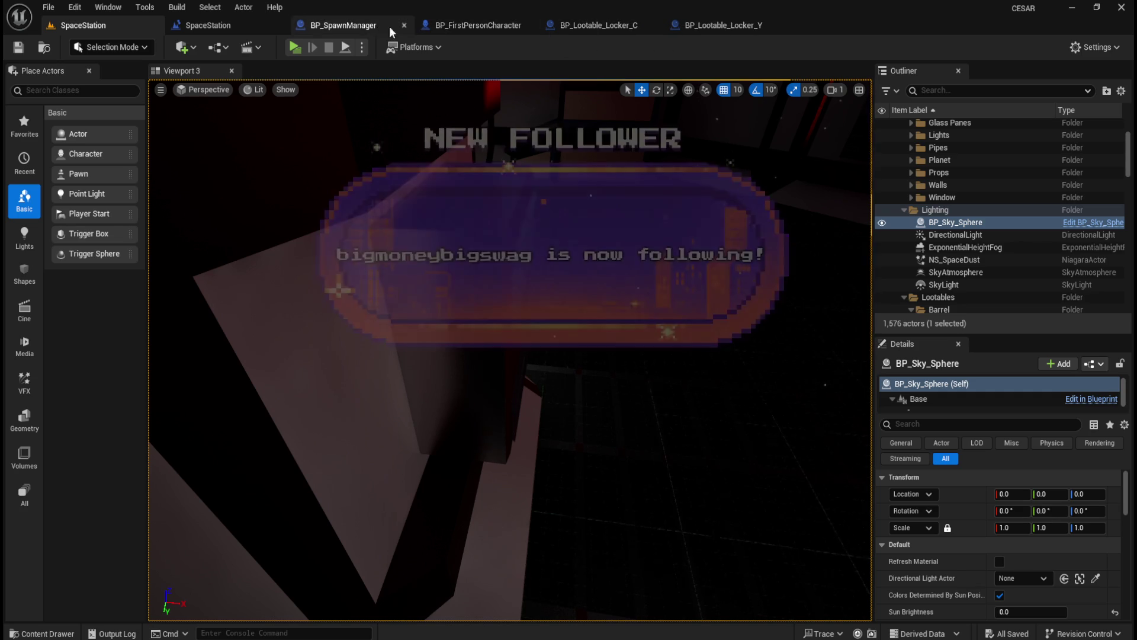
left_click(461, 23)
scroll(649, 371, "up", 2)
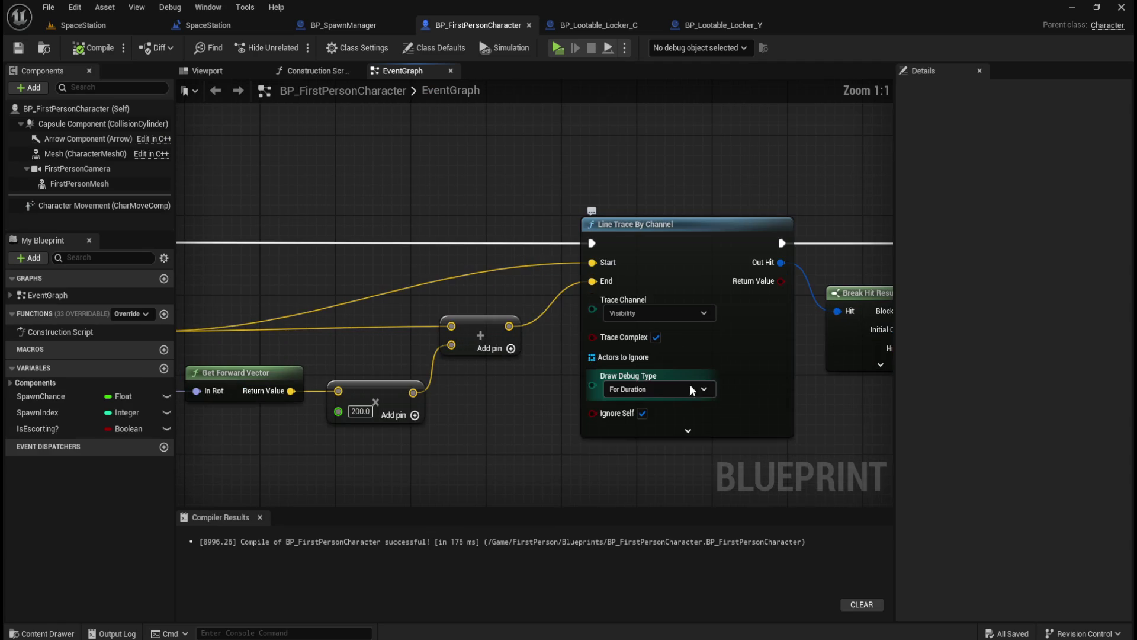
left_click_drag(567, 327, 685, 347)
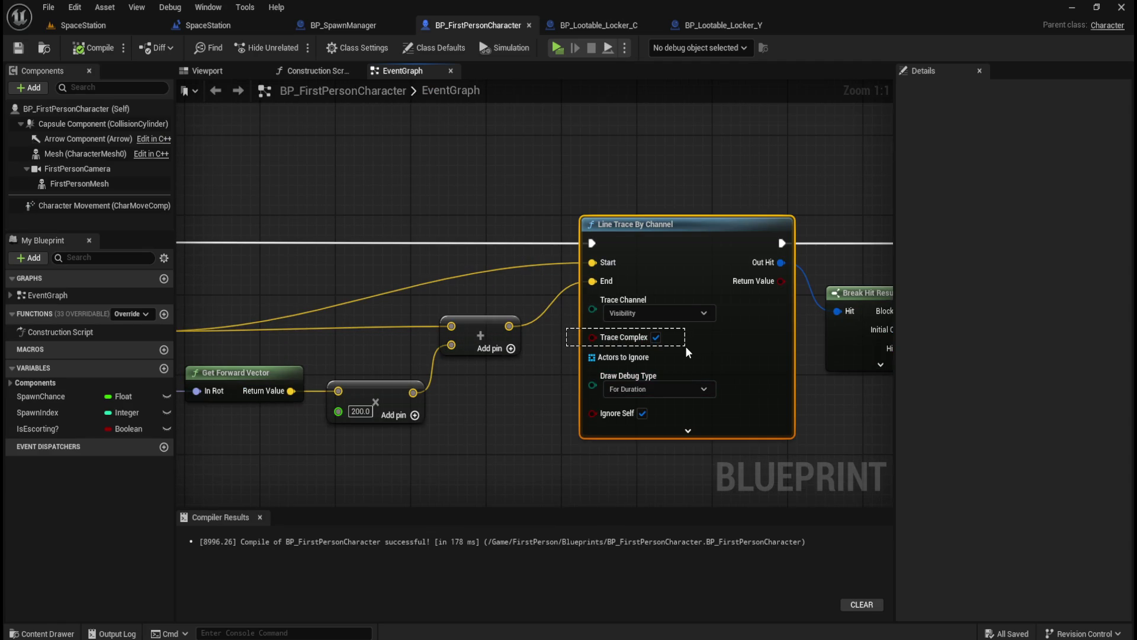
left_click_drag(685, 347, 576, 364)
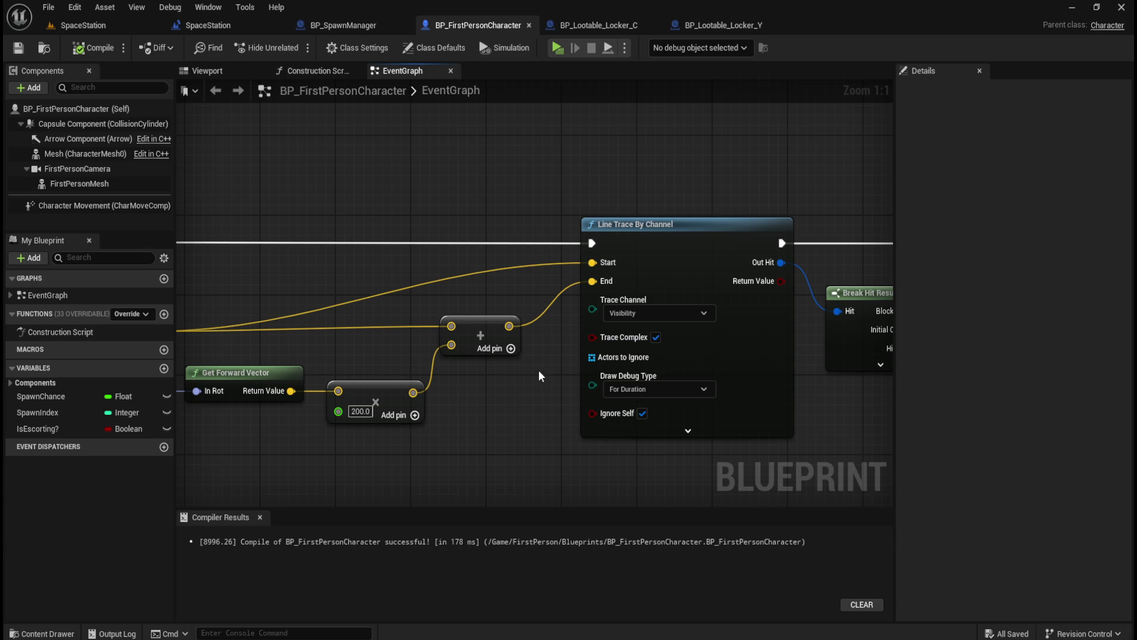
scroll(539, 370, "down", 3)
left_click(92, 48)
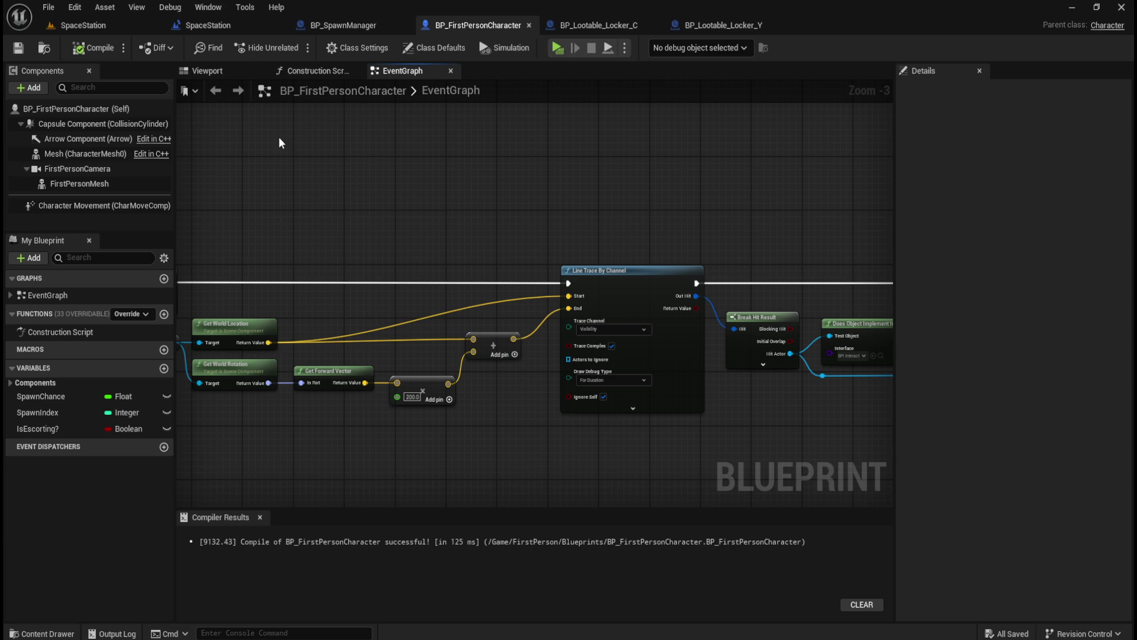
left_click(80, 25)
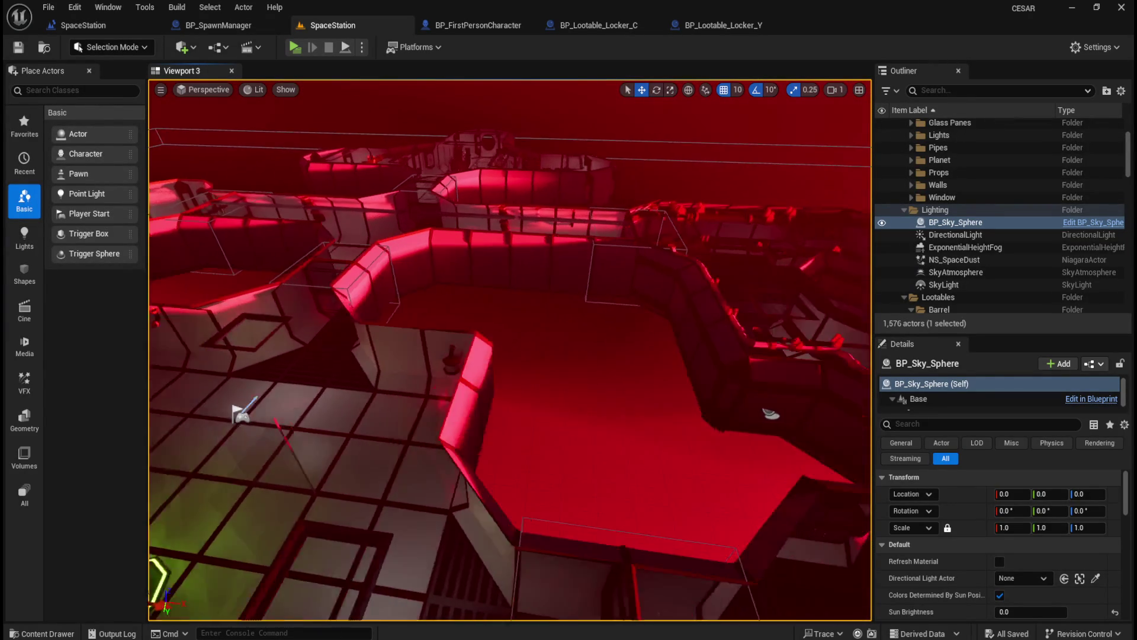
- Browse the Content Drawer from Content to the AI > RobotA folder
key("ctrl+space")
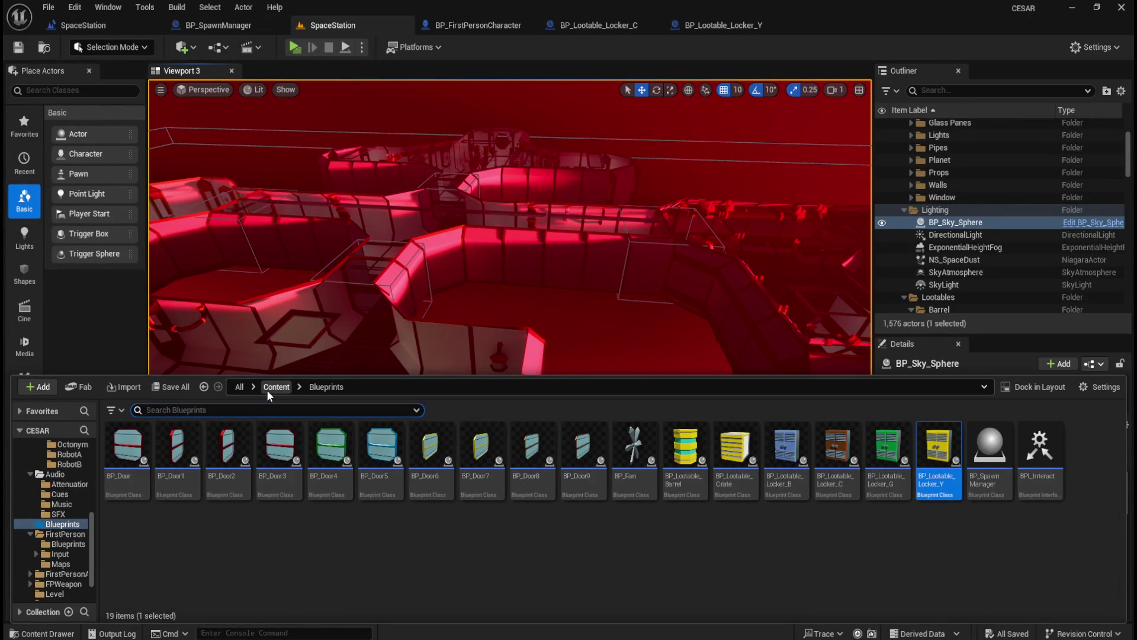
left_click(267, 388)
double_click(128, 444)
double_click(330, 444)
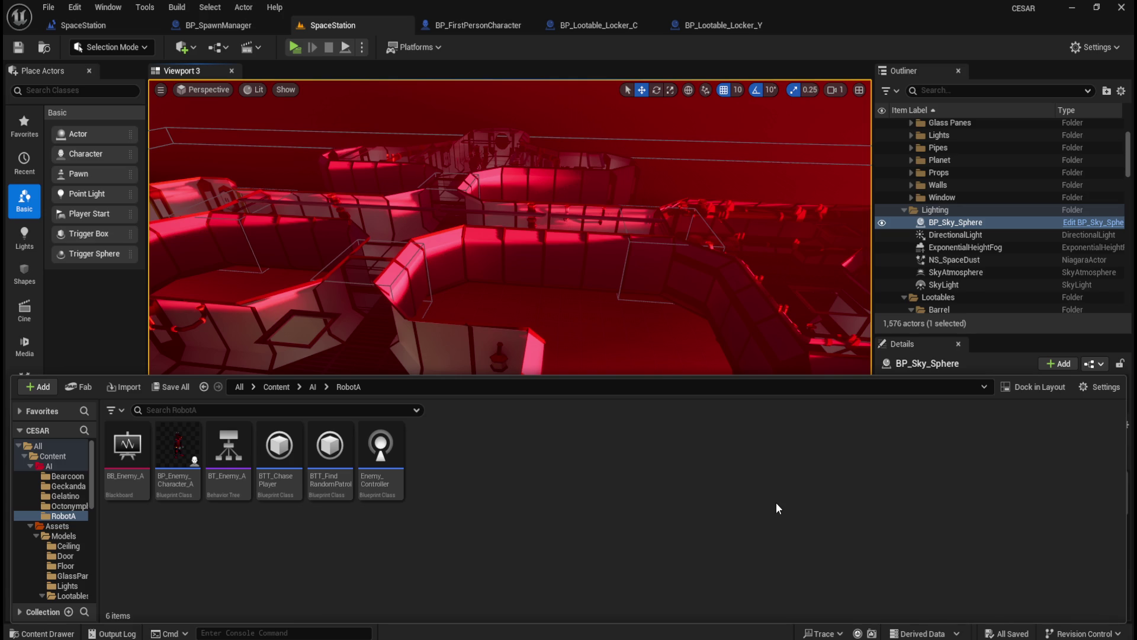
- Go to Content > Assets > NPCs > RobotB and open the MM_Robot_B mesh
left_click(312, 386)
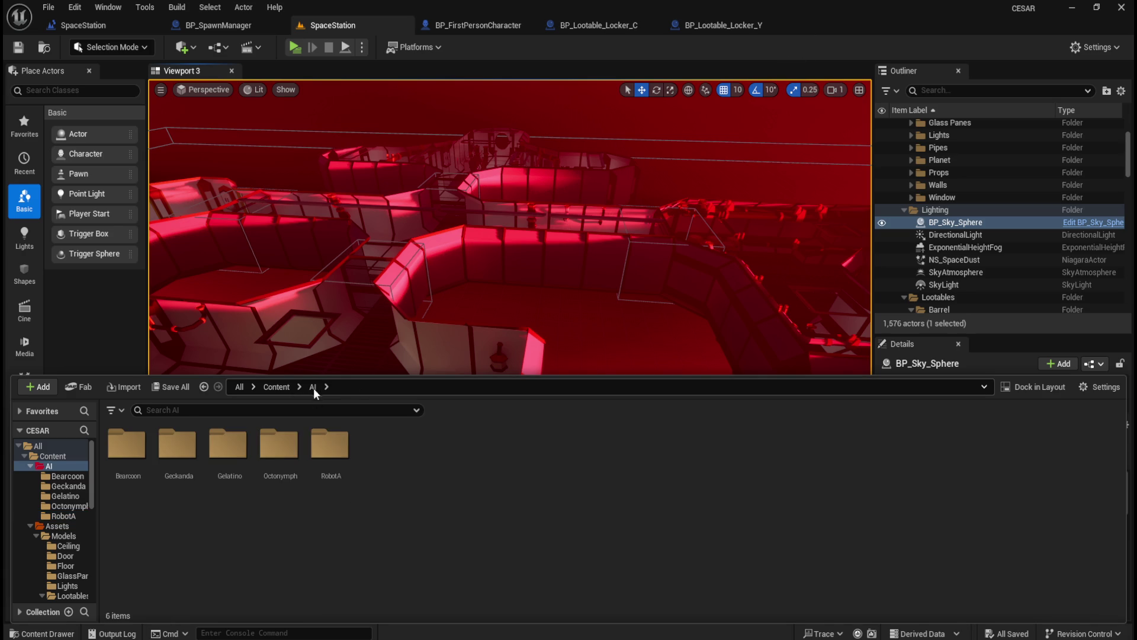
left_click(277, 389)
double_click(178, 445)
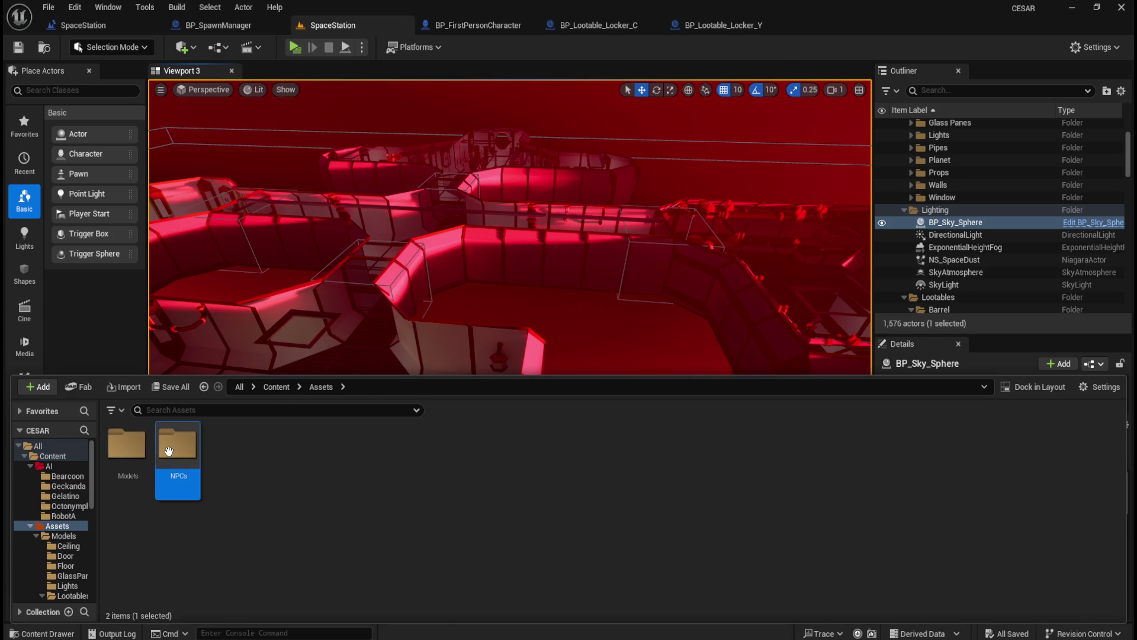
double_click(178, 444)
double_click(380, 444)
left_click(177, 445)
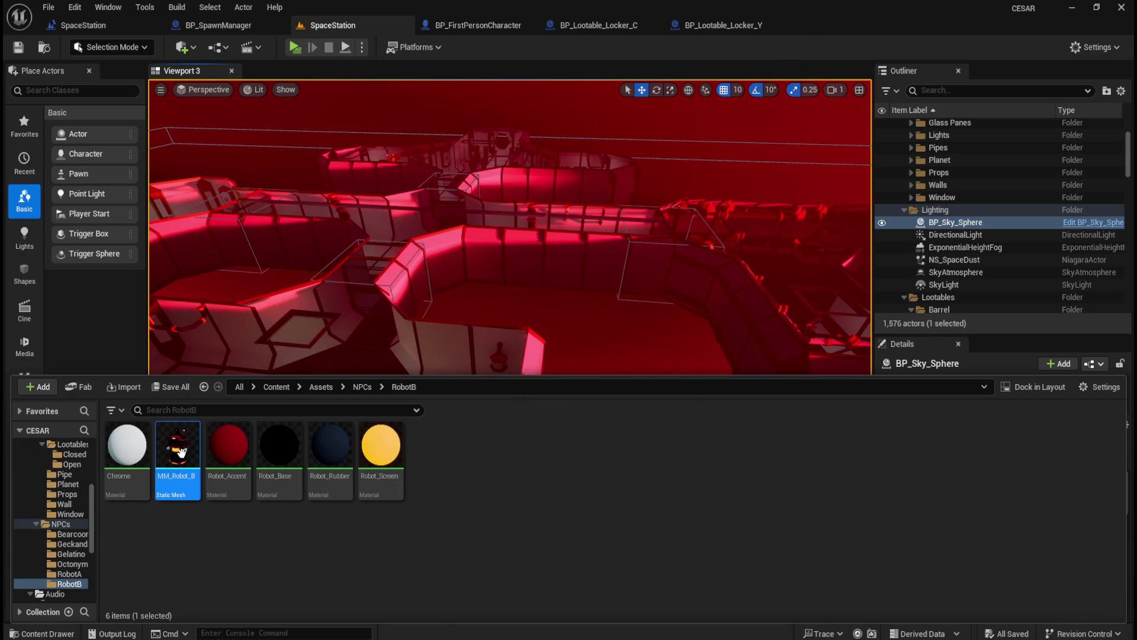
double_click(178, 444)
- Dock the MM_Robot_B editor with the main tabs and orbit around the robot model
mouse_move(379, 122)
left_mouse_down()
mouse_move(746, 59)
mouse_move(770, 27)
left_mouse_up()
scroll(331, 386, "up", 5)
scroll(332, 386, "down", 3)
mouse_move(323, 380)
left_mouse_down()
mouse_move(154, 387)
mouse_move(324, 375)
mouse_move(356, 361)
mouse_move(498, 365)
mouse_move(518, 302)
mouse_move(503, 394)
mouse_move(492, 370)
mouse_move(415, 362)
left_mouse_up()
scroll(325, 375, "up", 5)
scroll(329, 378, "down", 5)
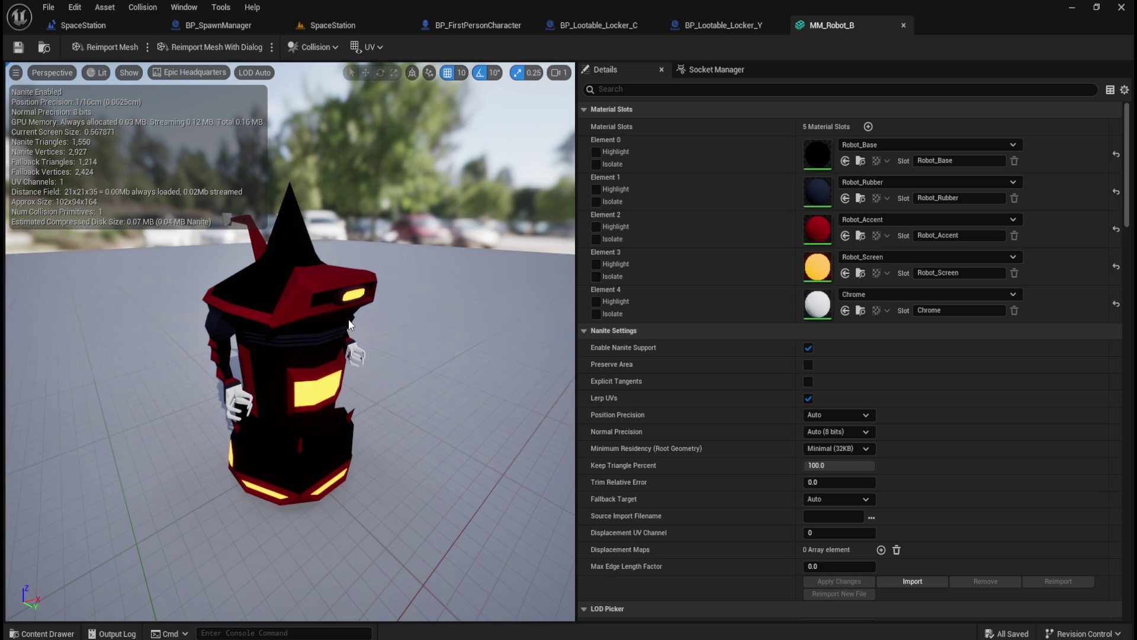
- Close MM_Robot_B and open BT_Enemy_A from Content > AI > RobotA
left_click(902, 23)
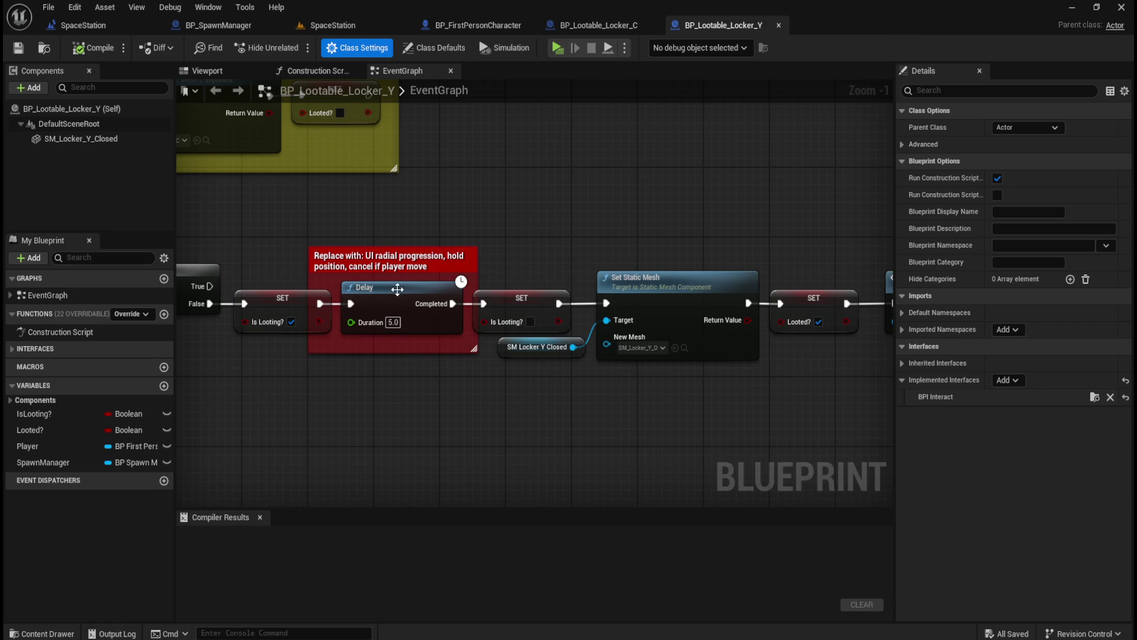
key("ctrl+space")
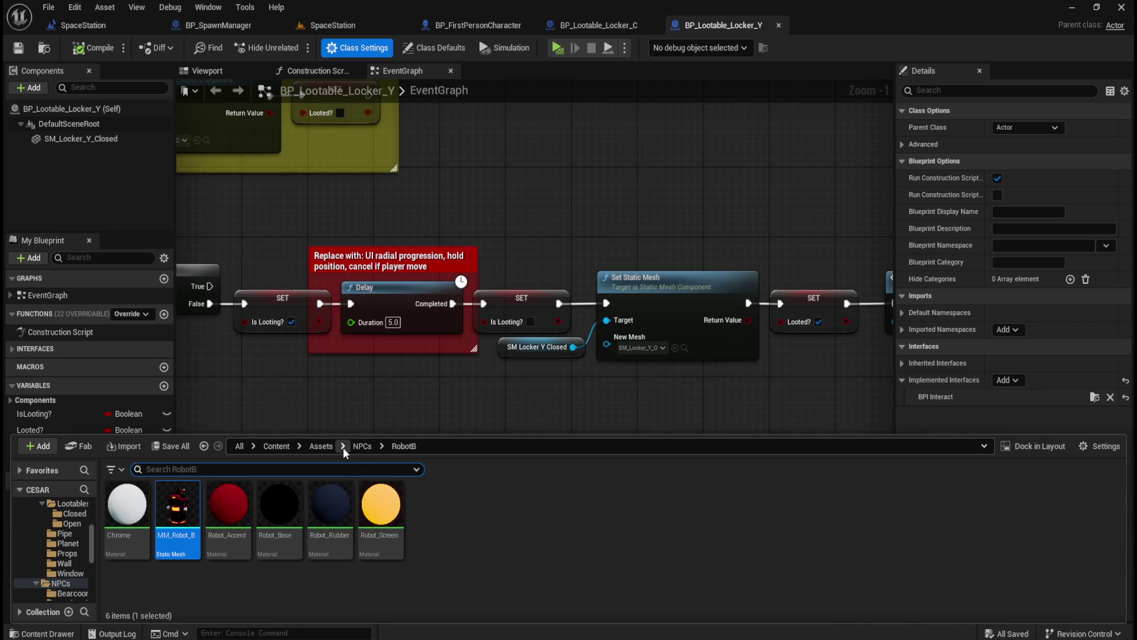
left_click(313, 443)
left_click(276, 446)
double_click(127, 509)
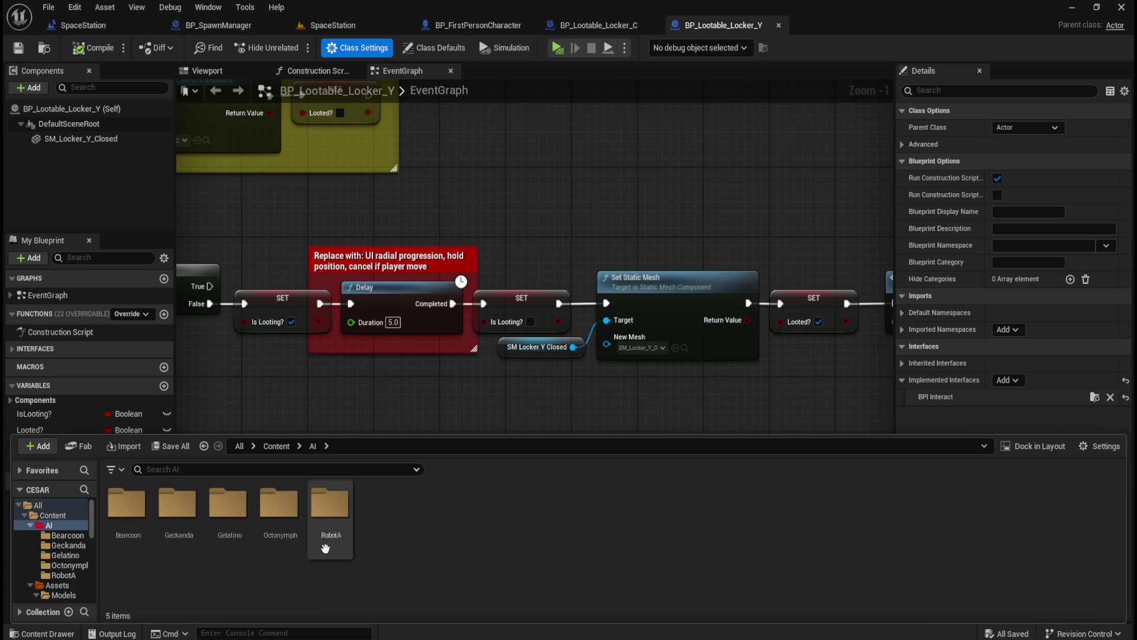
double_click(330, 505)
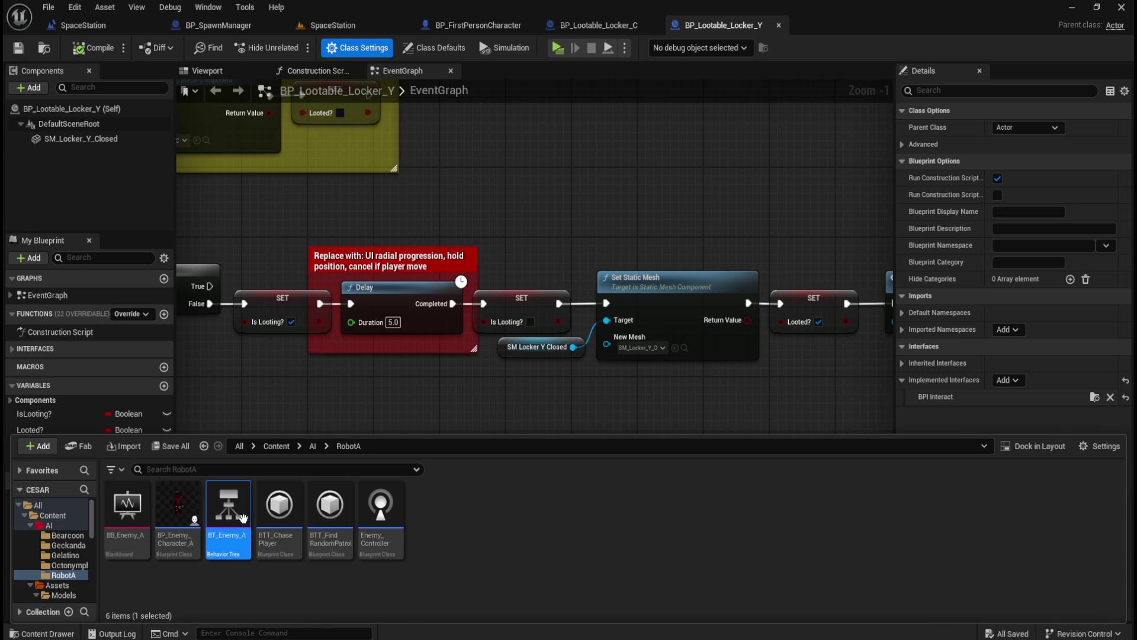
double_click(228, 510)
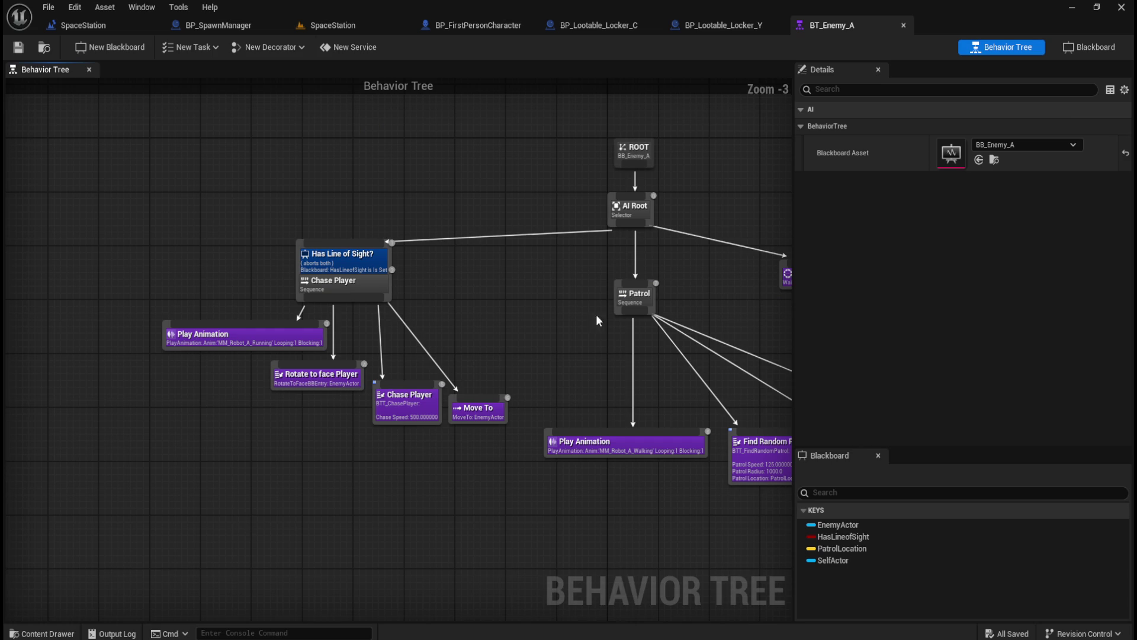
- Close the BP_Lootable_Locker_C and _Y blueprints and move the SpaceStation tab first
left_click(653, 25)
left_click(653, 24)
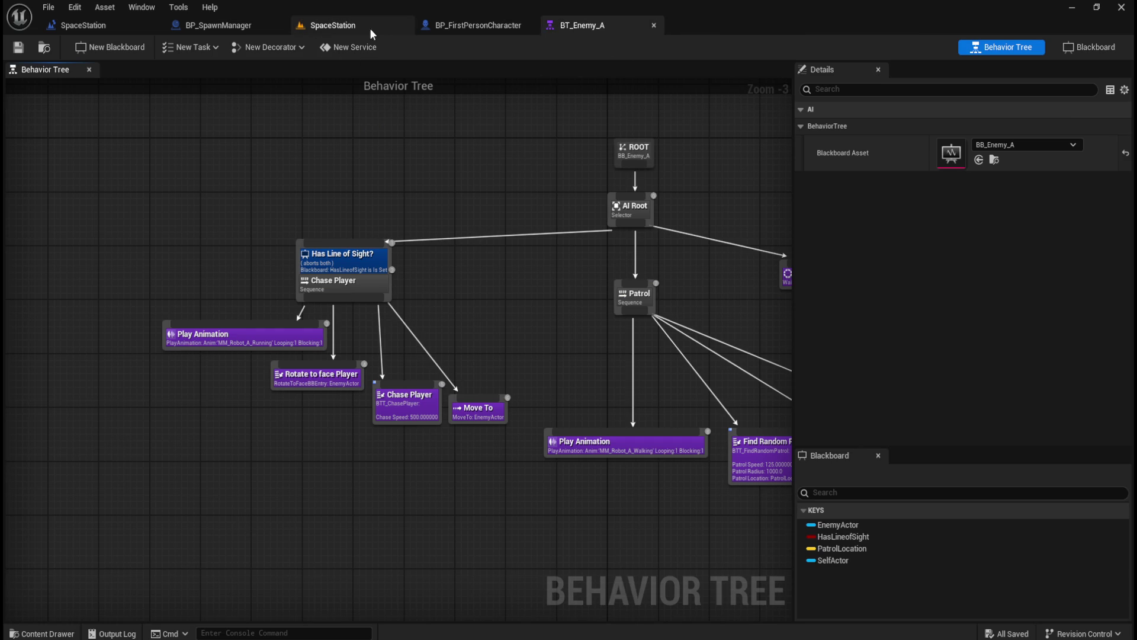
left_click(362, 24)
left_click_drag(329, 26, 77, 24)
- Close the SCUE_Ambience sound cue and SpaceStation level blueprint, leaving BT_Enemy_A in front
left_click(213, 25)
left_click_drag(358, 168, 755, 437)
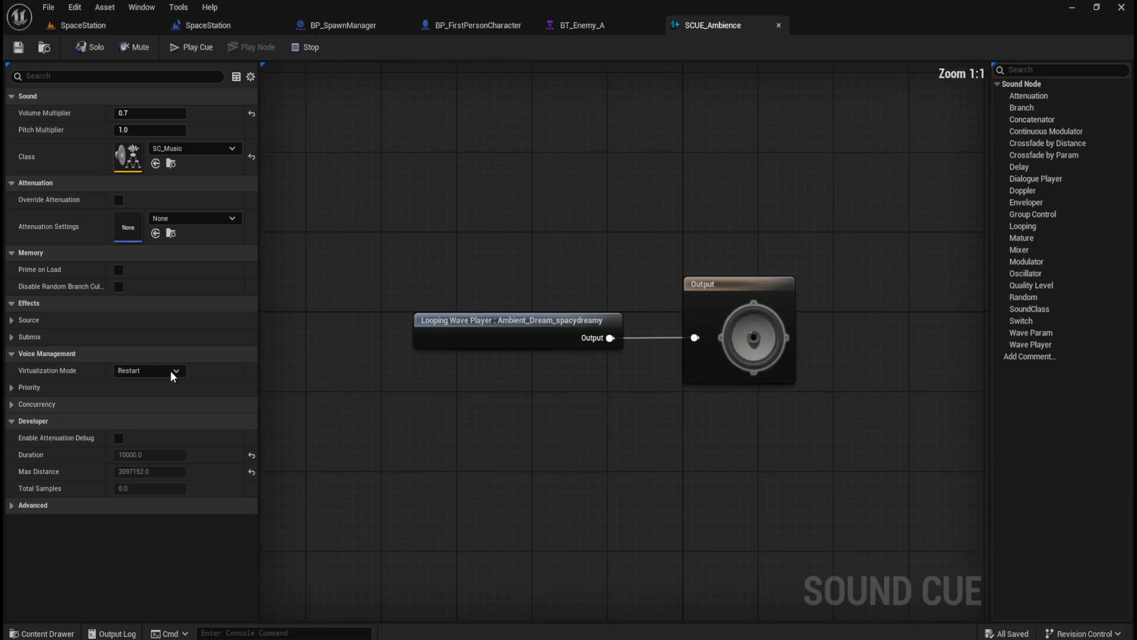
left_click(778, 25)
left_click(259, 24)
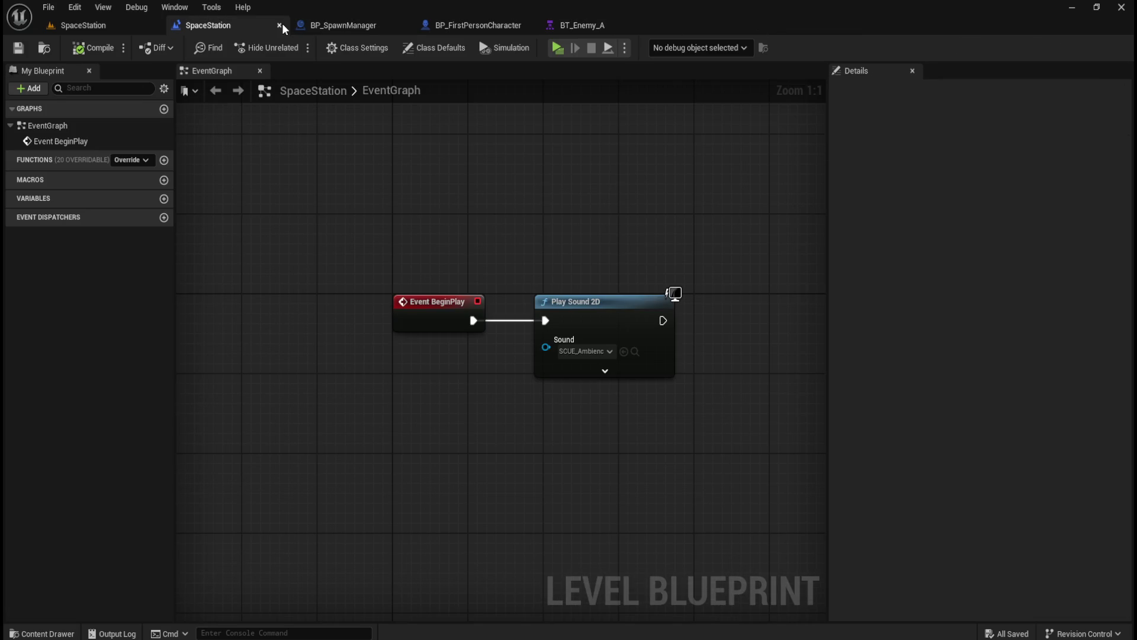
left_click(279, 25)
left_click(467, 24)
- Zoom and pan BT_Enemy_A to the Idle branch and inspect its Wait node
scroll(515, 368, "down", 3)
scroll(454, 353, "up", 3)
scroll(491, 341, "up", 1)
scroll(608, 324, "down", 2)
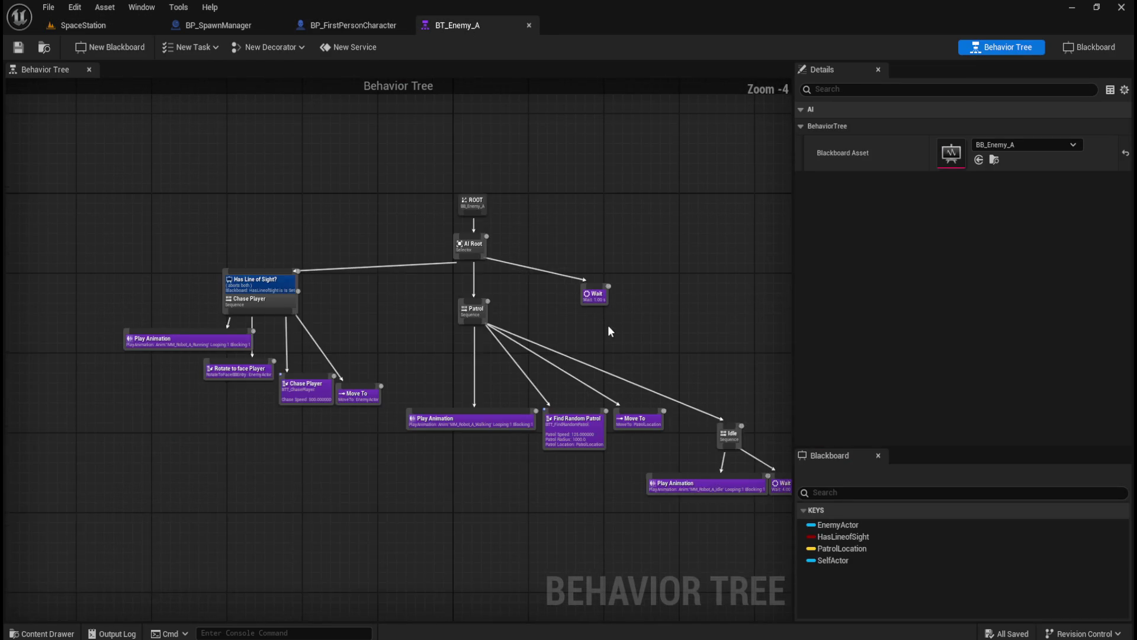
scroll(382, 275, "up", 2)
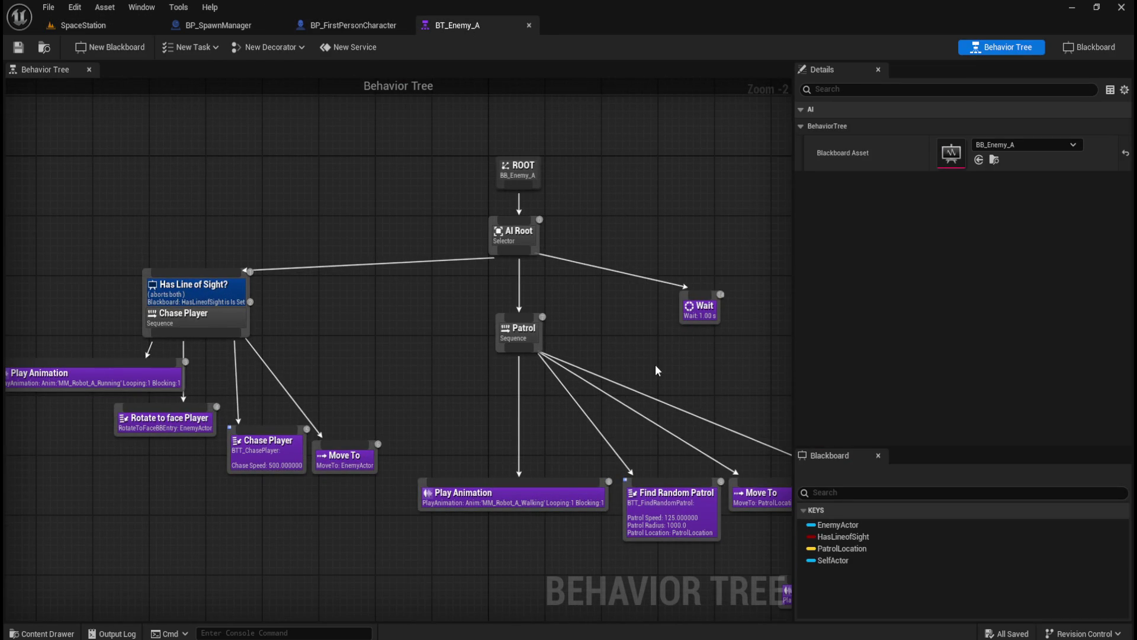
mouse_move(696, 370)
left_mouse_down()
mouse_move(351, 222)
mouse_move(701, 371)
mouse_move(422, 276)
left_mouse_up()
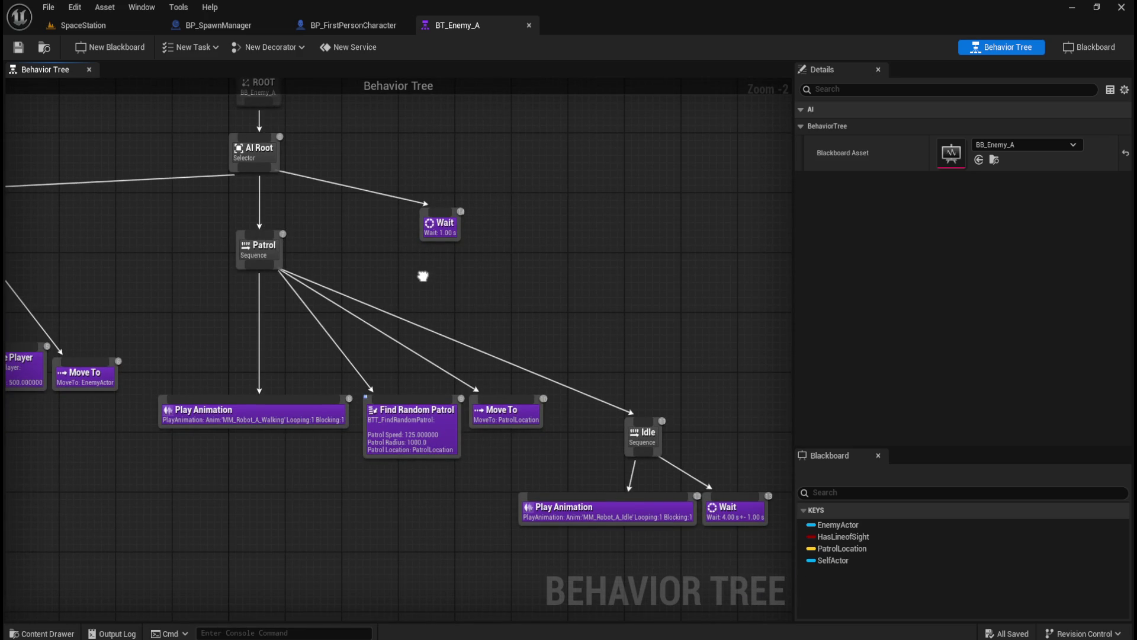
left_click(747, 513)
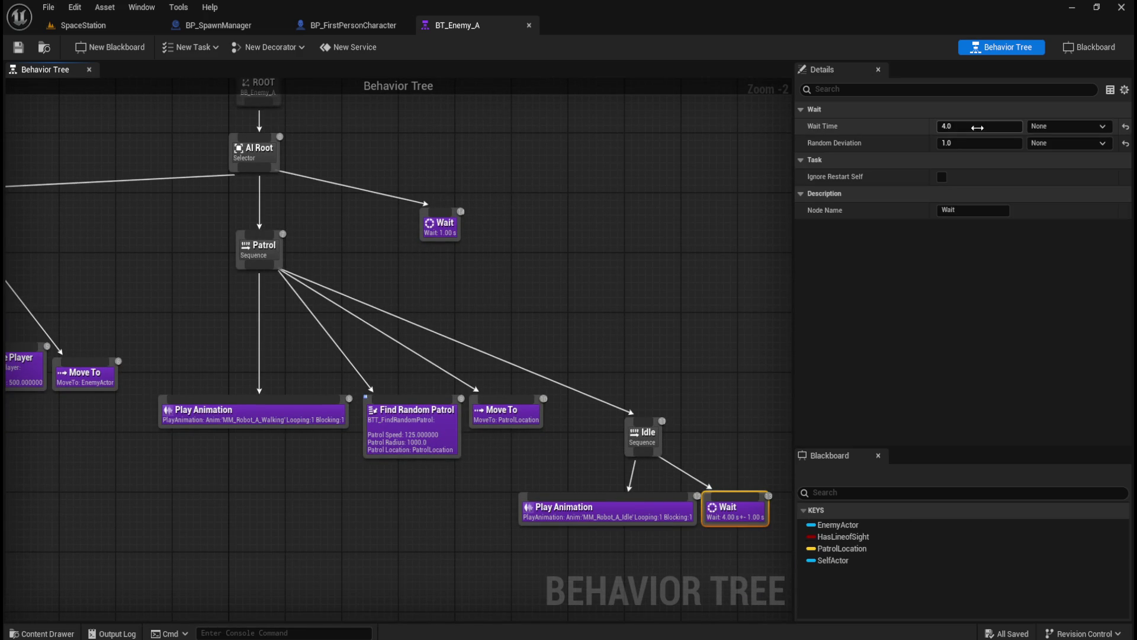
left_click(494, 274)
- Pan the tree to centre the Chase Player branch and bring up the Content Drawer
mouse_move(375, 287)
left_mouse_down()
mouse_move(680, 338)
mouse_move(546, 323)
mouse_move(432, 279)
mouse_move(589, 328)
mouse_move(627, 327)
left_mouse_up()
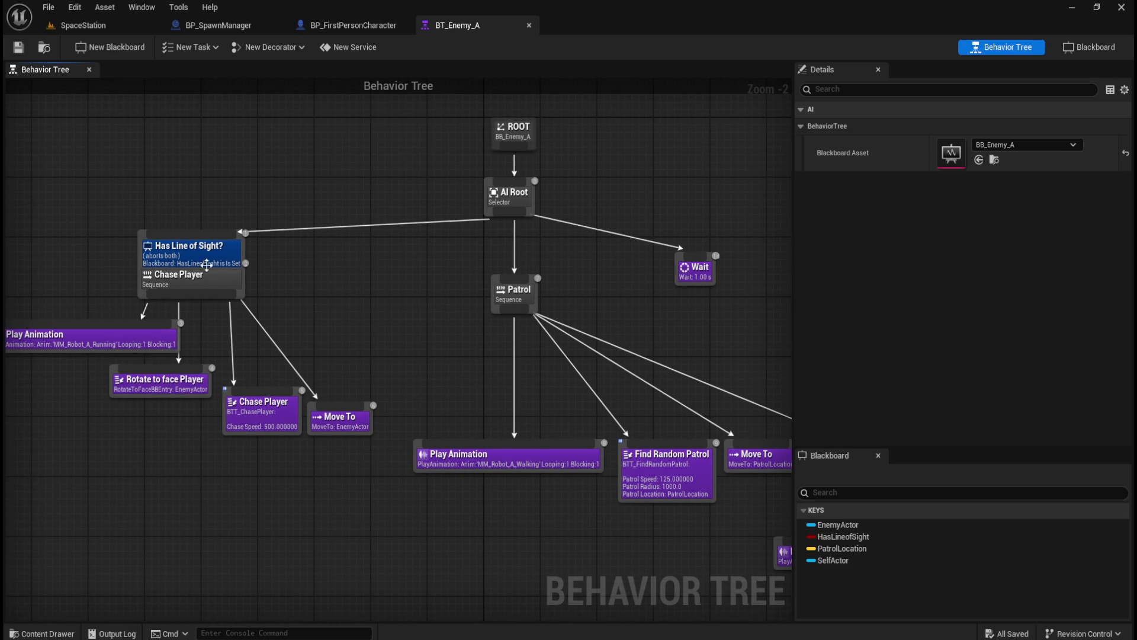
mouse_move(711, 338)
left_mouse_down()
mouse_move(376, 282)
mouse_move(622, 312)
mouse_move(379, 240)
mouse_move(681, 318)
mouse_move(335, 194)
mouse_move(597, 298)
mouse_move(721, 315)
mouse_move(681, 312)
left_mouse_up()
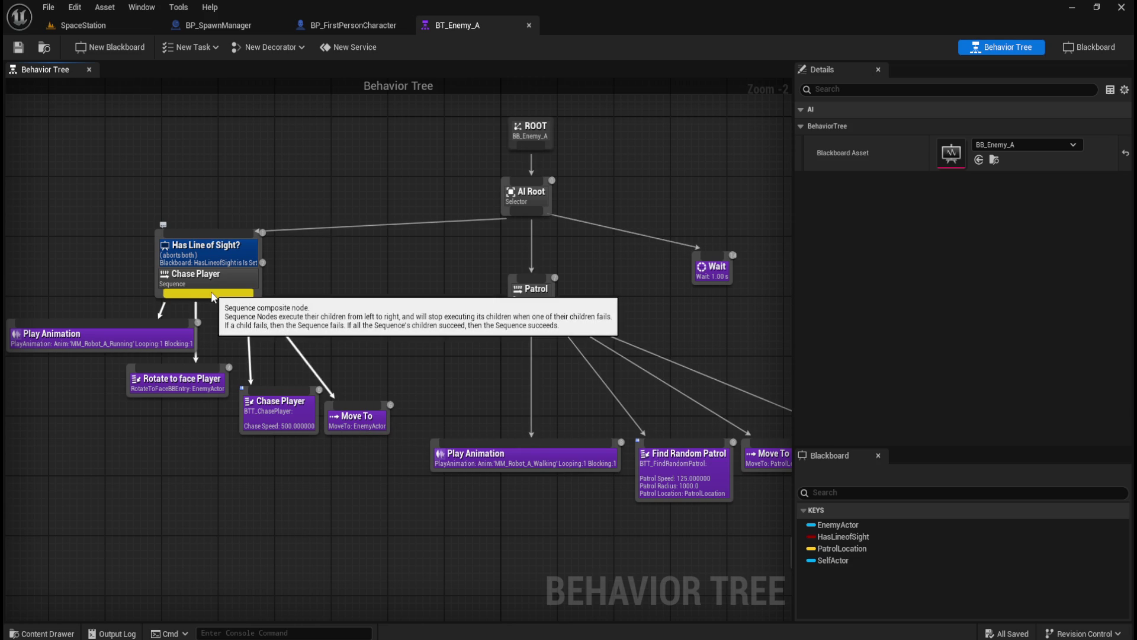
mouse_move(401, 330)
left_mouse_down()
mouse_move(517, 348)
mouse_move(460, 305)
left_mouse_up()
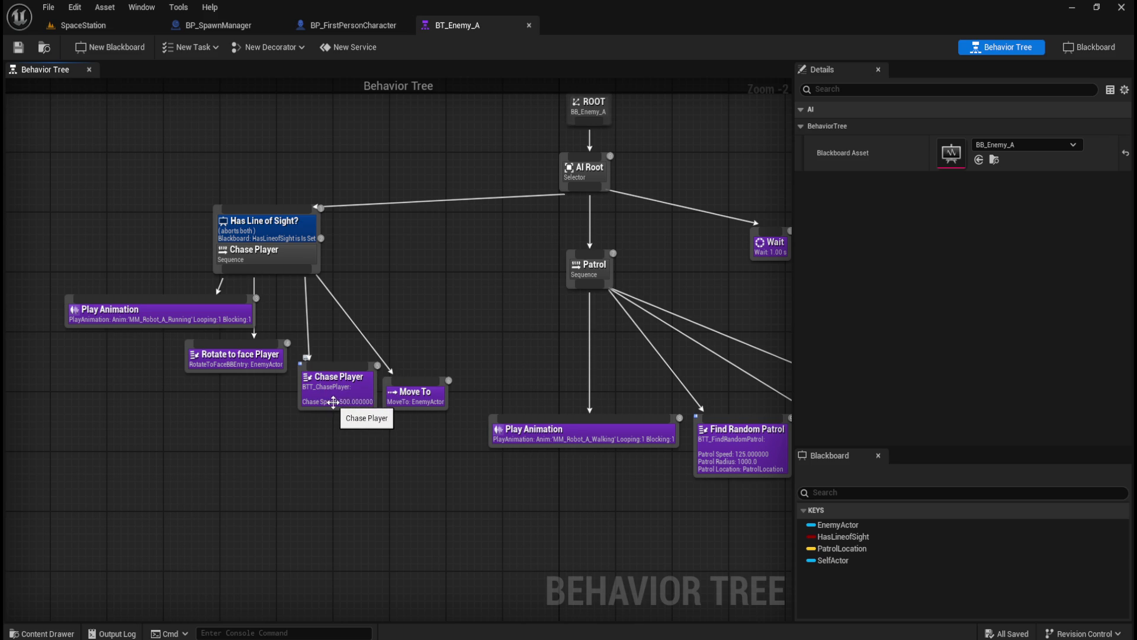
key("ctrl+space")
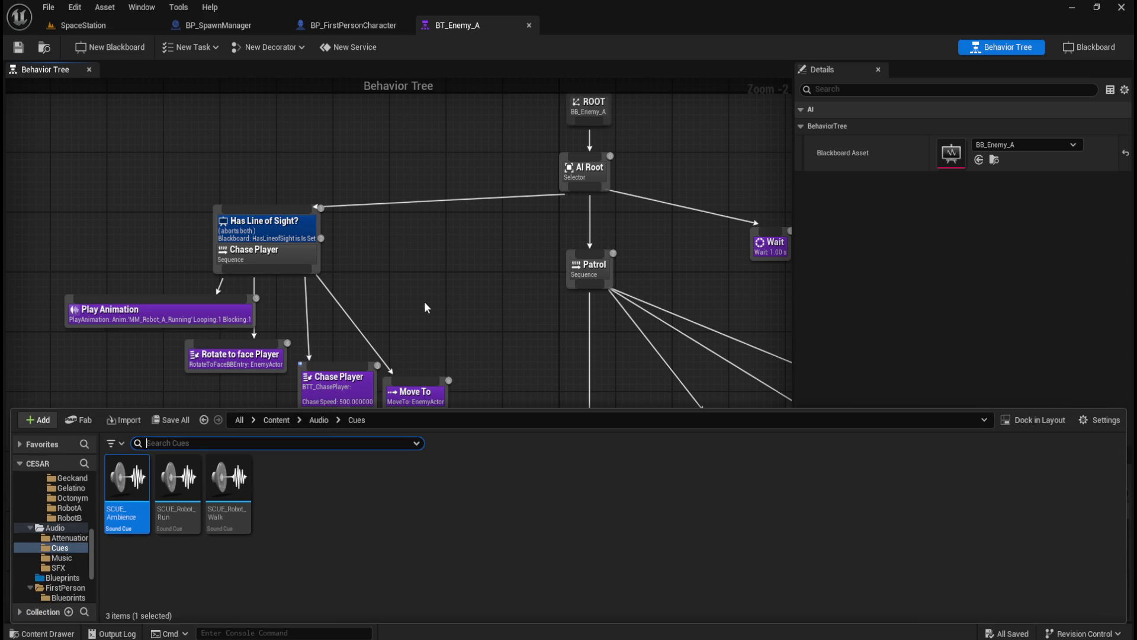
- Open the AI > RobotA folder in the Content Drawer, then hide the drawer
double_click(145, 479)
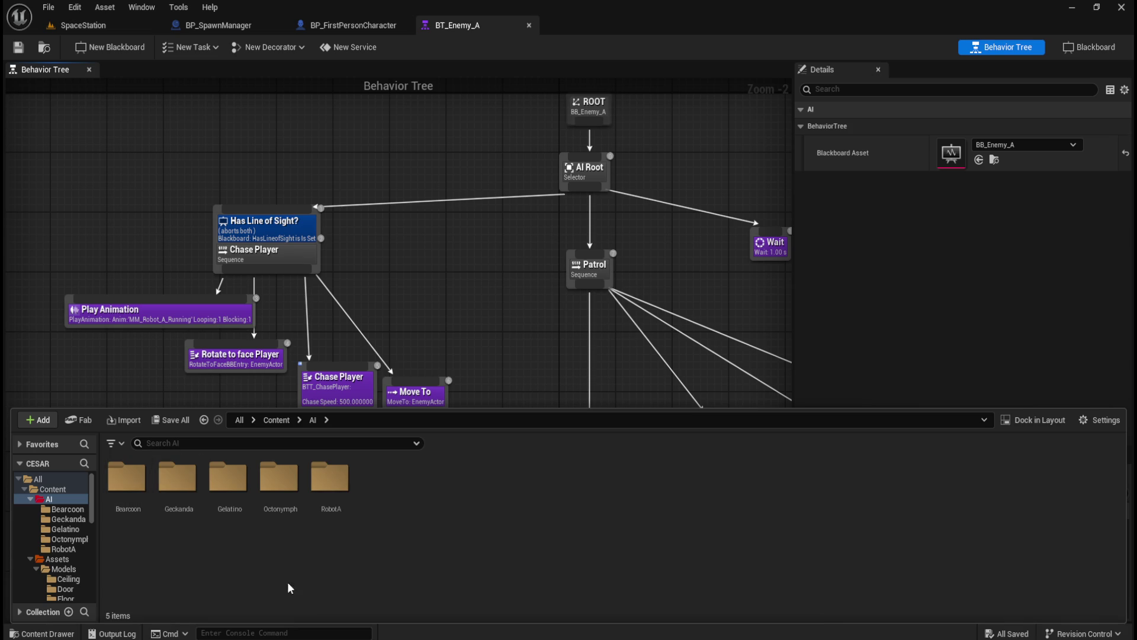
double_click(331, 480)
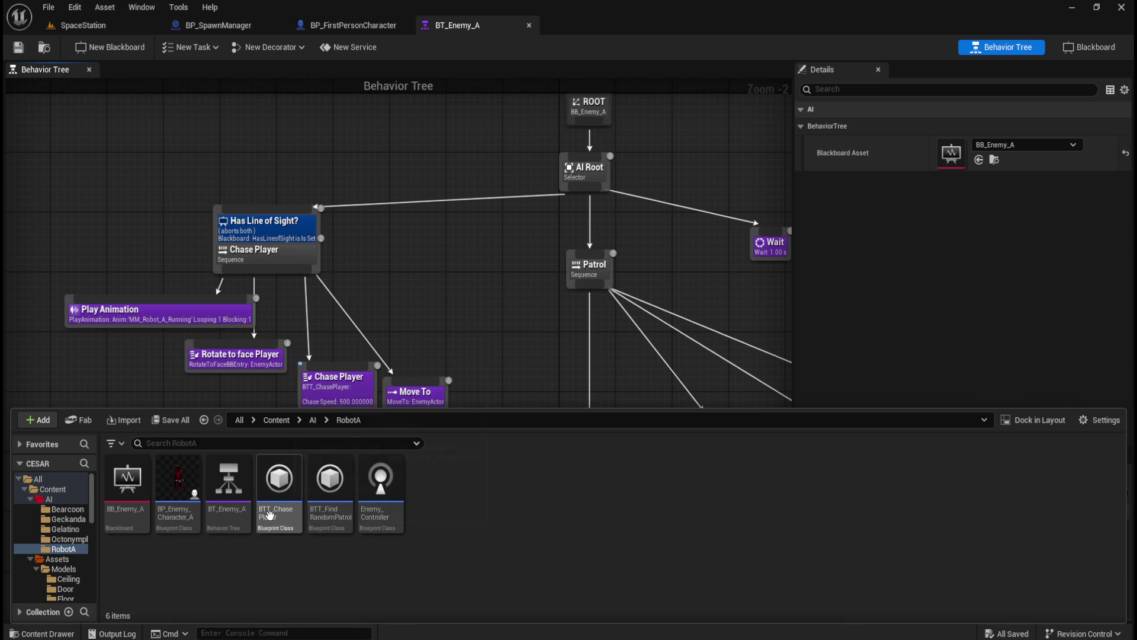
left_click(433, 322)
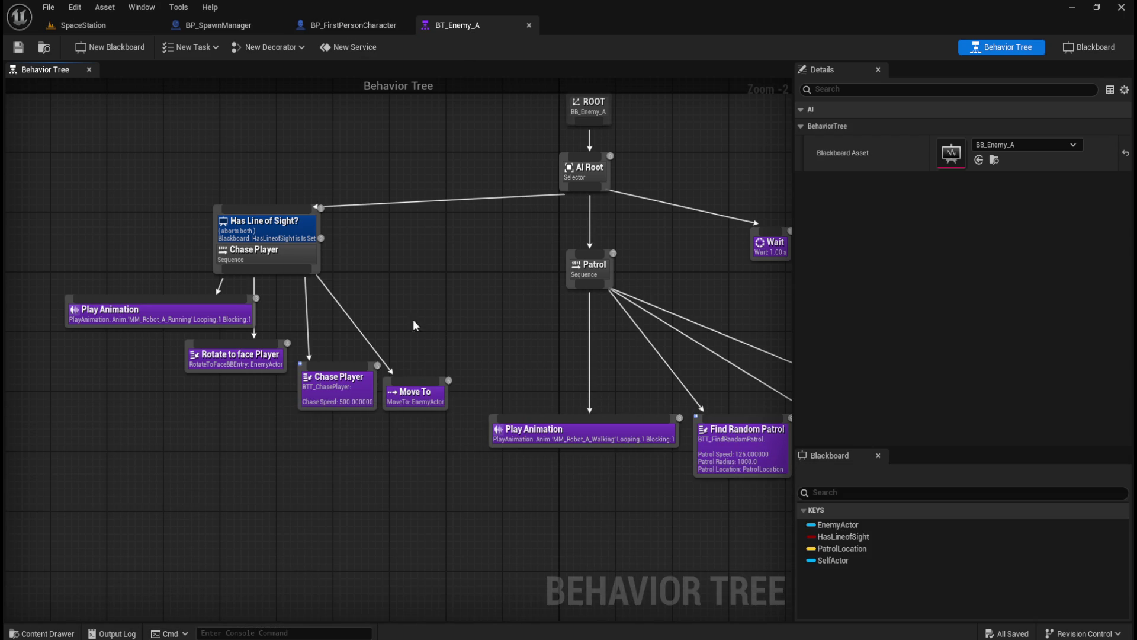
- Pan and zoom BT_Enemy_A back to the ROOT node, then reopen the RobotA assets
mouse_move(468, 348)
left_mouse_down()
mouse_move(553, 406)
mouse_move(549, 376)
left_mouse_up()
mouse_move(491, 345)
left_mouse_down()
mouse_move(366, 335)
mouse_move(370, 313)
left_mouse_up()
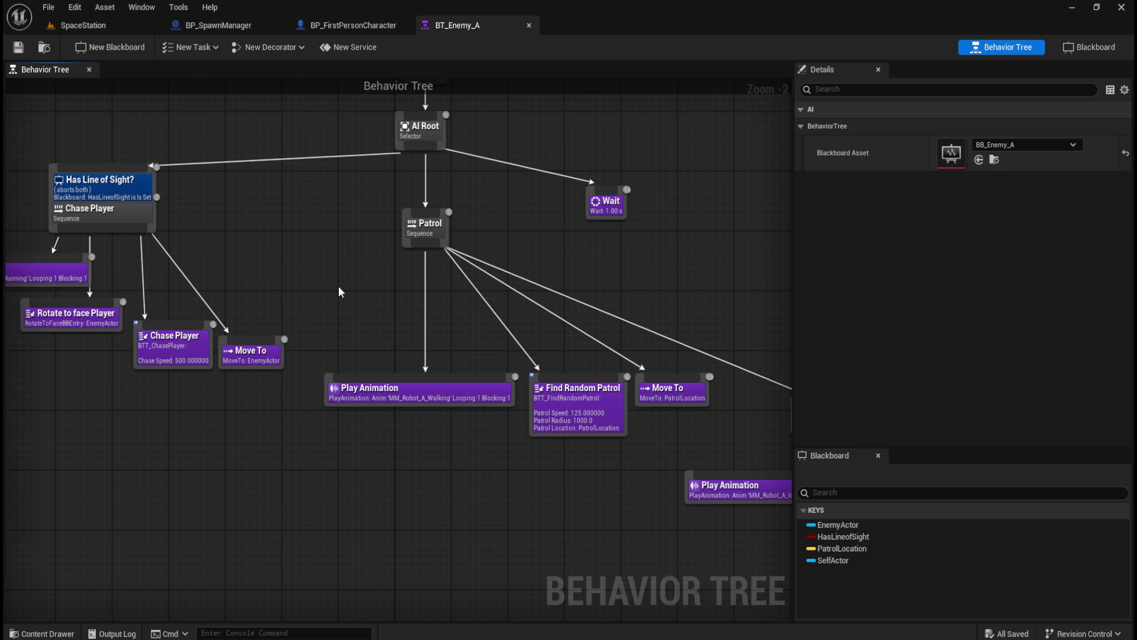
mouse_move(325, 259)
left_mouse_down()
mouse_move(426, 299)
mouse_move(345, 291)
left_mouse_up()
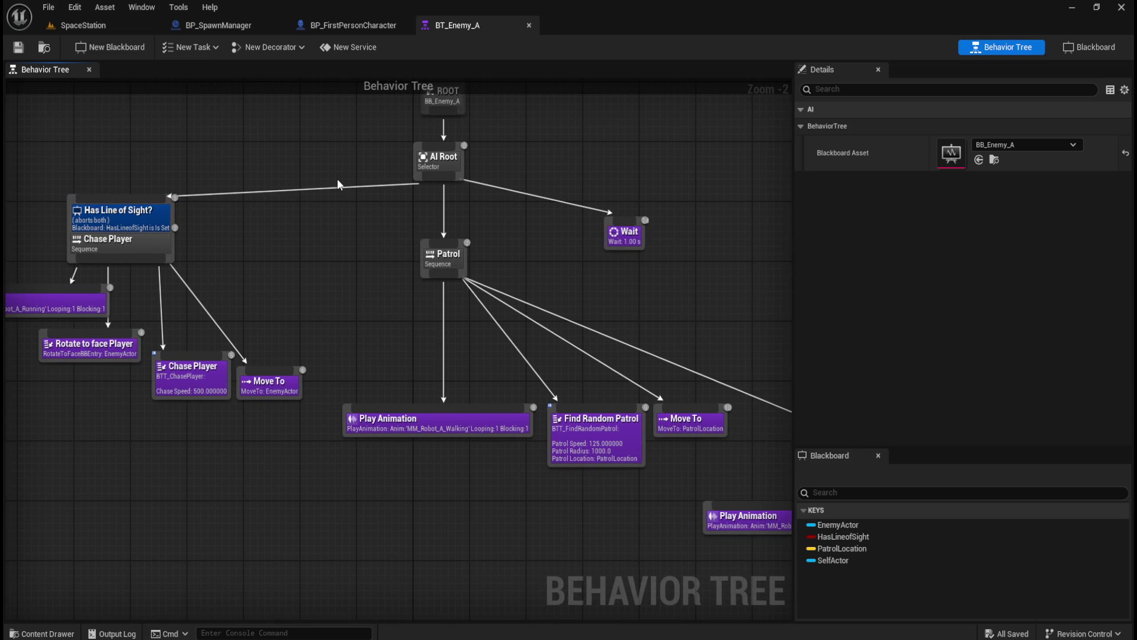
scroll(371, 292, "down", 4)
scroll(370, 293, "up", 3)
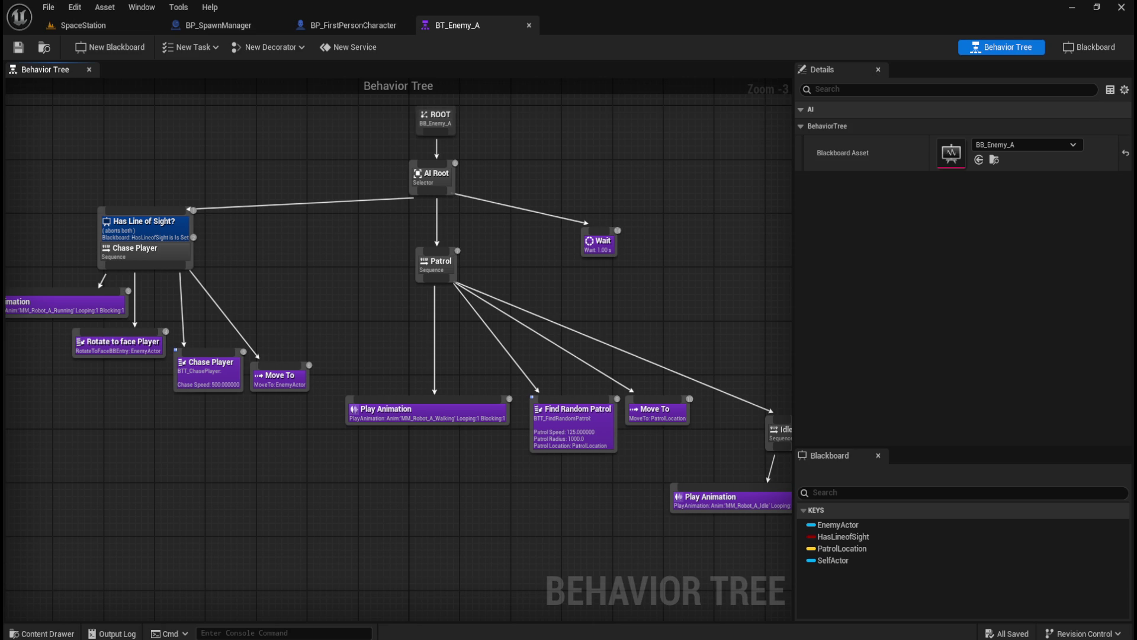
mouse_move(501, 302)
left_mouse_down()
mouse_move(543, 299)
mouse_move(523, 318)
left_mouse_up()
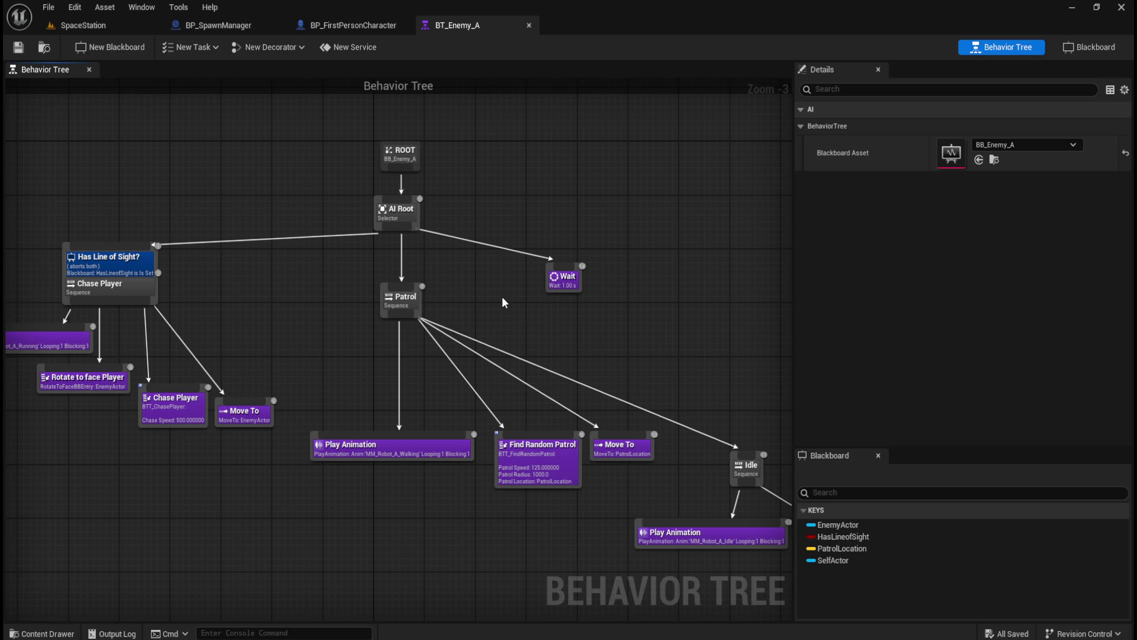
left_click_drag(492, 301, 544, 354)
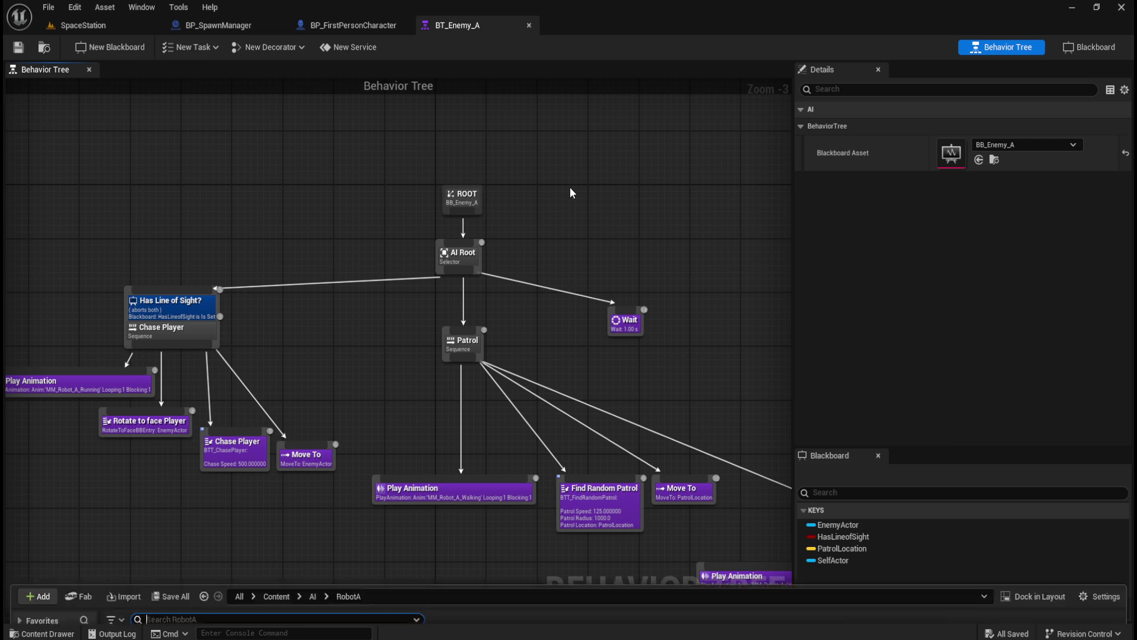
key("ctrl+space")
left_click(130, 496)
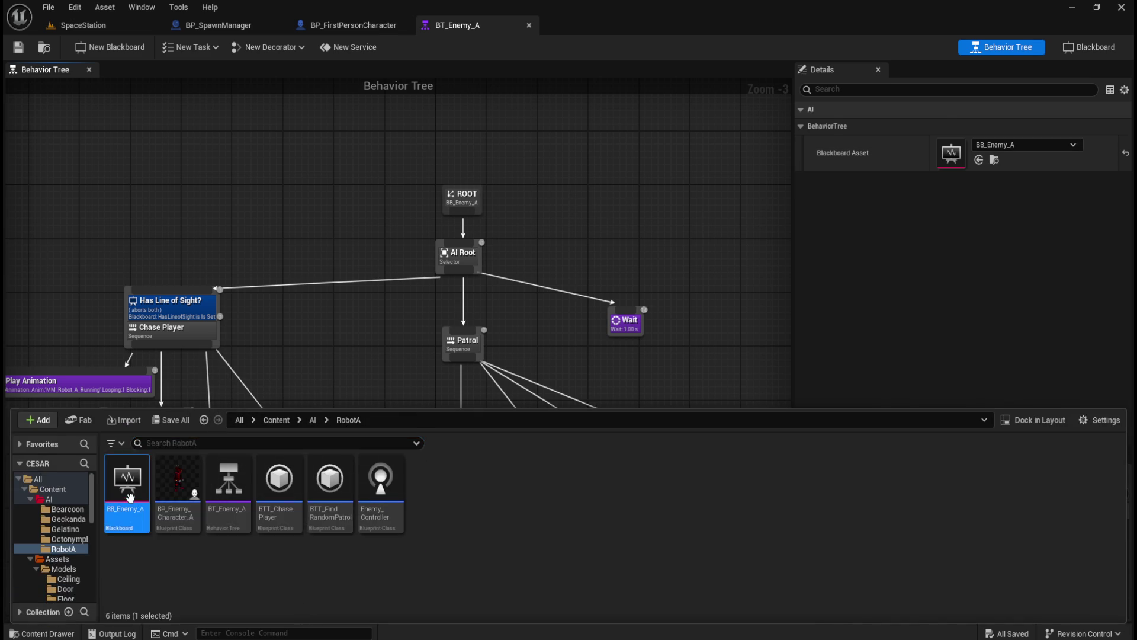
- Open BB_Enemy_A from the RobotA folder in the Blackboard editor
double_click(130, 496)
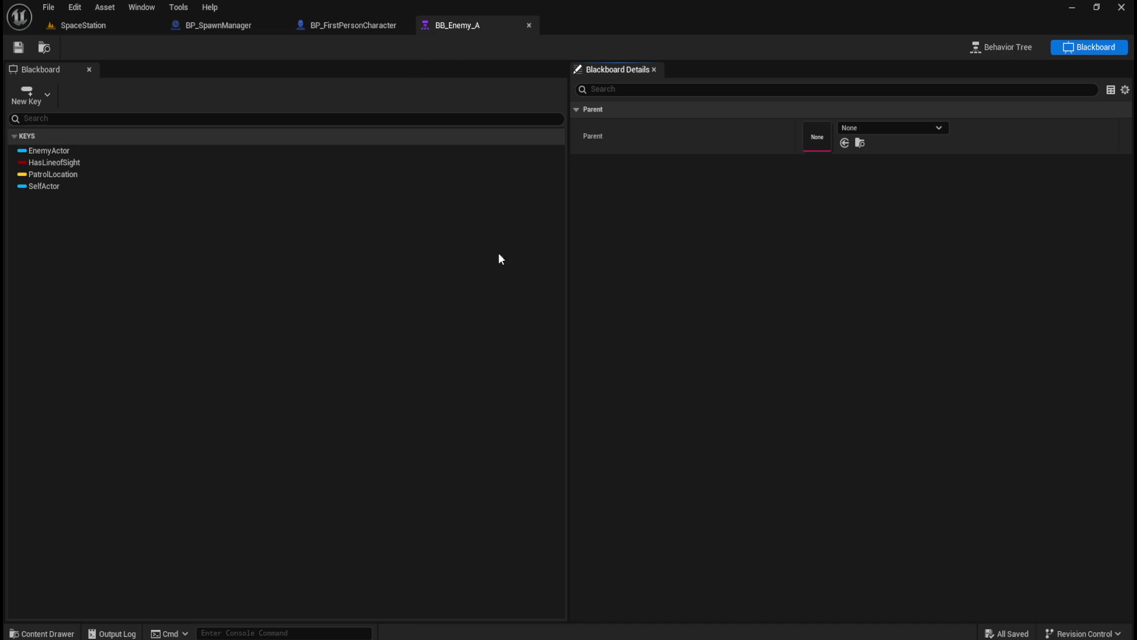
- Switch back to the BT_Enemy_A behavior tree and select its three chase player task nodes
left_click(1014, 48)
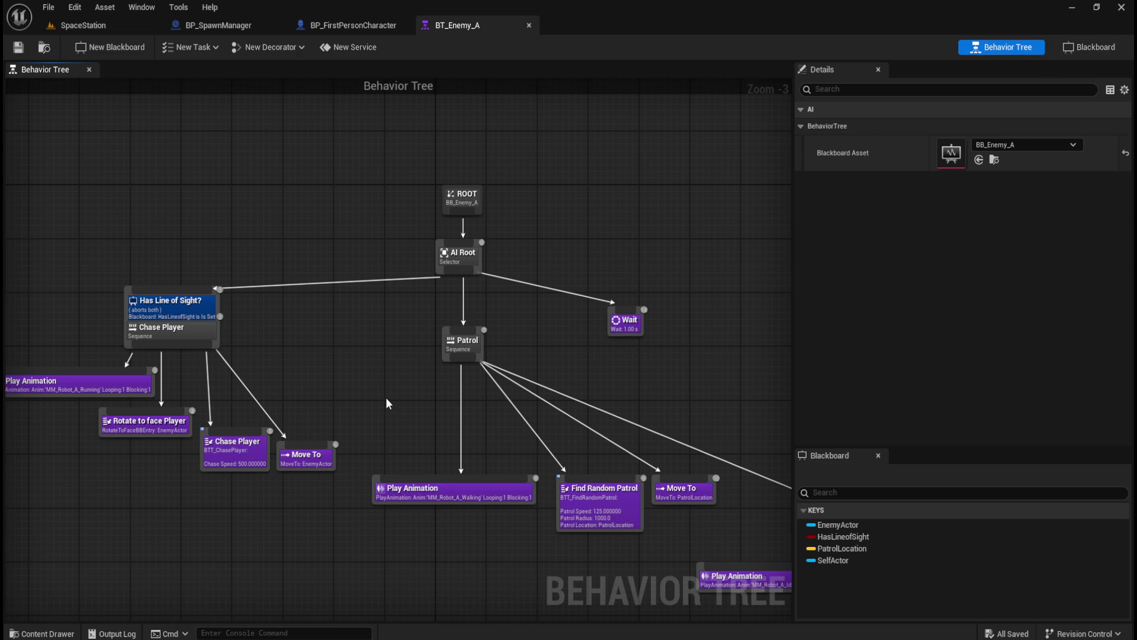
mouse_move(386, 398)
left_mouse_down()
mouse_move(490, 343)
mouse_move(417, 320)
mouse_move(355, 279)
mouse_move(478, 321)
left_mouse_up()
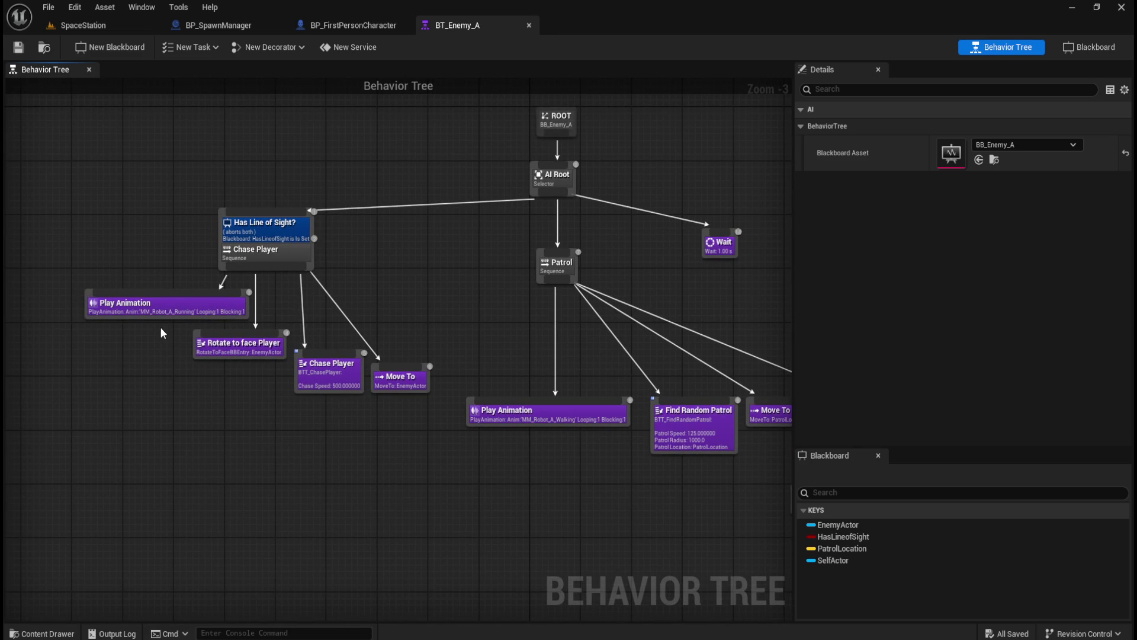
left_click_drag(162, 333, 443, 428)
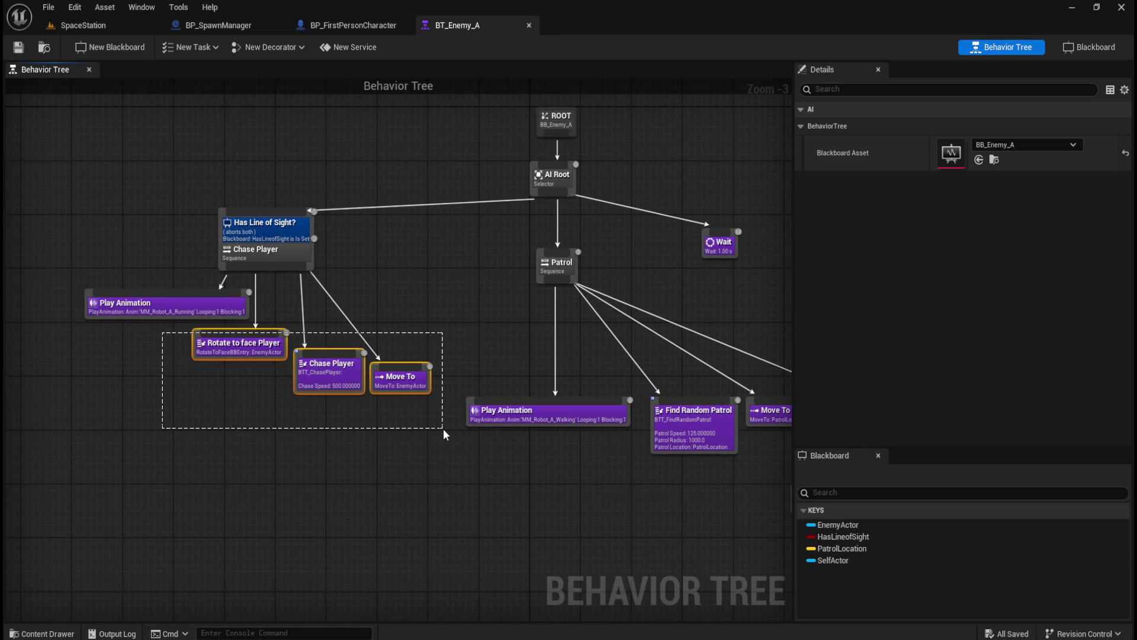
mouse_move(123, 433)
left_mouse_down()
mouse_move(386, 377)
mouse_move(452, 329)
left_mouse_up()
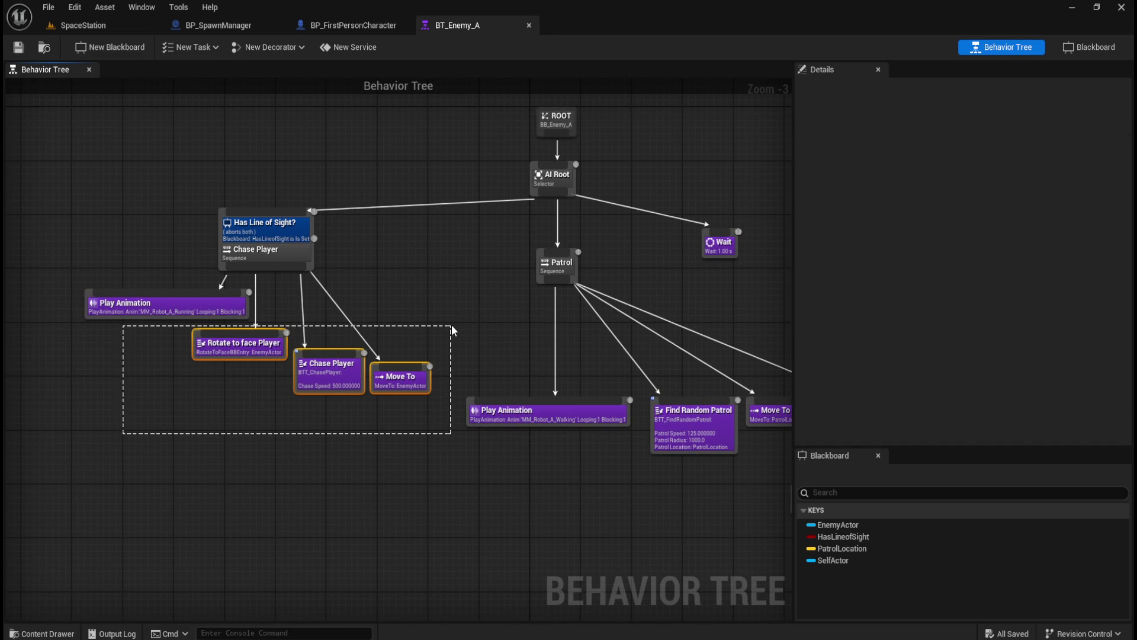
- Inspect the Has Line of Sight node and the tree's BB_Enemy_A blackboard, then return to SpaceStation
left_click_drag(452, 324, 451, 324)
mouse_move(177, 181)
left_mouse_down()
mouse_move(257, 205)
mouse_move(367, 276)
left_mouse_up()
left_click(275, 405)
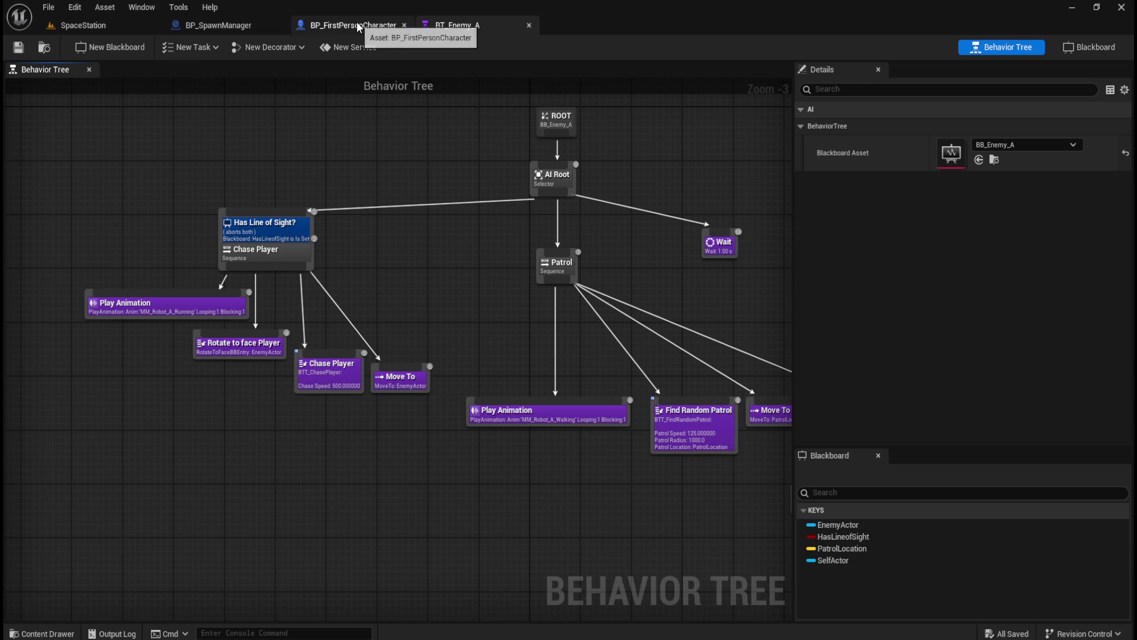
left_click_drag(431, 291, 413, 344)
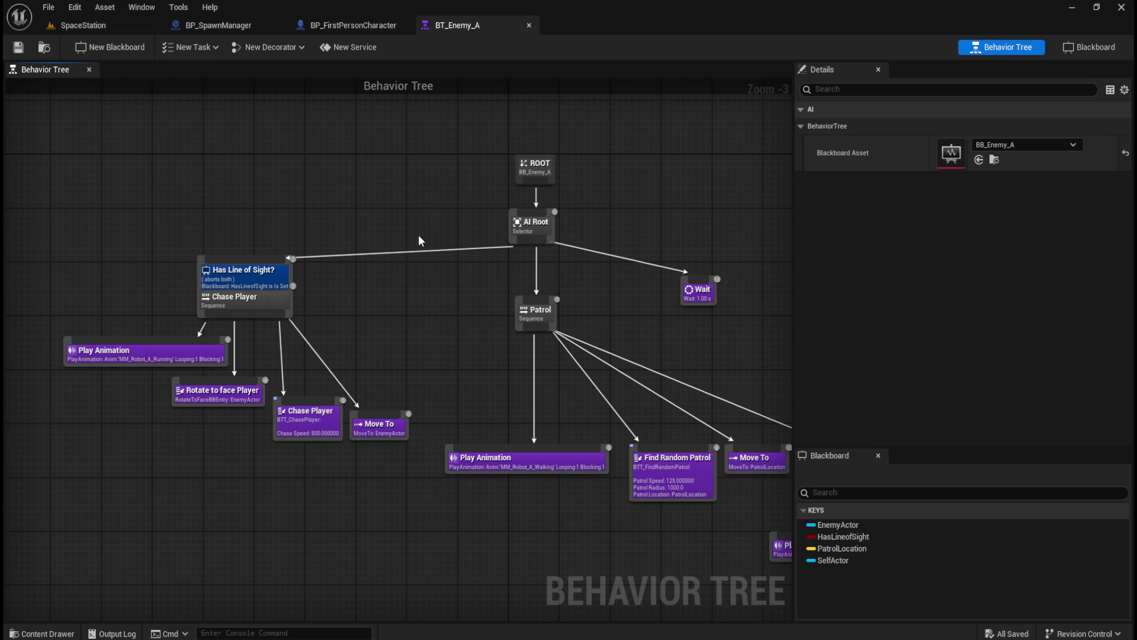
left_click_drag(413, 222, 391, 234)
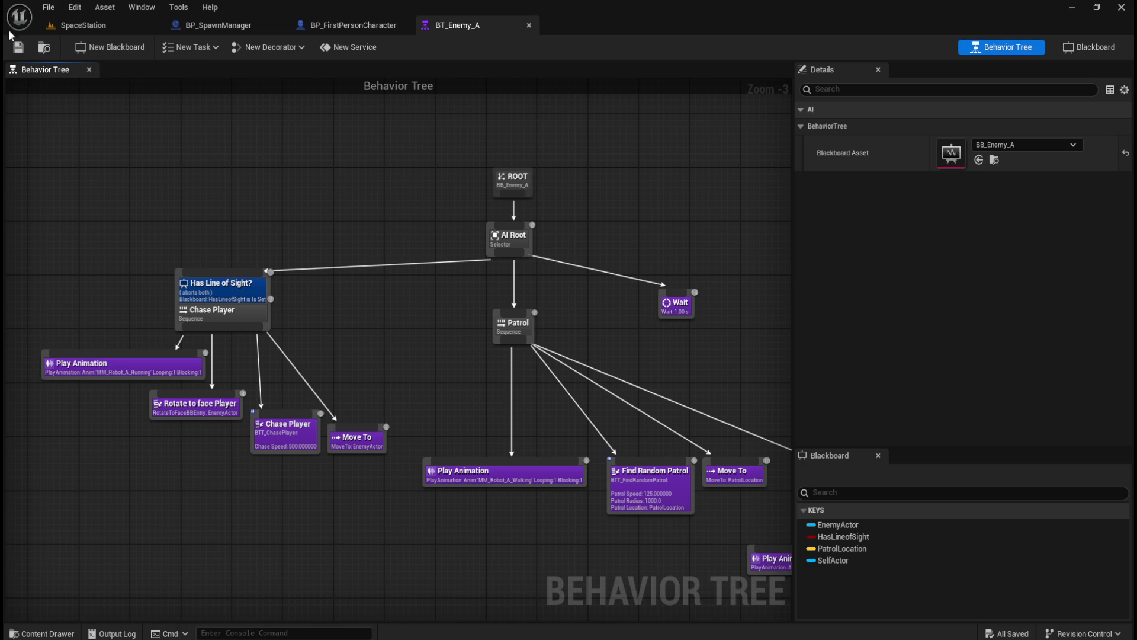
left_click(111, 26)
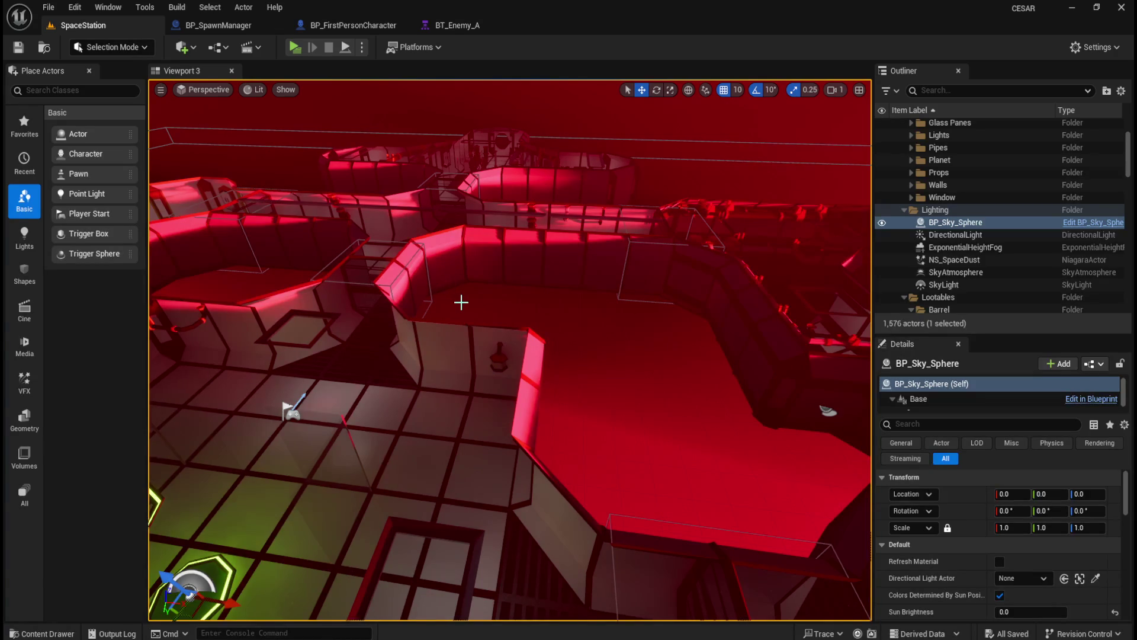
- Browse the AI content folder showing Bearcoon, Geckanda, Gelatino, Octonymph and RobotA subfolders
mouse_move(474, 305)
left_mouse_down()
mouse_move(521, 261)
mouse_move(570, 392)
left_mouse_up()
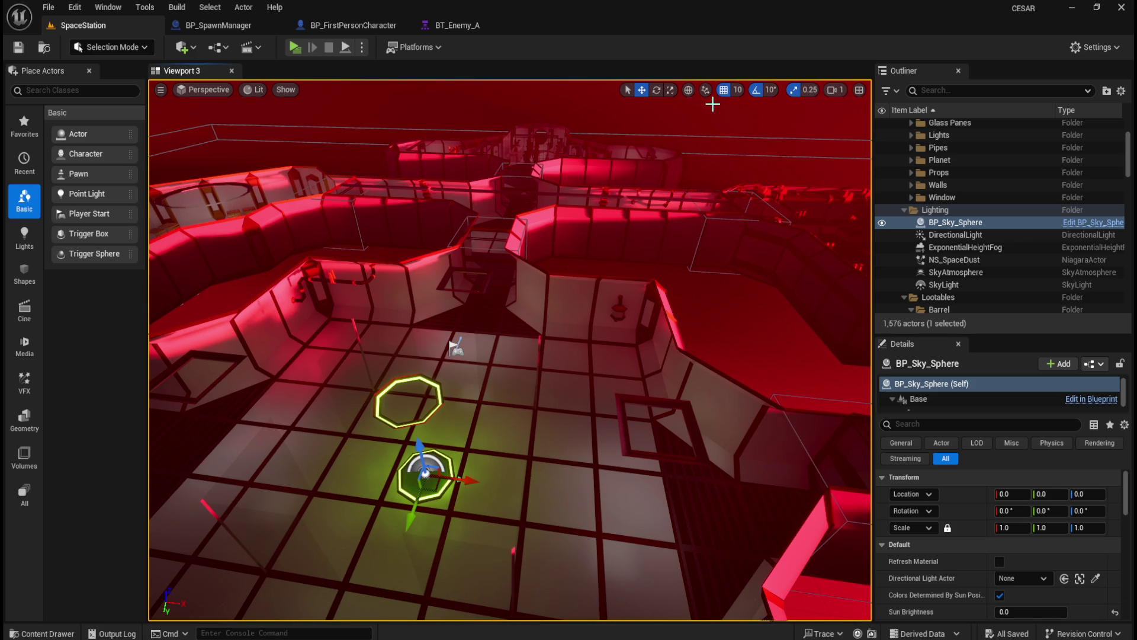
key("ctrl+space")
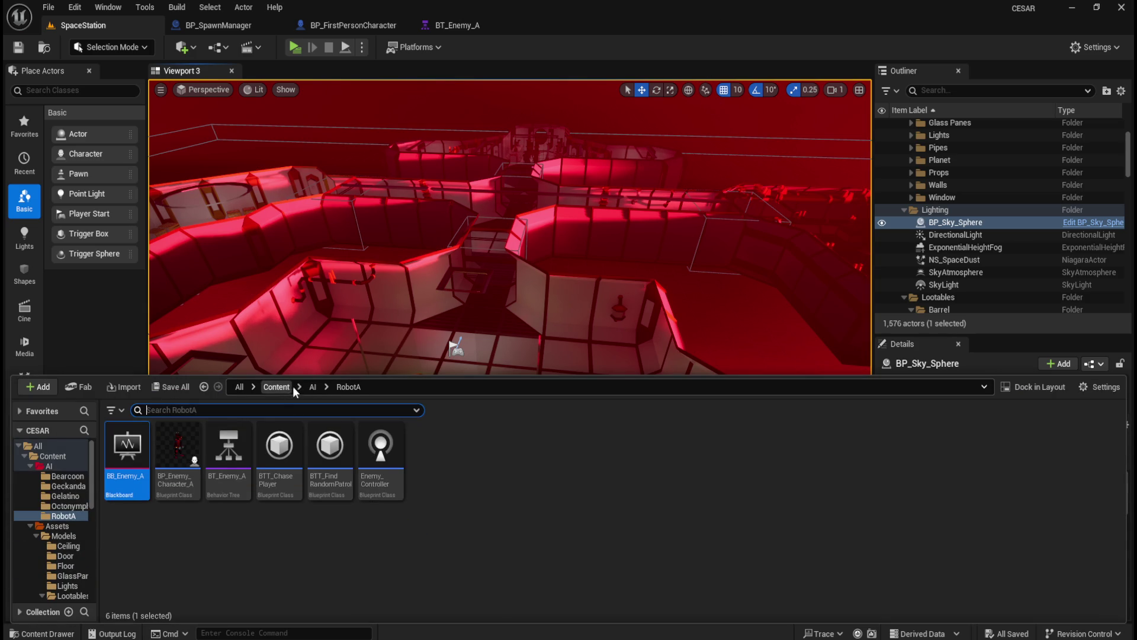
left_click(313, 387)
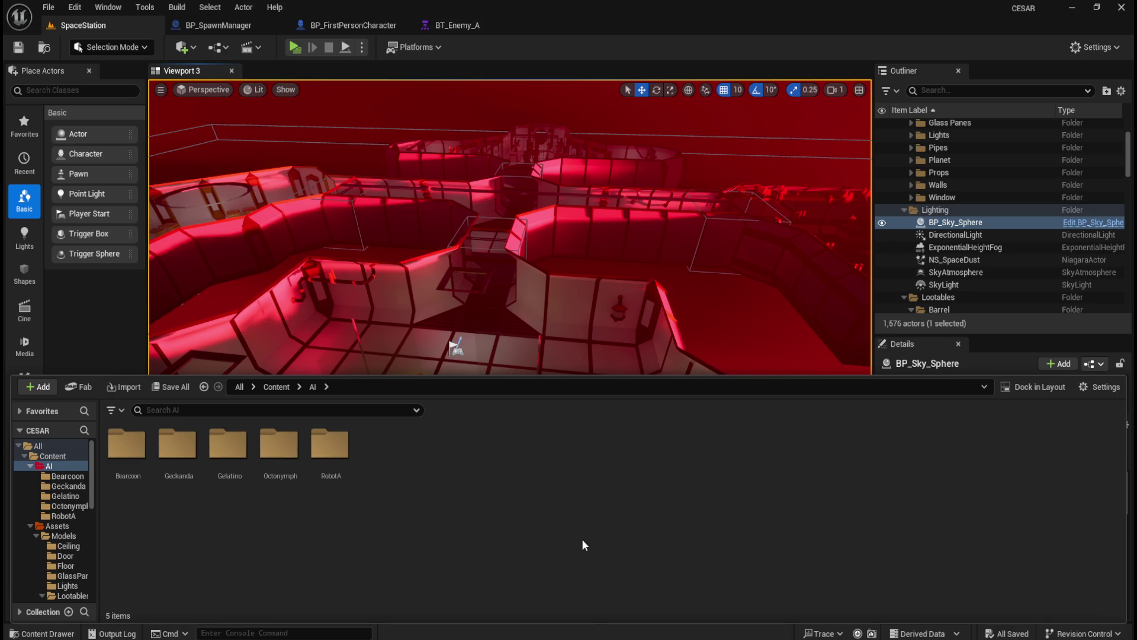
- Open the Geckanda folder and start creating a new Blueprint Class there
double_click(177, 445)
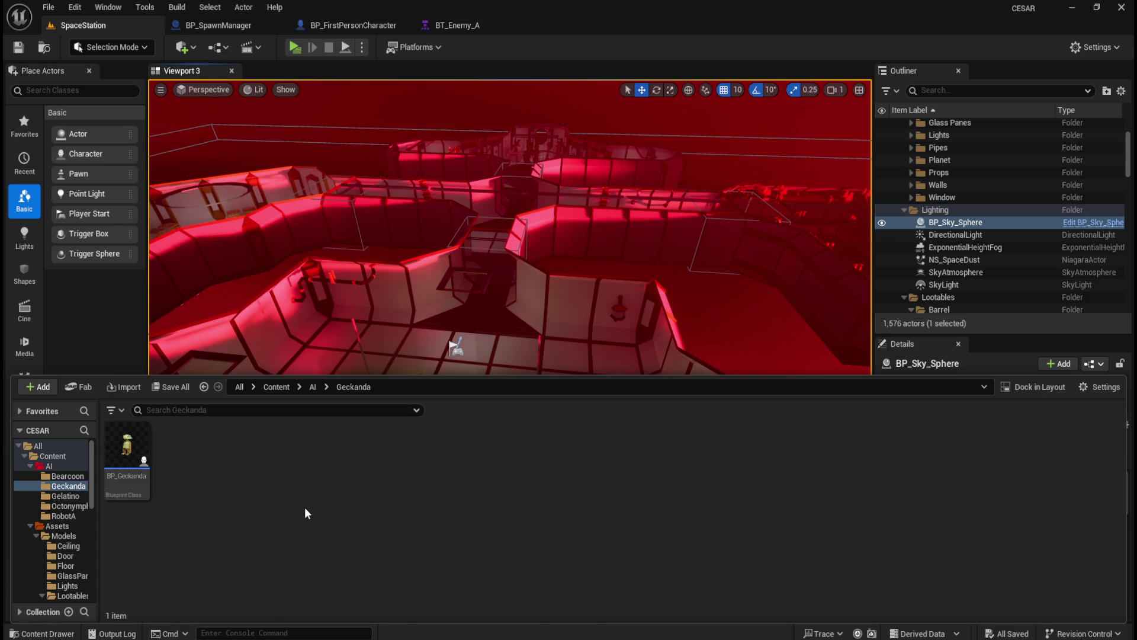
right_click(258, 493)
mouse_move(282, 481)
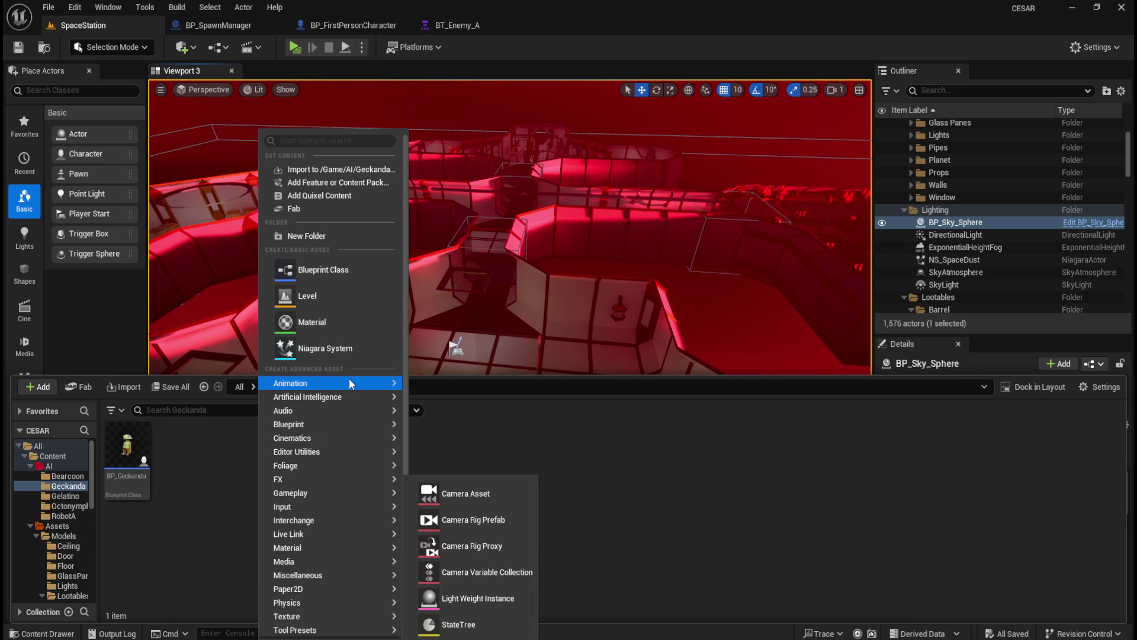
mouse_move(345, 398)
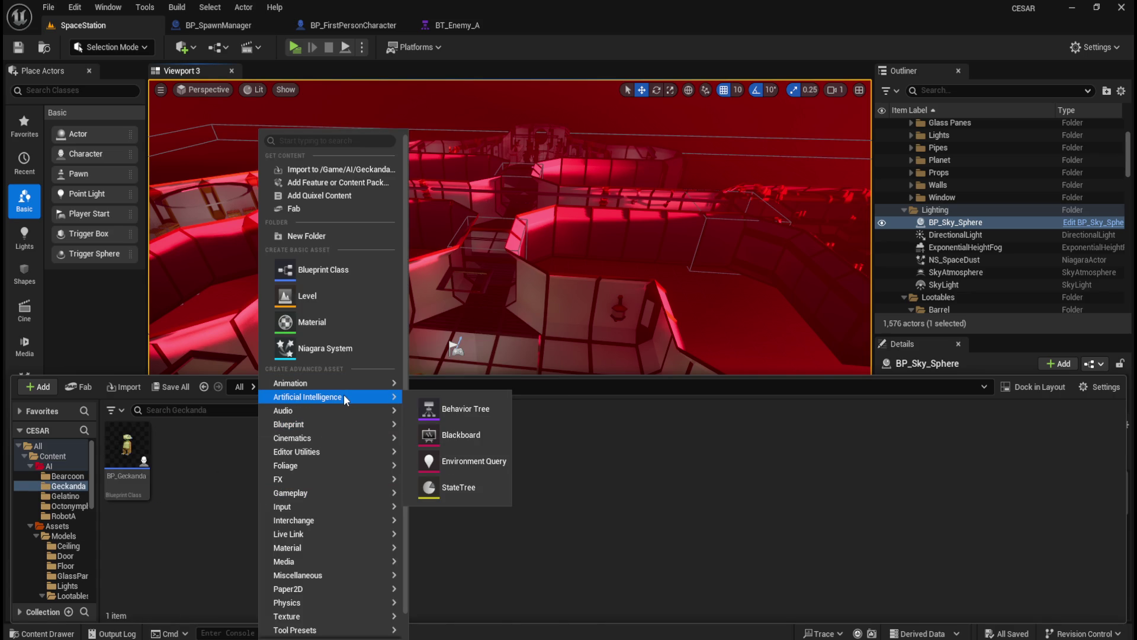
left_click(346, 268)
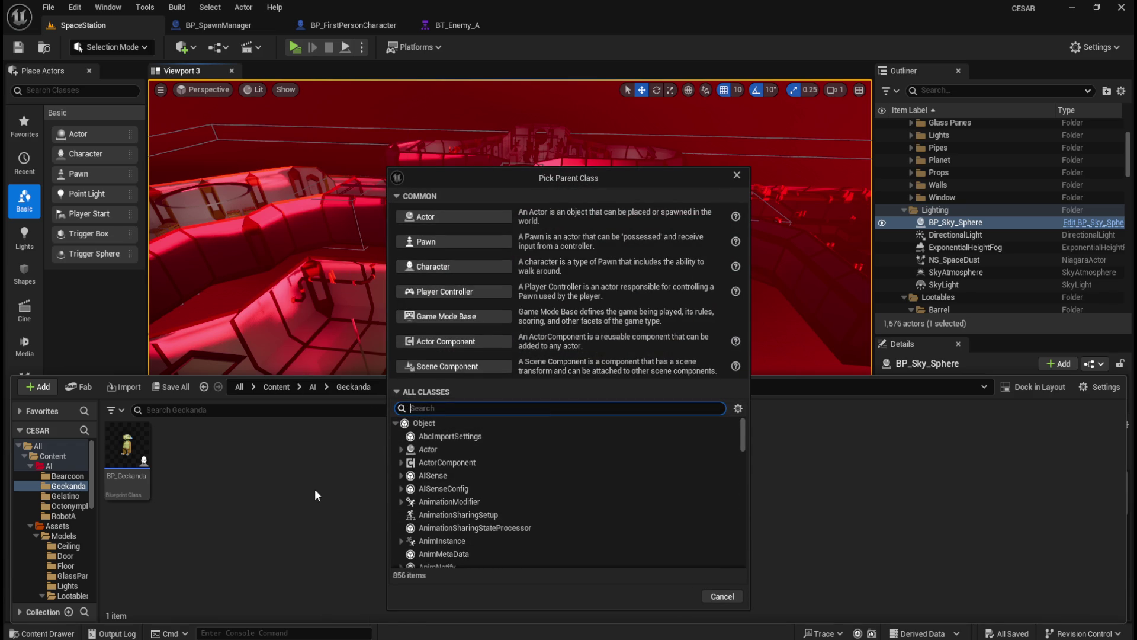
- Create a Blueprint with AIController as parent class and name it Geckanda_Controller
type("aicont")
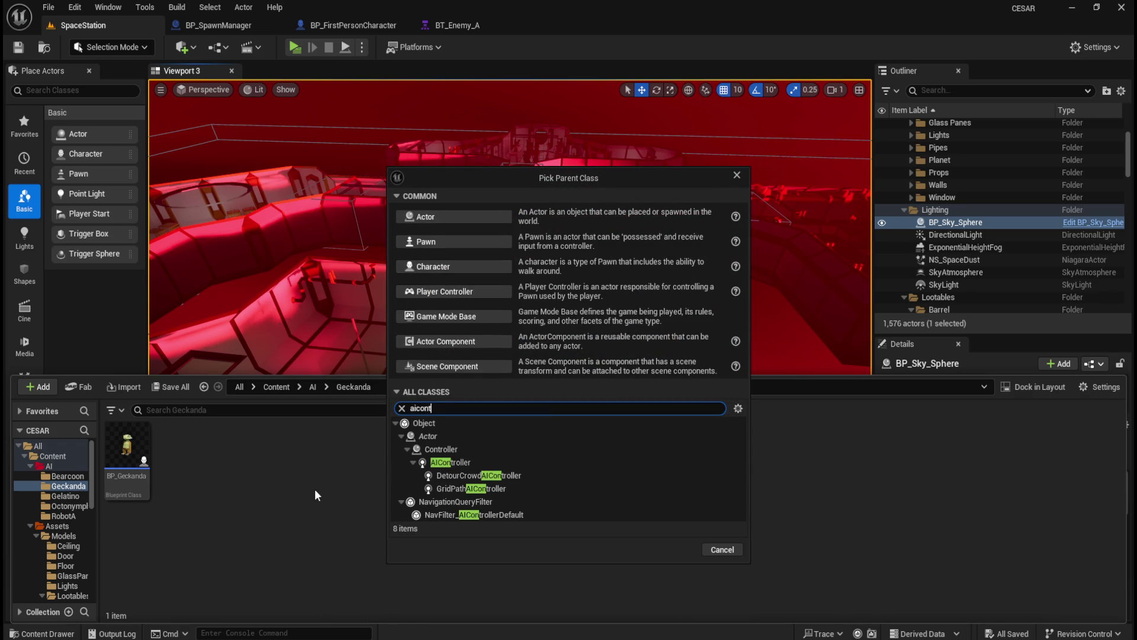
type("roll")
left_click(458, 465)
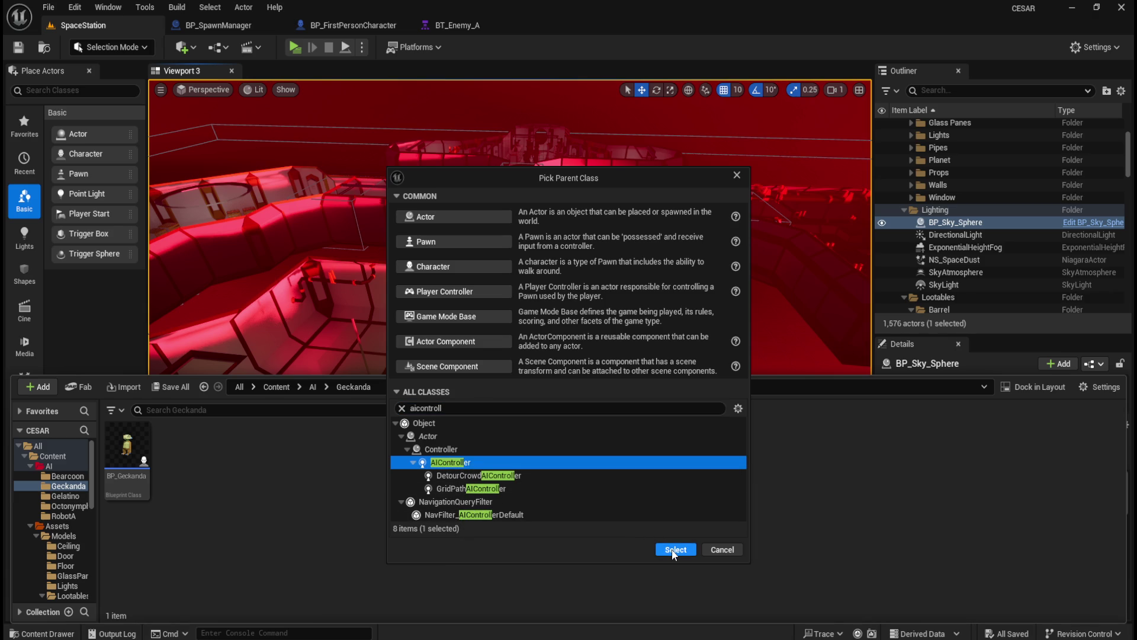
left_click(673, 550)
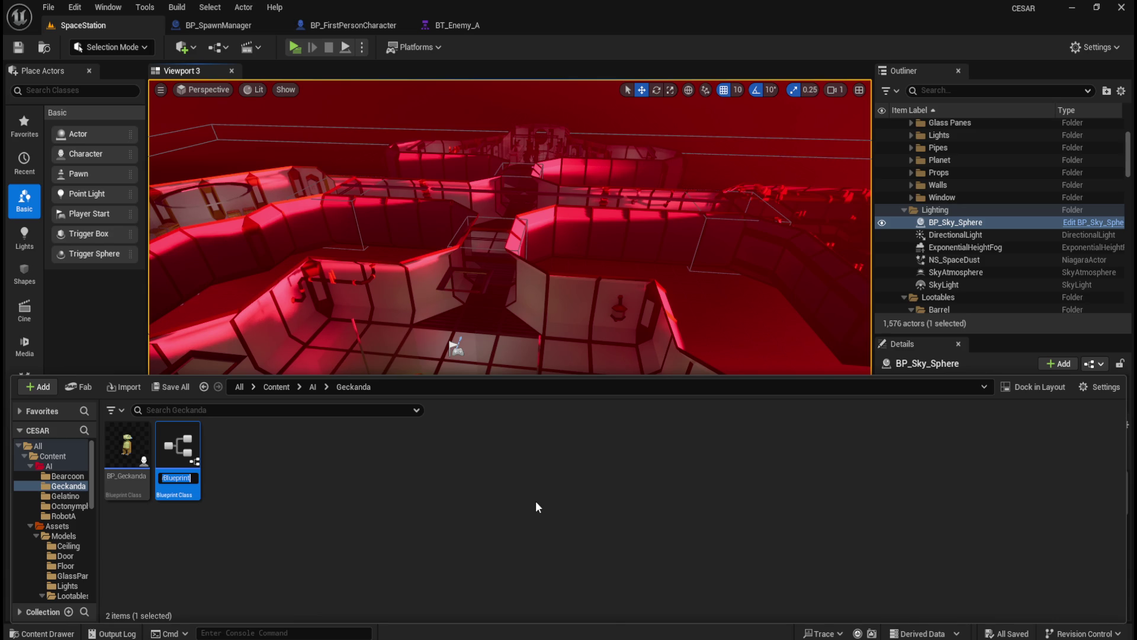
type("Geckanda")
type("_")
type("Controller")
key("Return")
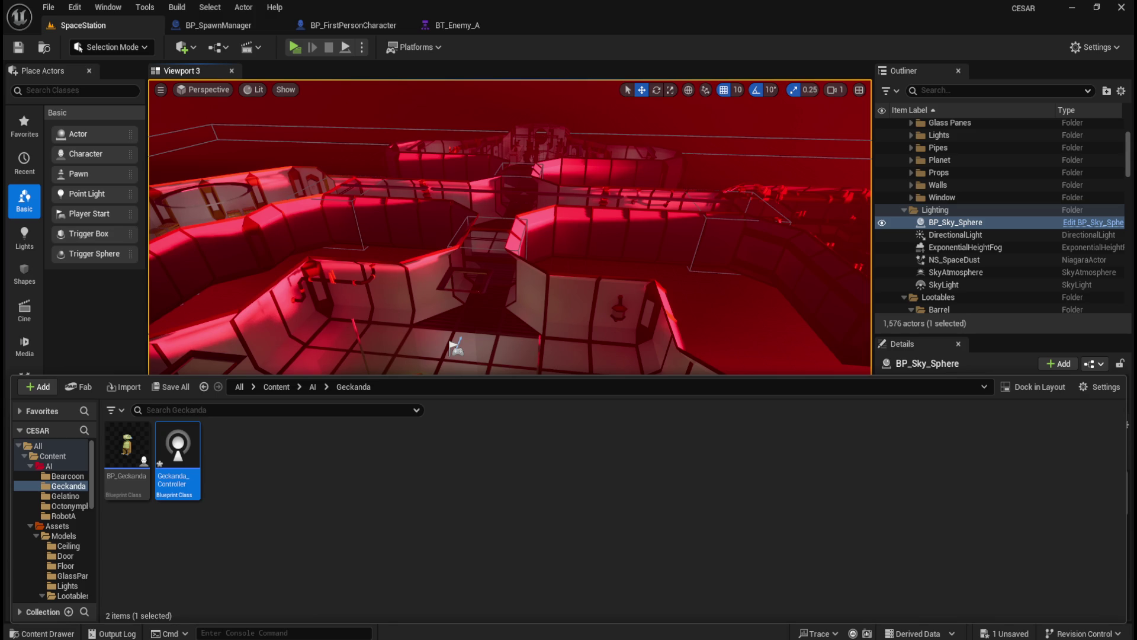
left_click(255, 484)
- Open BP_Geckanda in the full Blueprint editor and set Character Movement's Max Walk Speed to 120
double_click(127, 450)
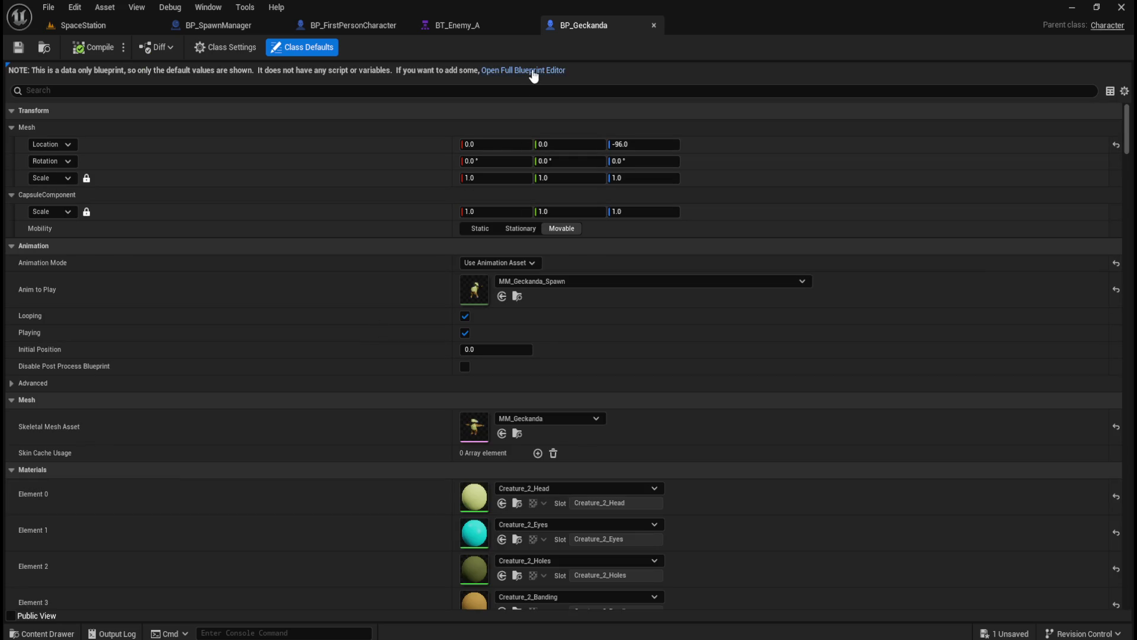
left_click(530, 70)
left_click_drag(562, 232, 524, 340)
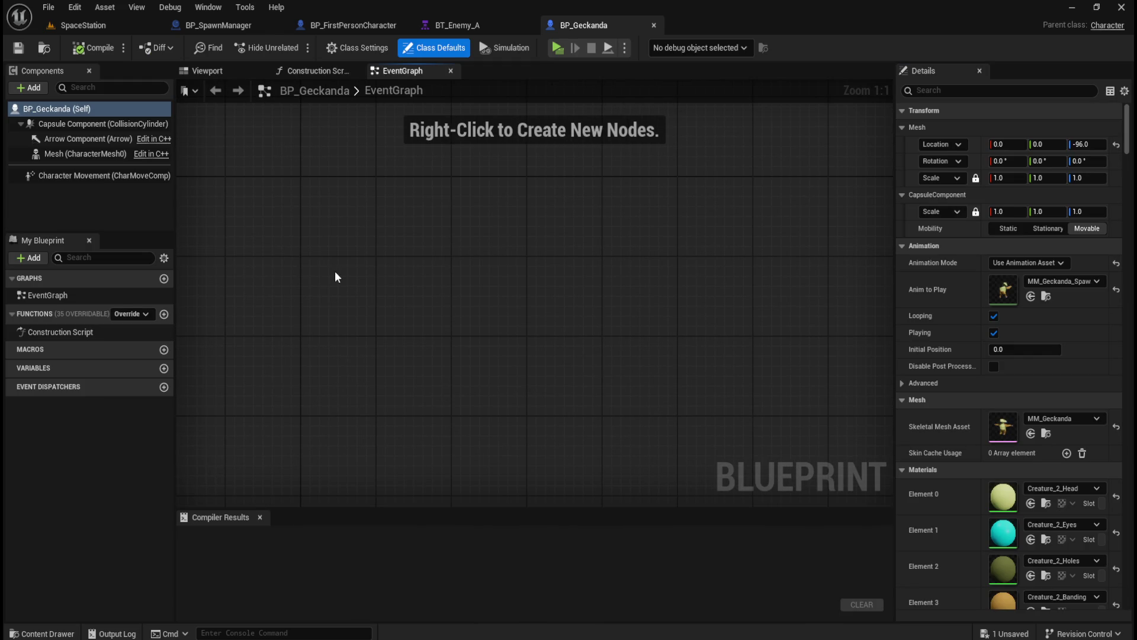
left_click(101, 176)
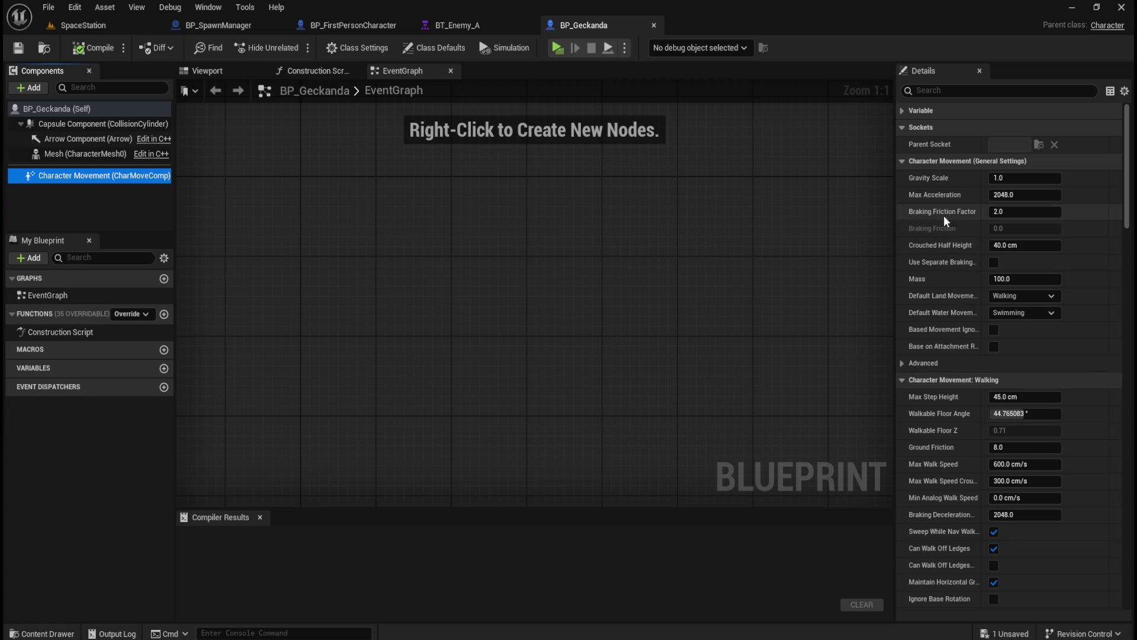
scroll(953, 439, "down", 1)
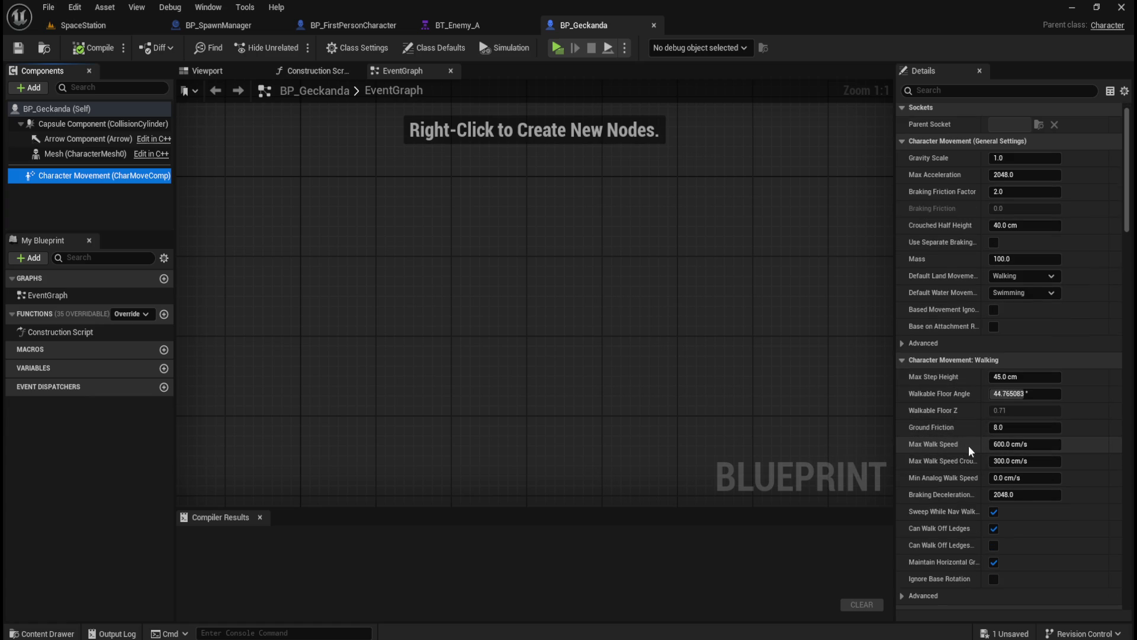
mouse_move(950, 448)
left_click(1020, 444)
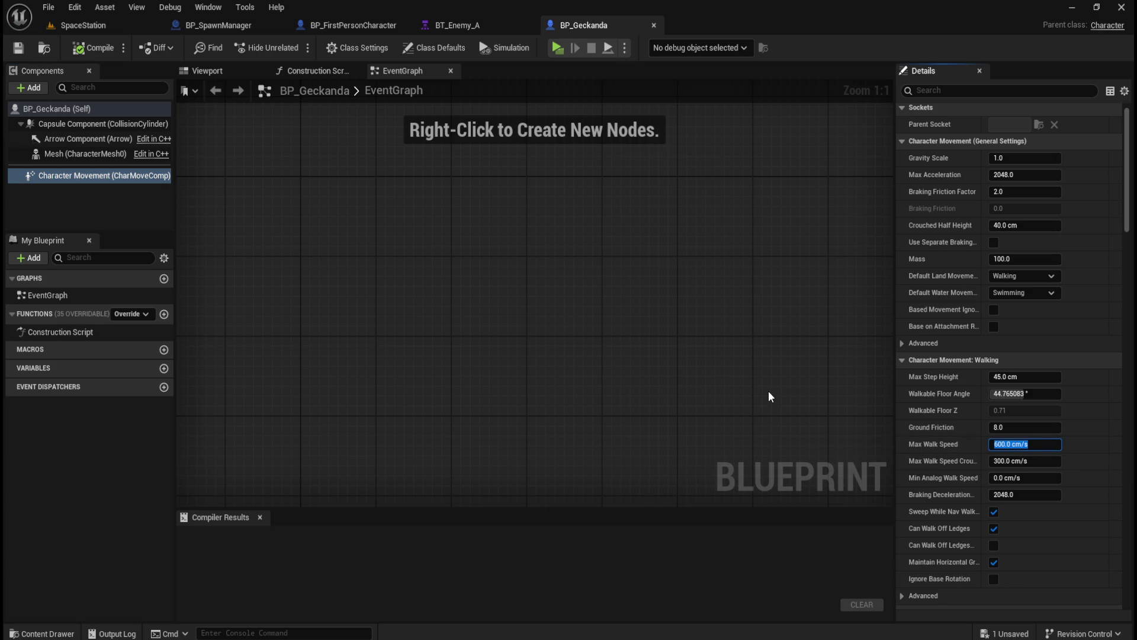
type("120")
key("Return")
- In BP_Geckanda's Class Defaults, set AI Controller Class to Geckanda_Controller
left_click(425, 52)
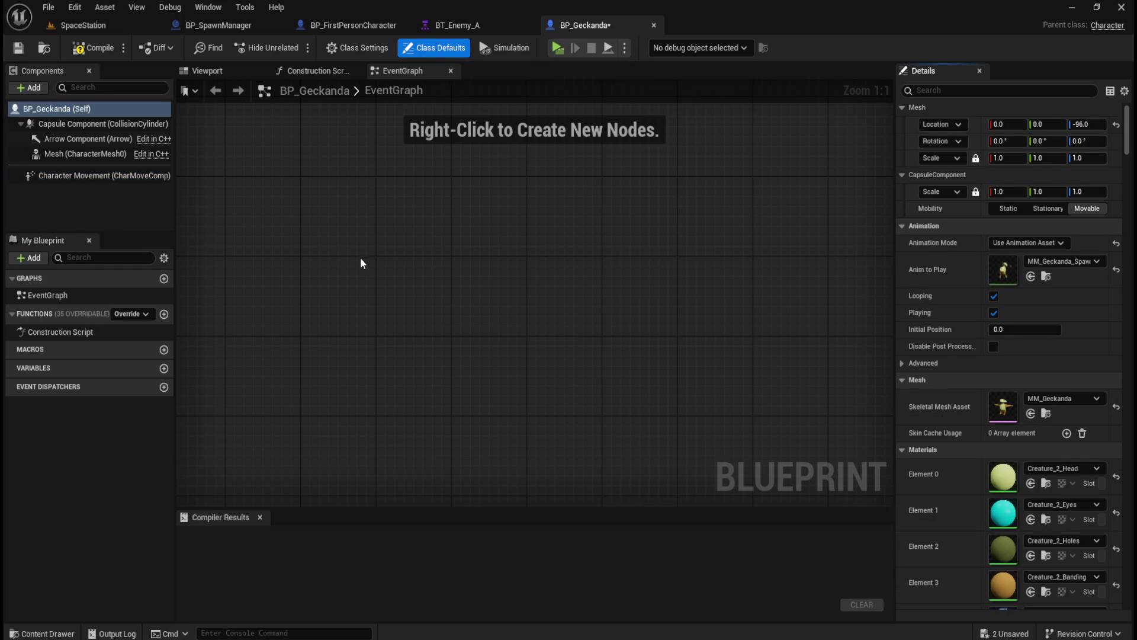
scroll(939, 511, "down", 5)
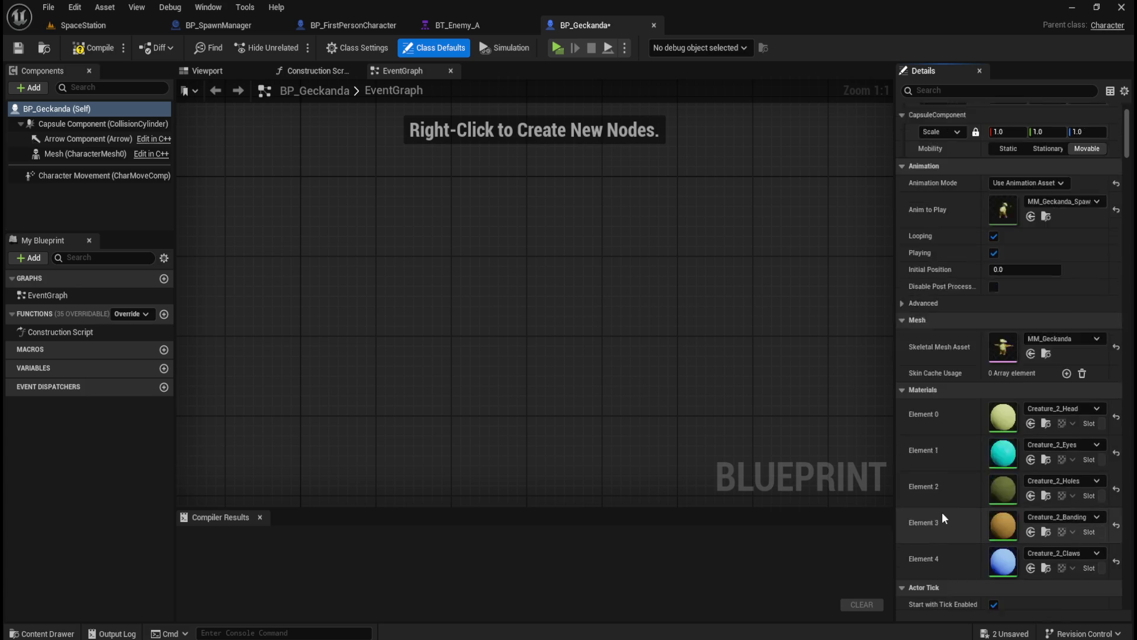
left_click(970, 90)
type("ai")
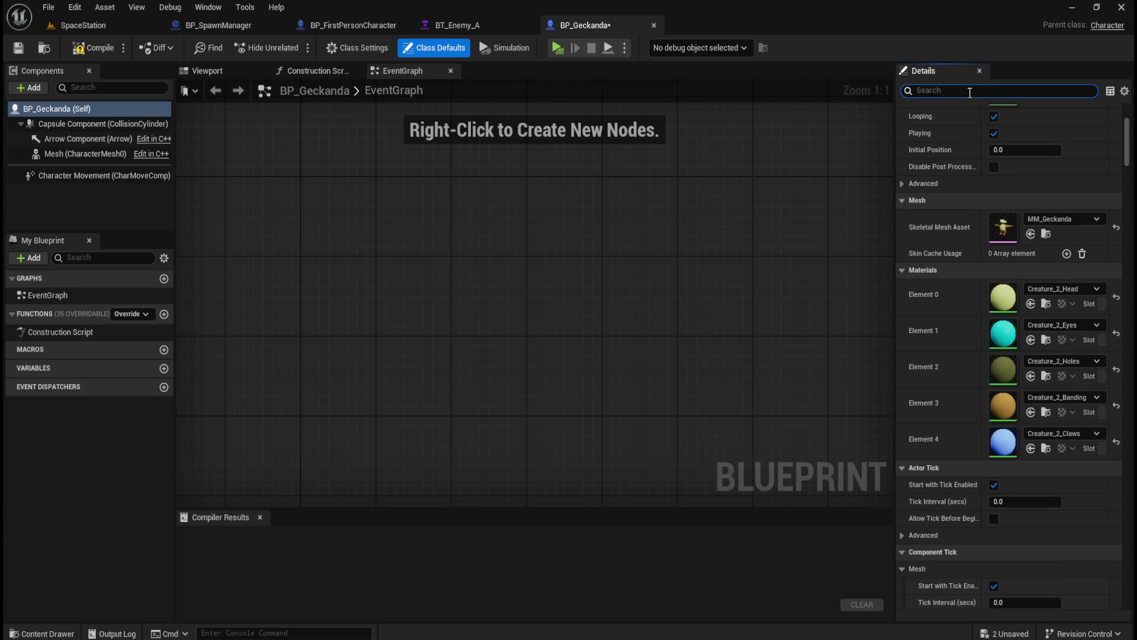
type("con")
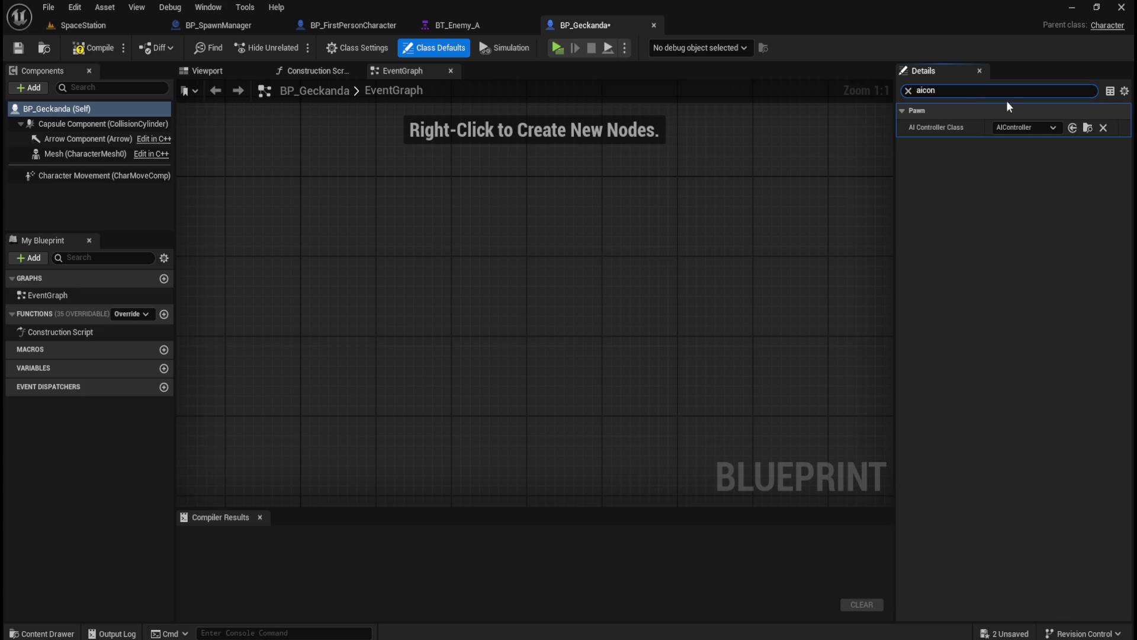
left_click(1041, 128)
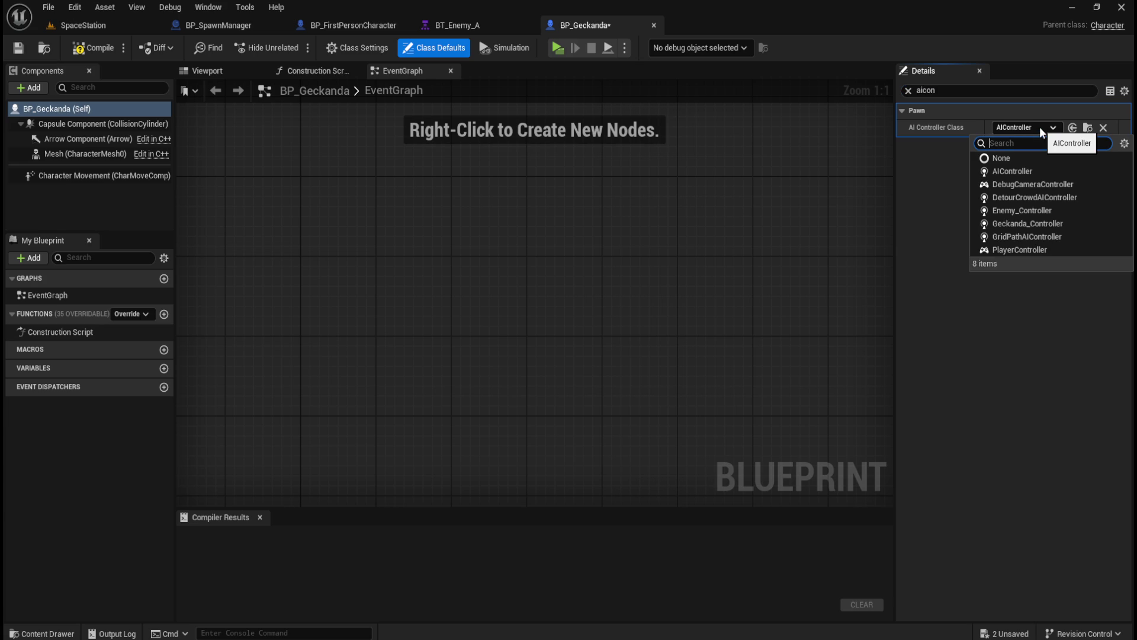
left_click(1024, 227)
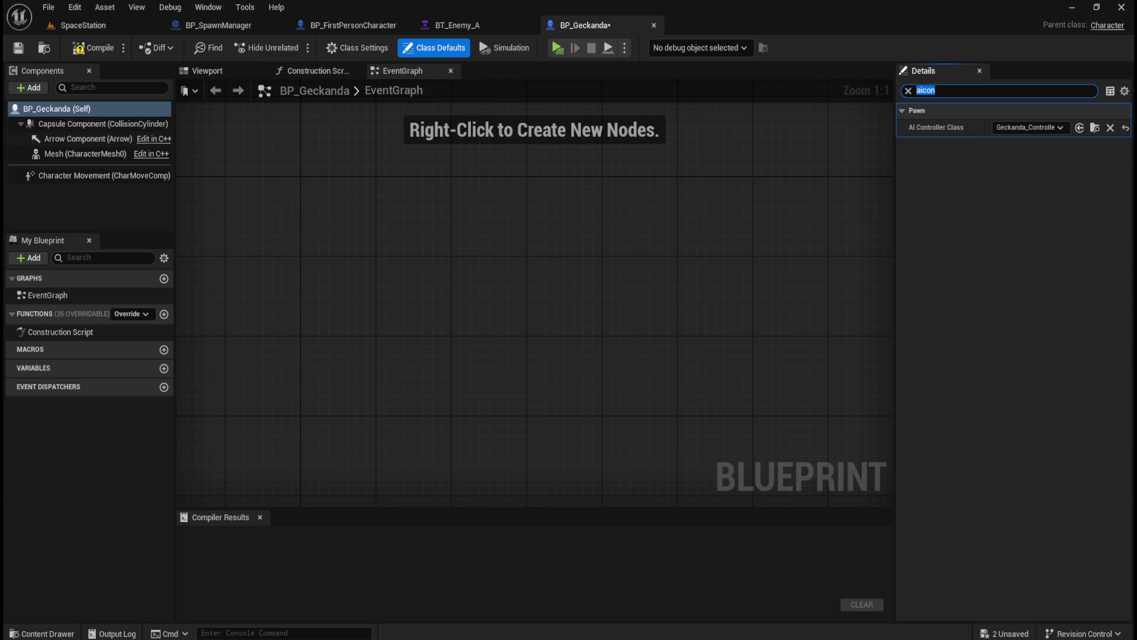
- Set Auto Possess AI to Spawned and compile BP_Geckanda
left_click(908, 92)
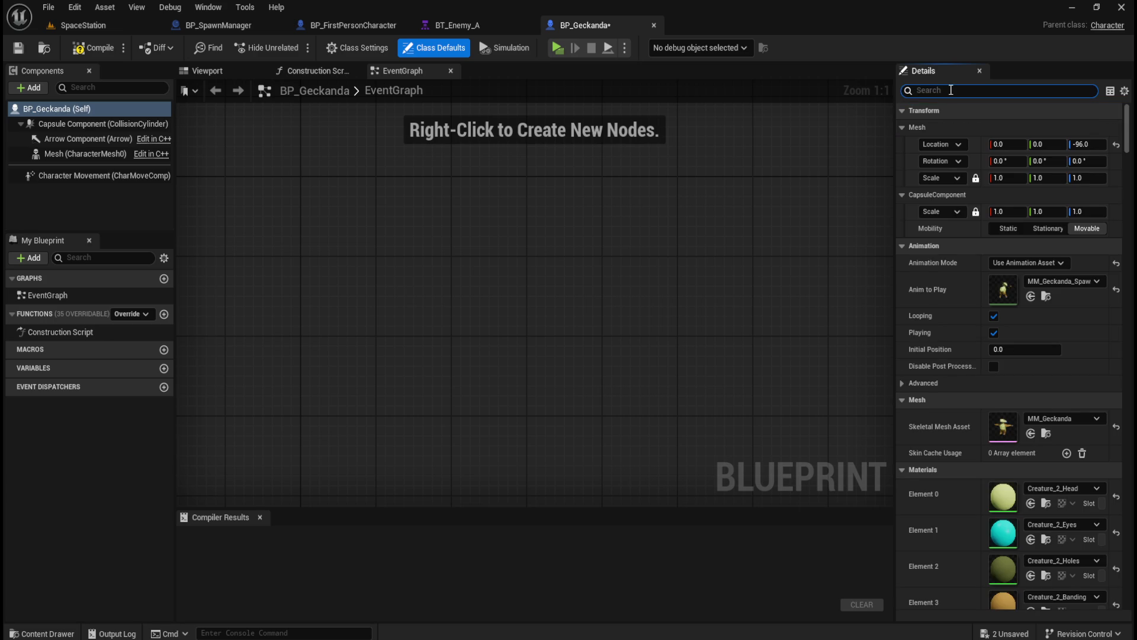
type("ai")
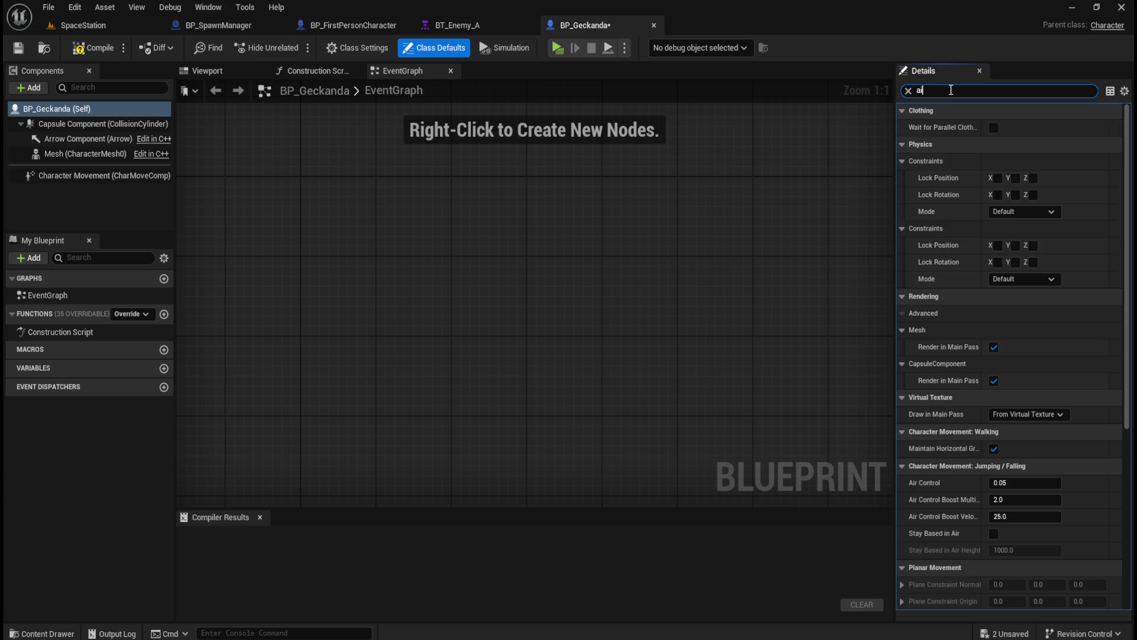
type(" contr")
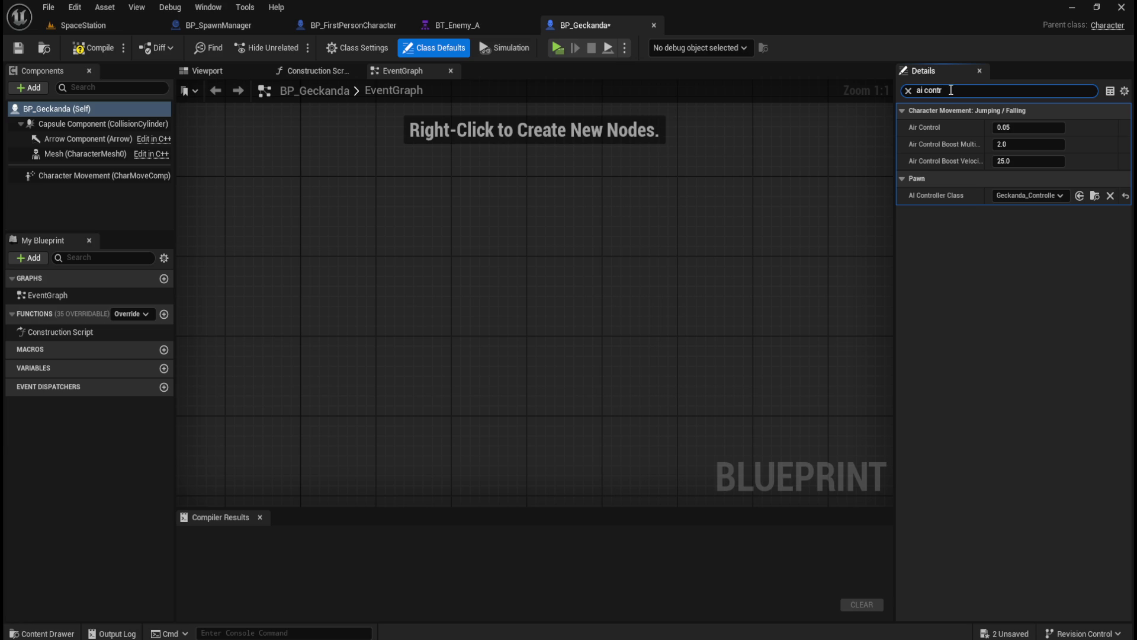
key("ctrl+a")
type("auto pos")
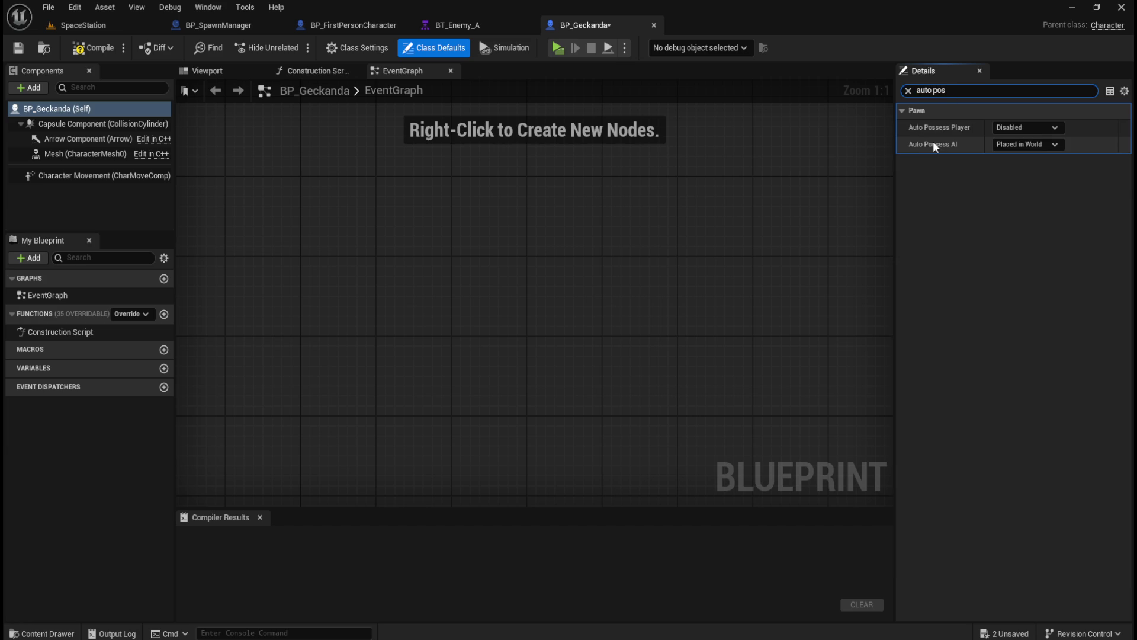
mouse_move(924, 151)
left_click(1028, 145)
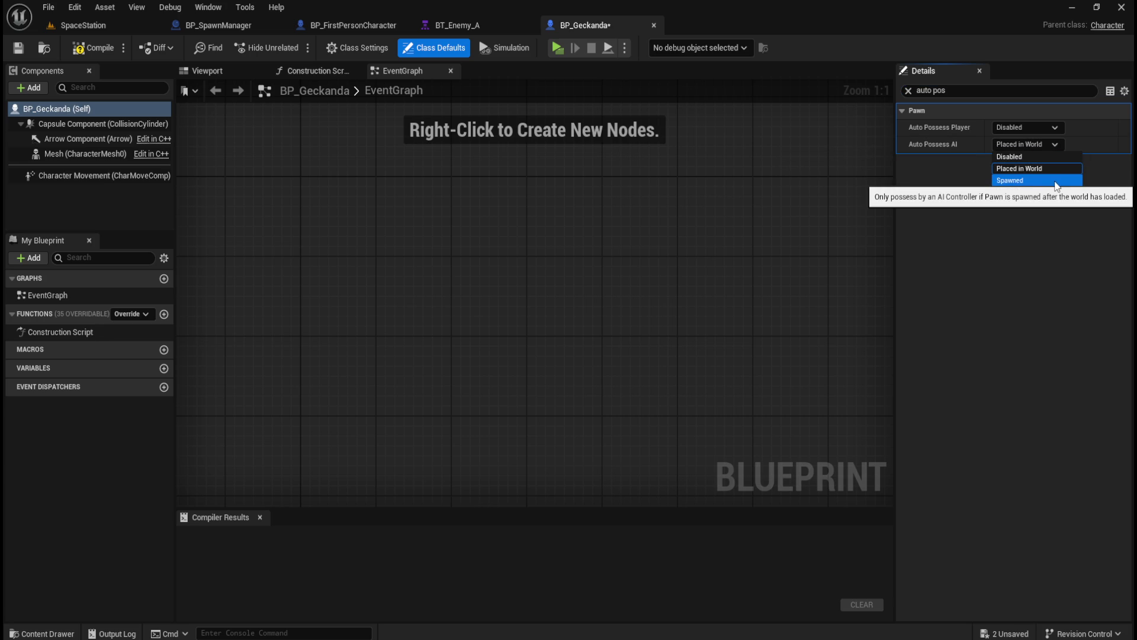
left_click(1024, 180)
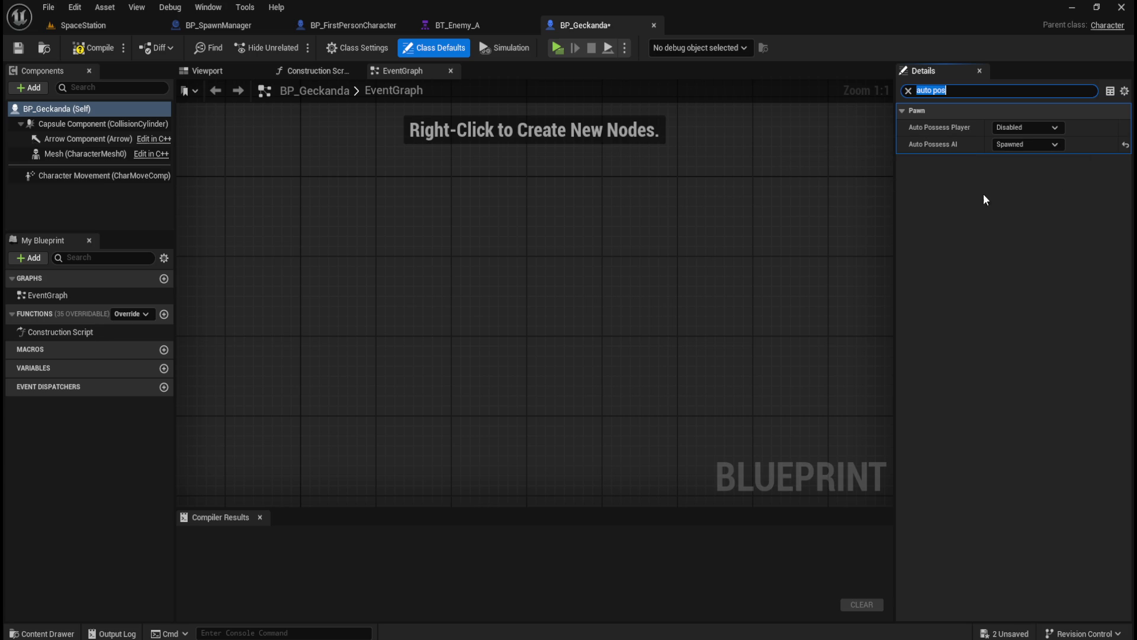
left_click(101, 50)
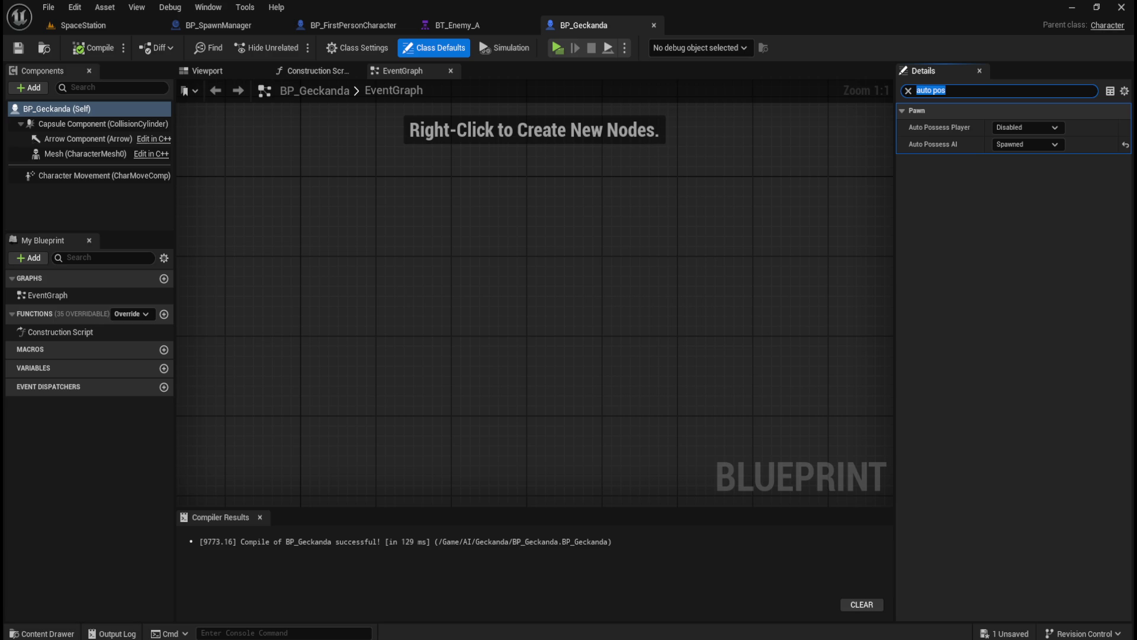
left_click(542, 276)
- Create an Artificial Intelligence > Blackboard asset named BB_Geckanda in the Geckanda folder and open it
key("ctrl+space")
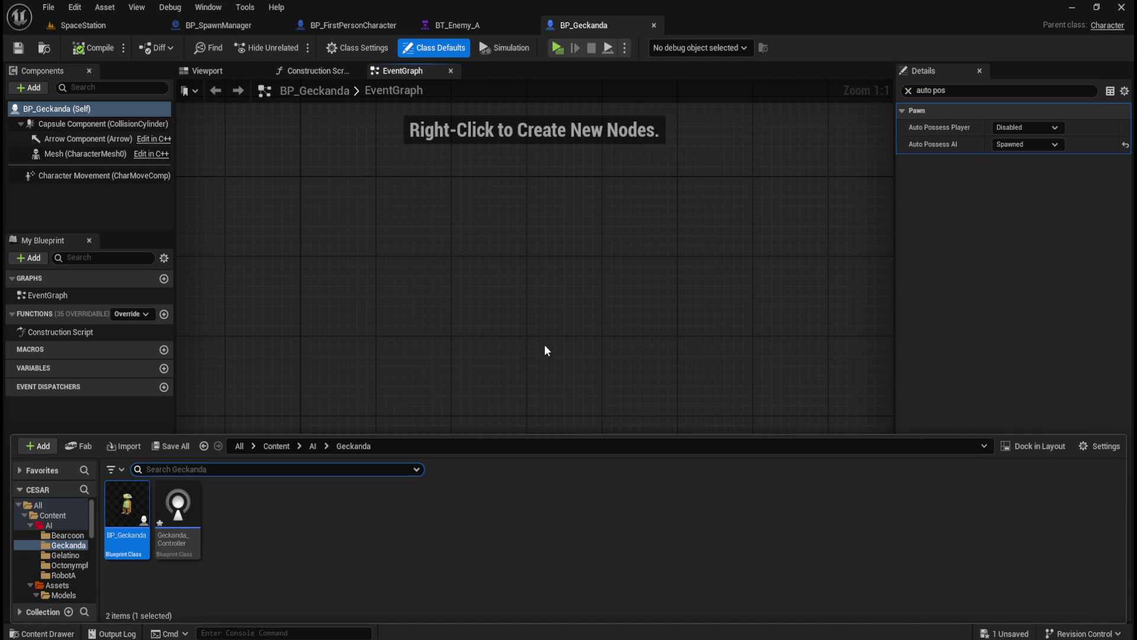
right_click(327, 552)
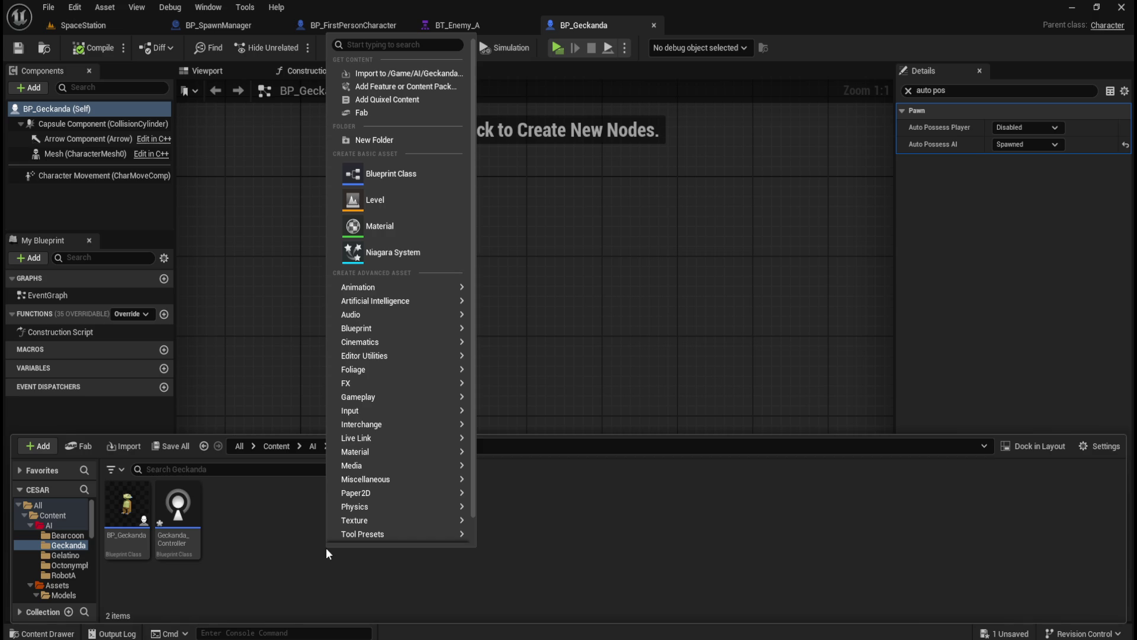
mouse_move(418, 299)
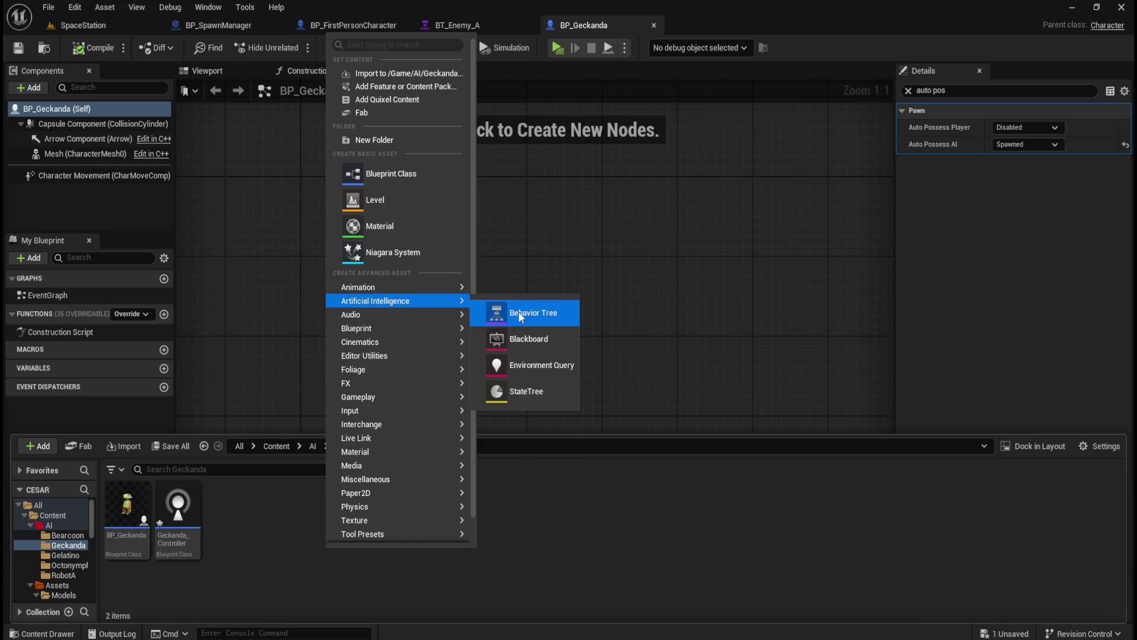
left_click(536, 338)
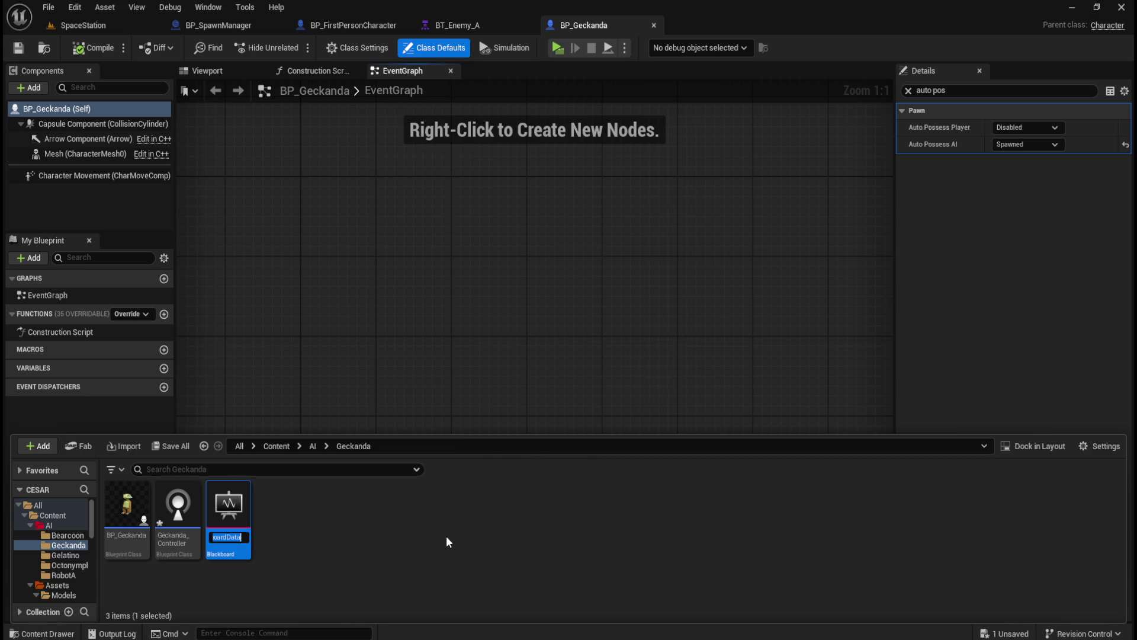
type("BB_")
type("Geckanda")
key("Return")
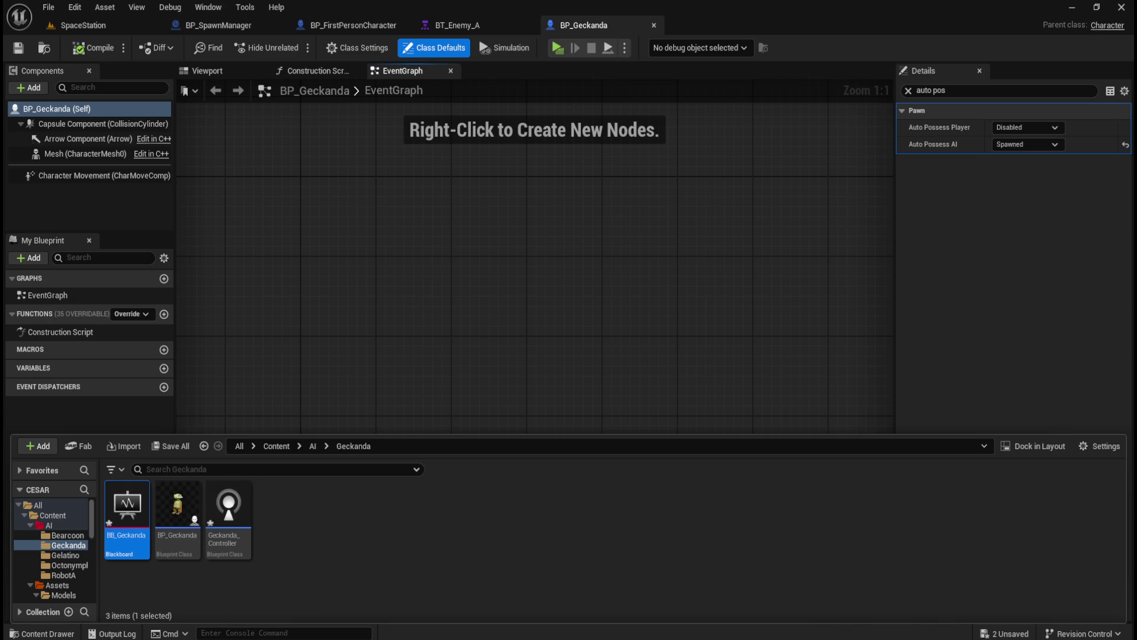
double_click(125, 519)
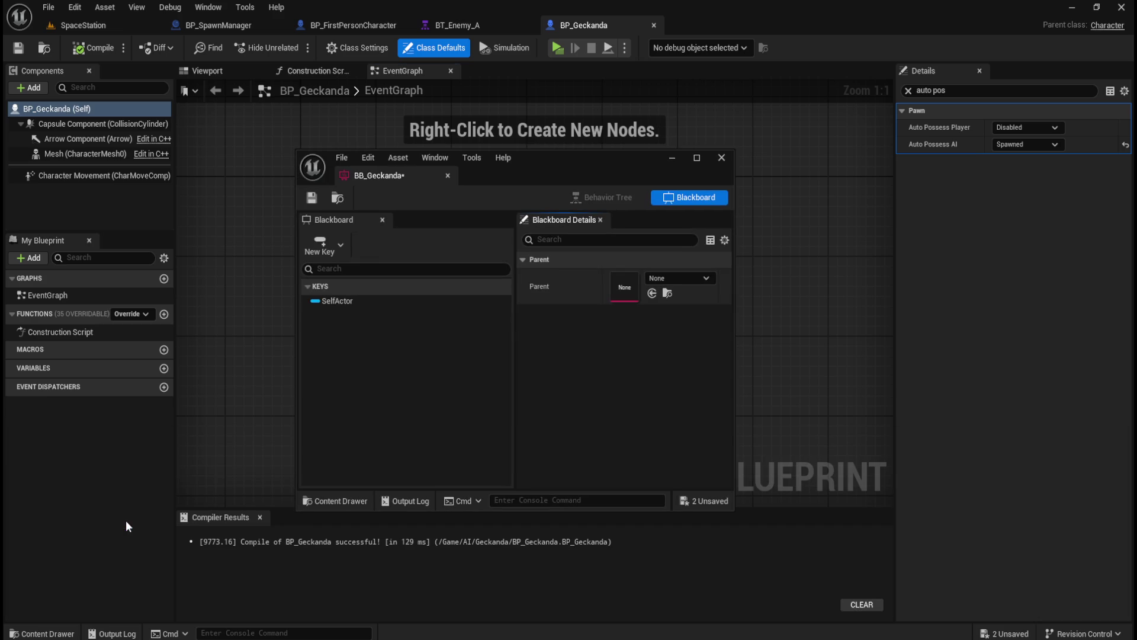
- Dock the BB_Geckanda editor and add a new Object key named EnemyActor
left_click(527, 25)
left_click_drag(371, 178, 602, 28)
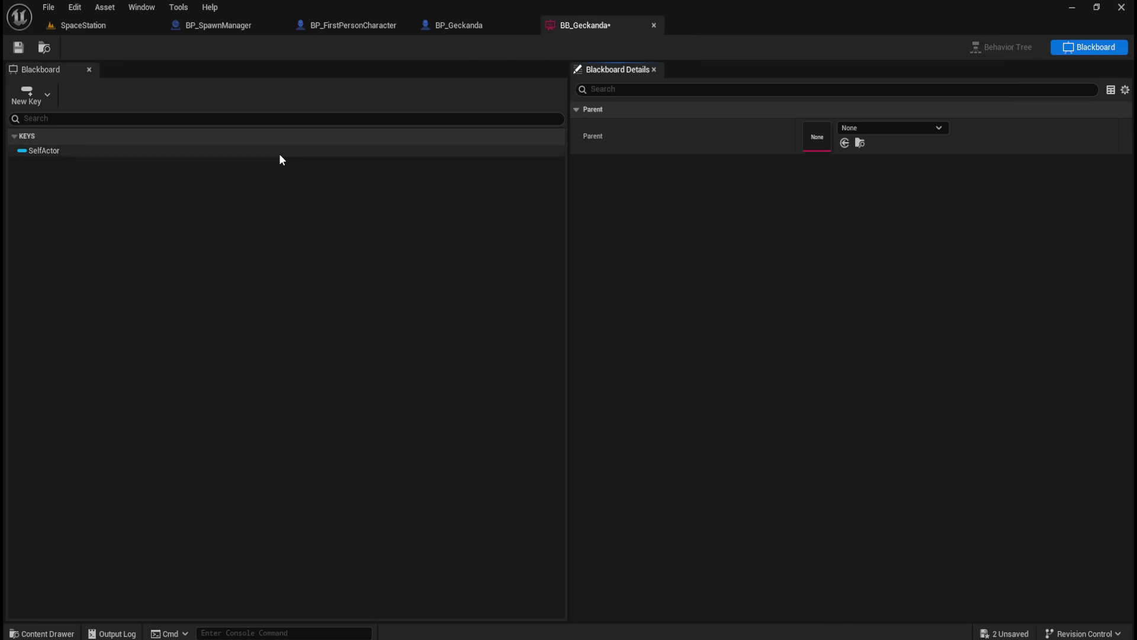
left_click(47, 96)
left_click(46, 210)
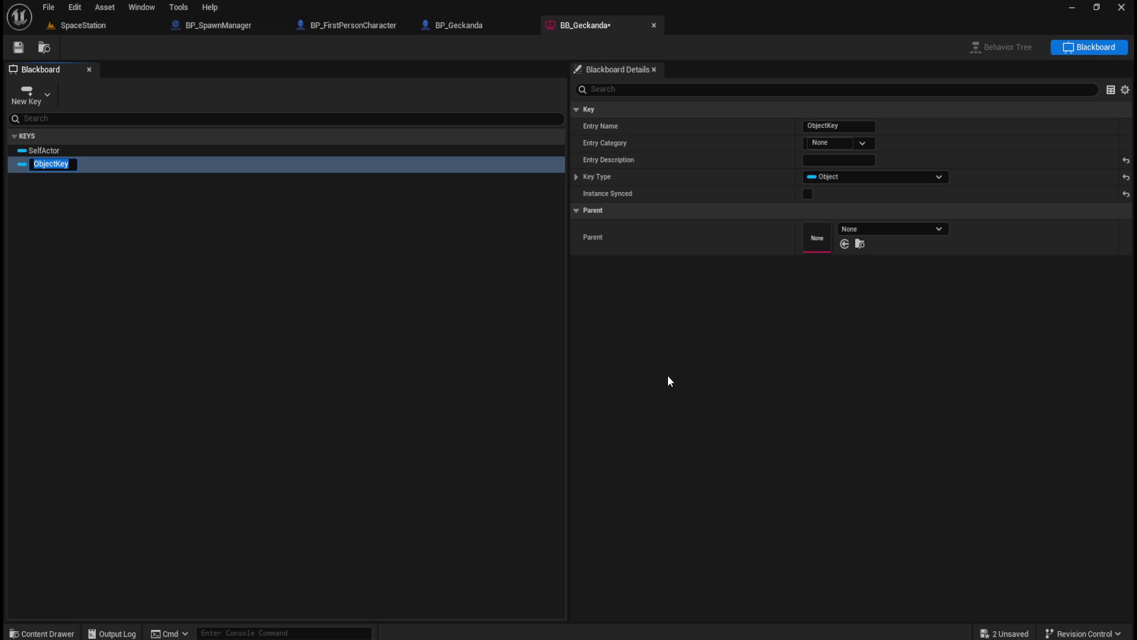
type("Enemyac")
key("BackSpace")
key("BackSpace")
type("Actor")
key("Return")
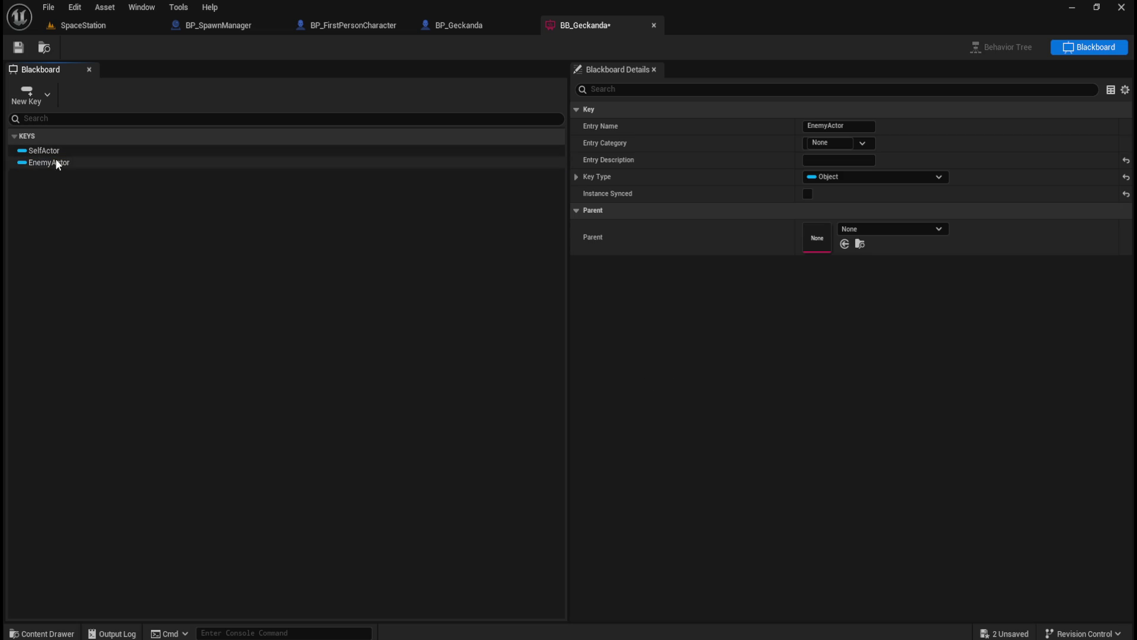
- Set the EnemyActor key's Base Class to Actor
left_click(55, 162)
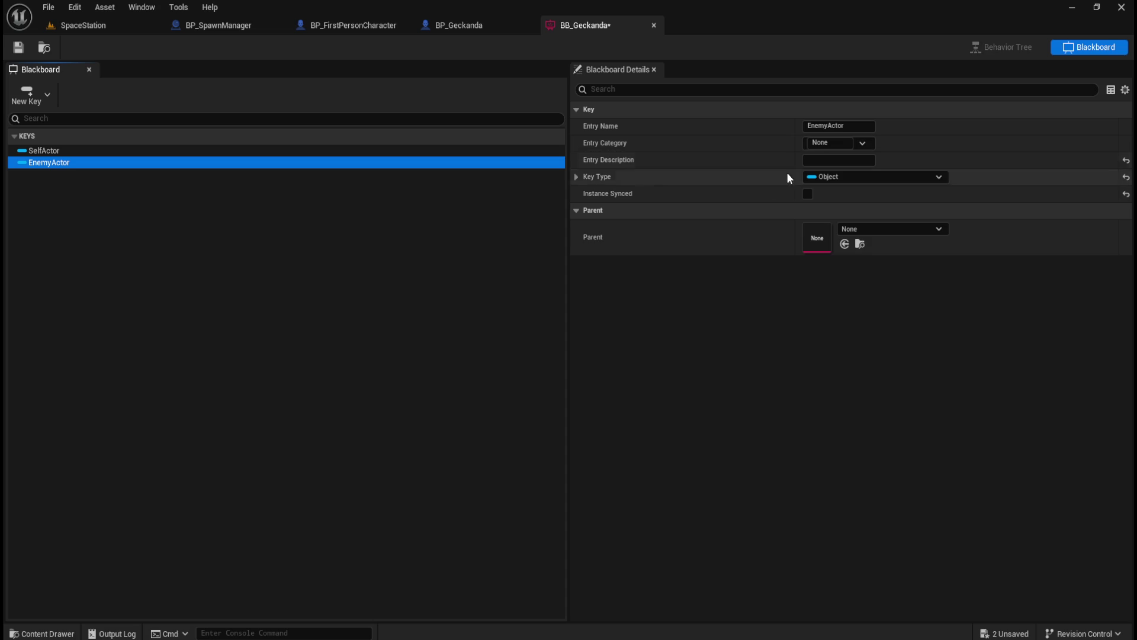
left_click(576, 177)
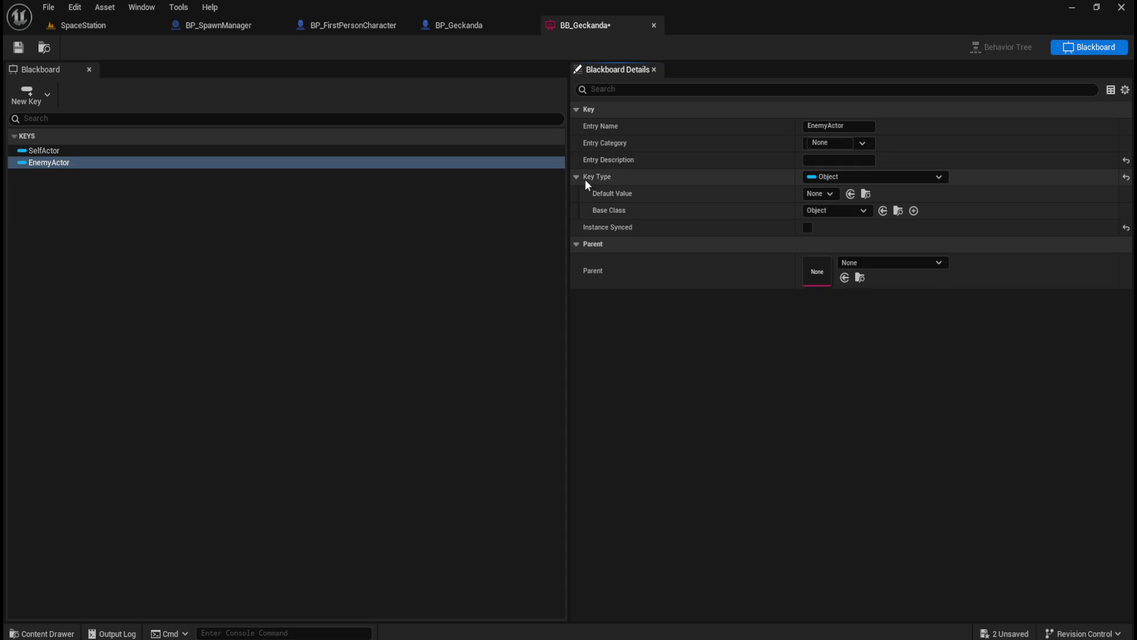
left_click(853, 212)
type("actor")
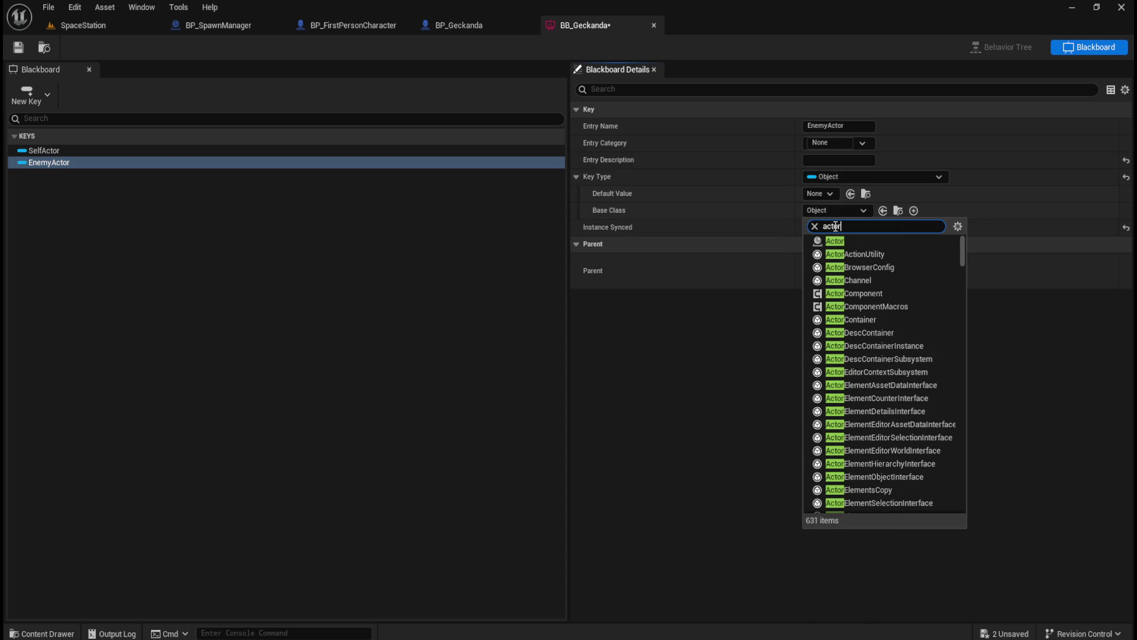
left_click(835, 241)
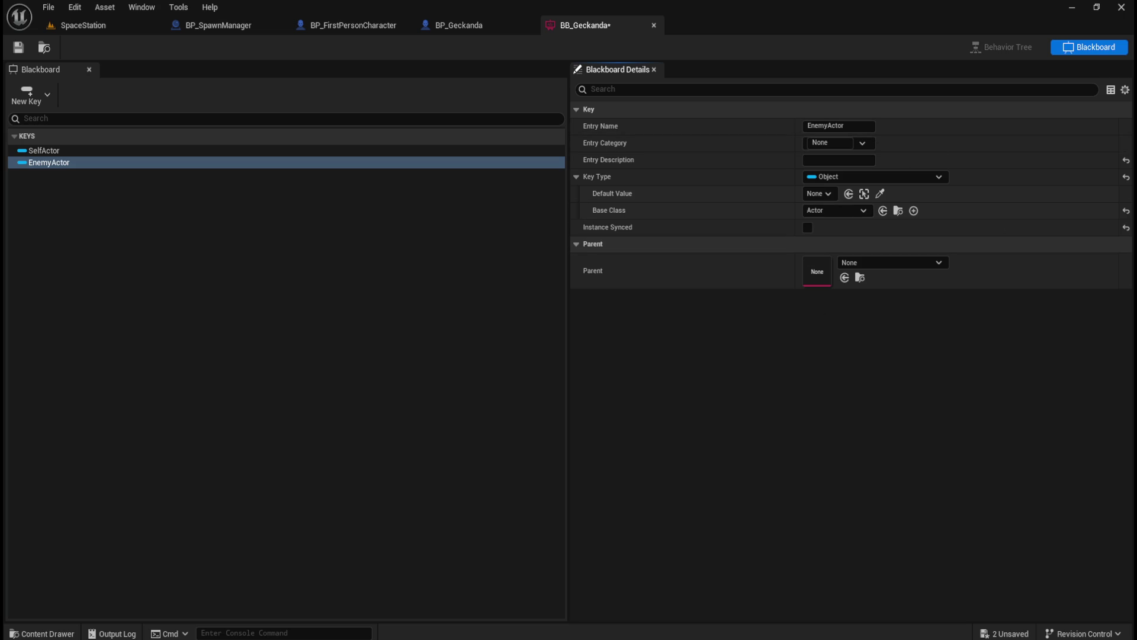
- Add another Object key to BB_Geckanda named Player
left_click(43, 100)
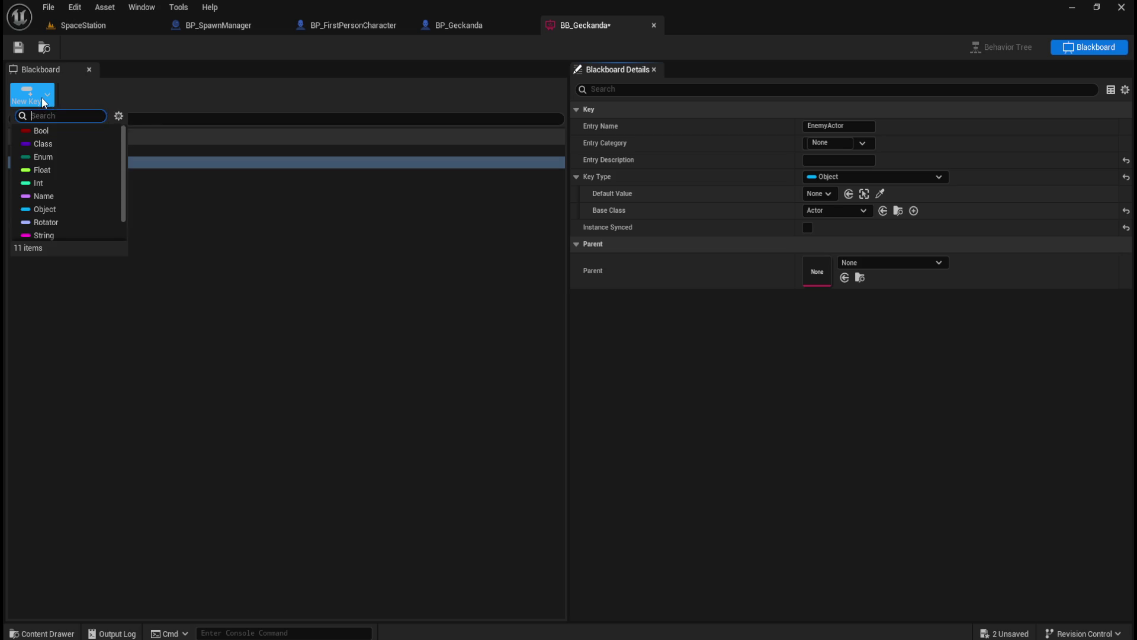
left_click(45, 208)
type("Player")
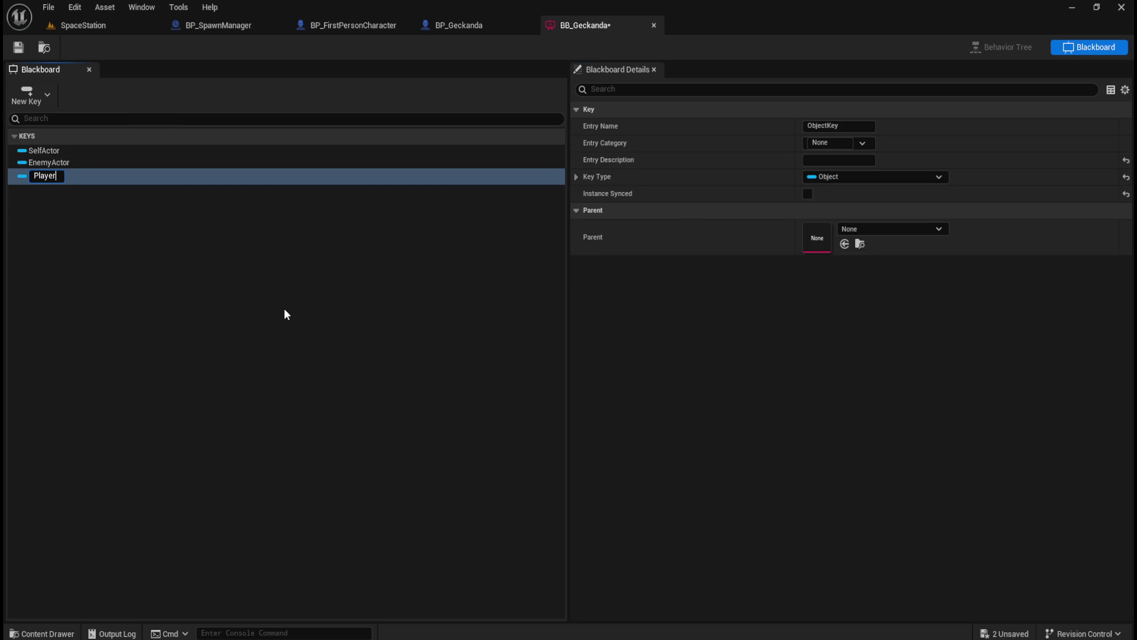
key("Return")
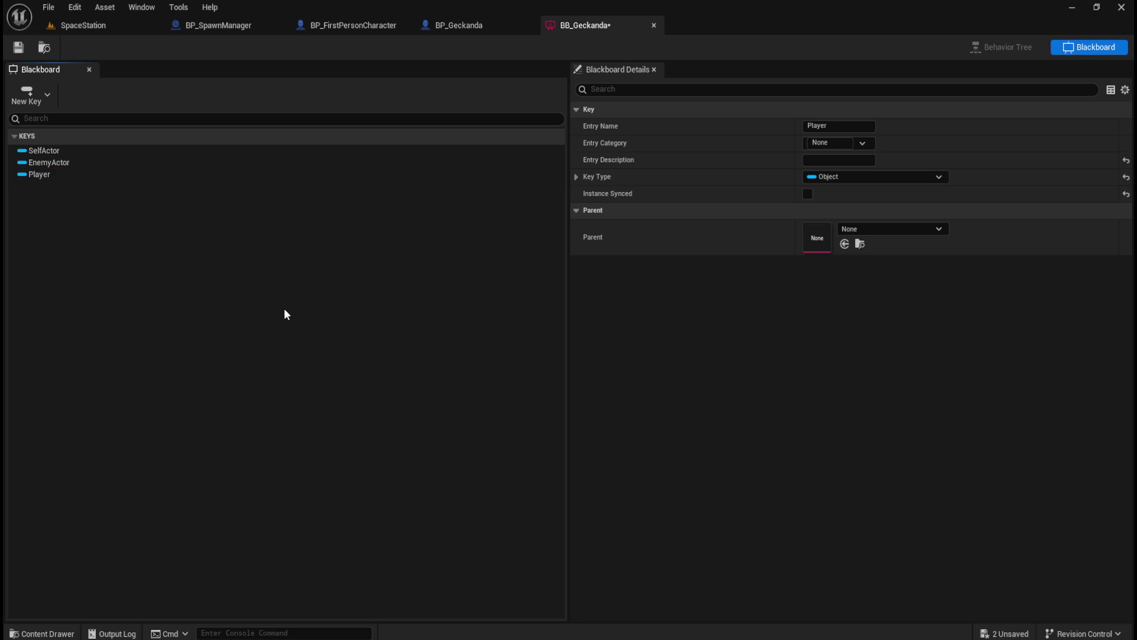
- Set the Player key's Base Class to Actor
left_click(77, 175)
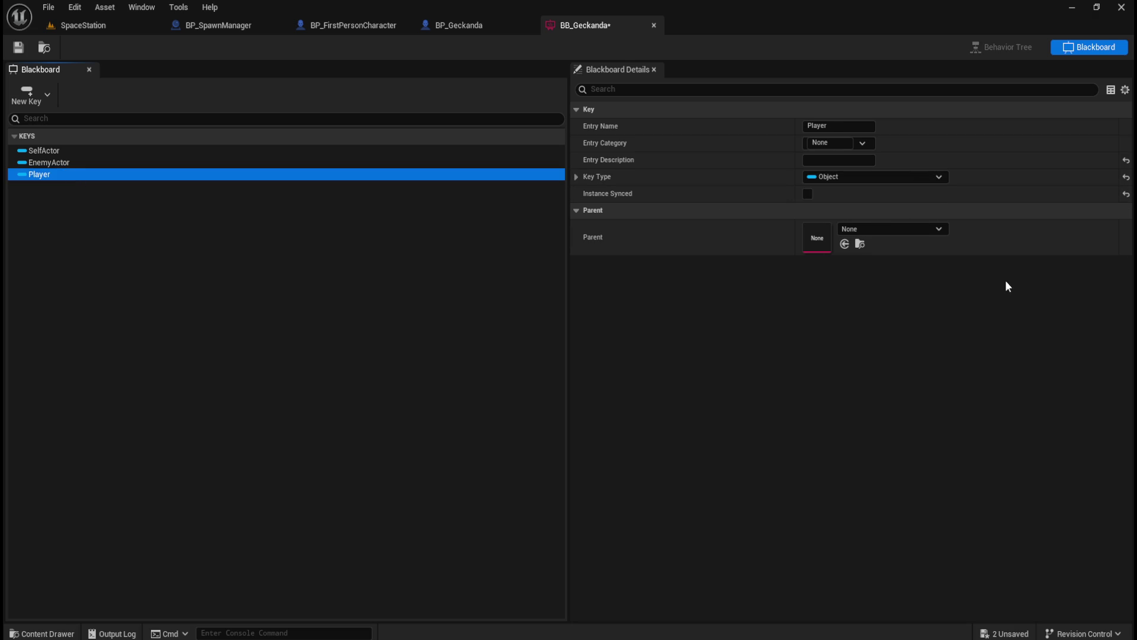
left_click(919, 178)
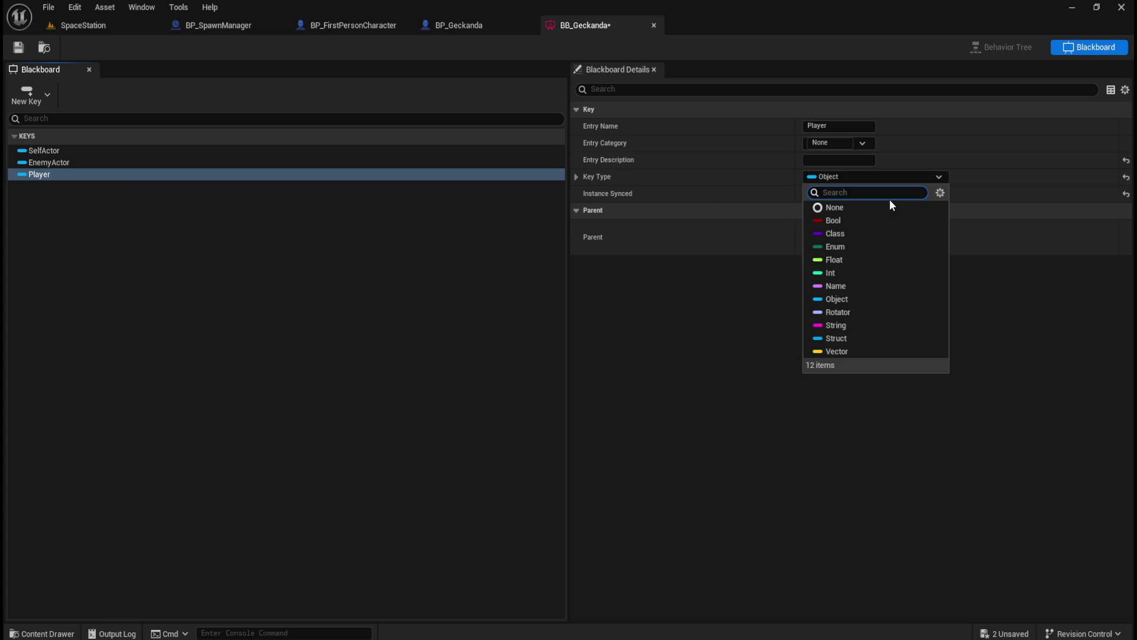
left_click(575, 177)
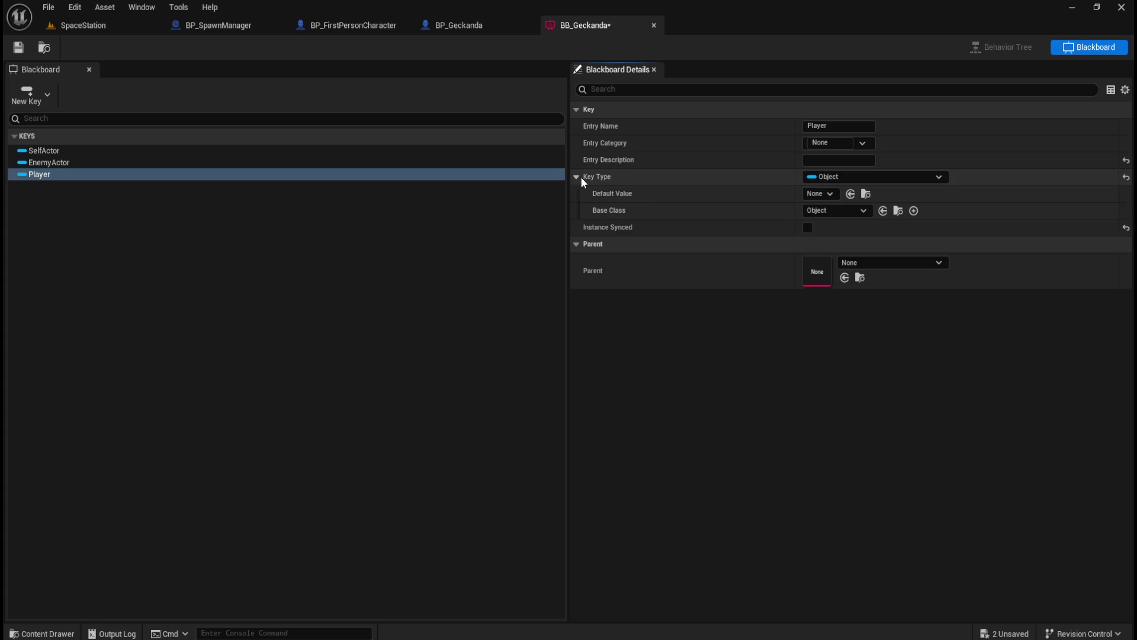
left_click(863, 211)
type("actor")
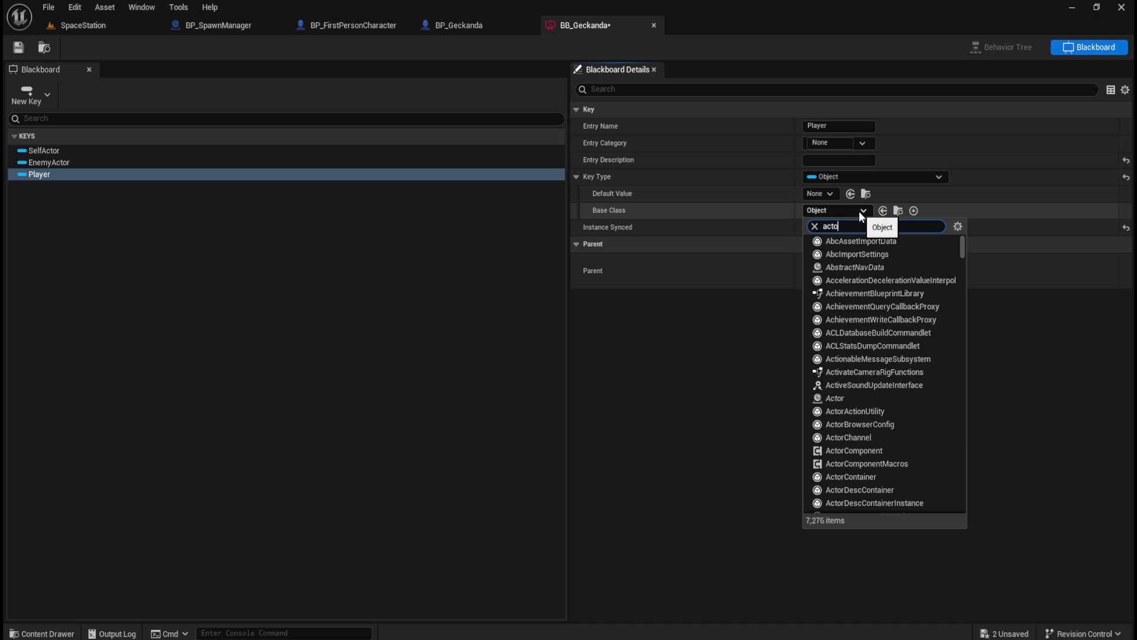
left_click(841, 242)
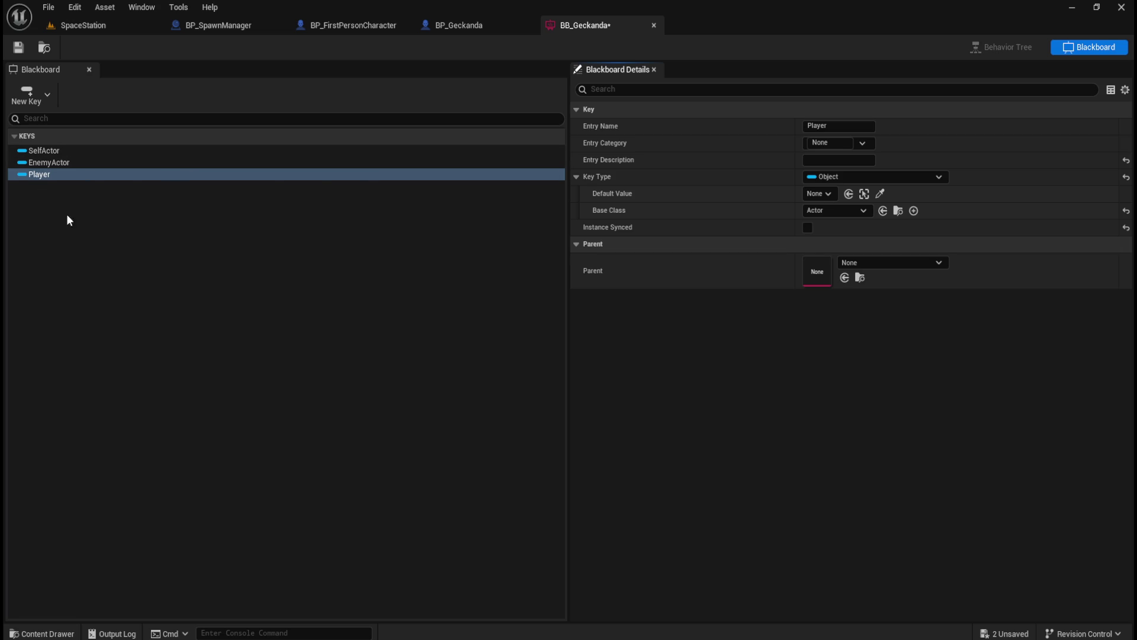
- Add a Bool key named HasLineOfSight to the BB_Geckanda blackboard
left_click(41, 97)
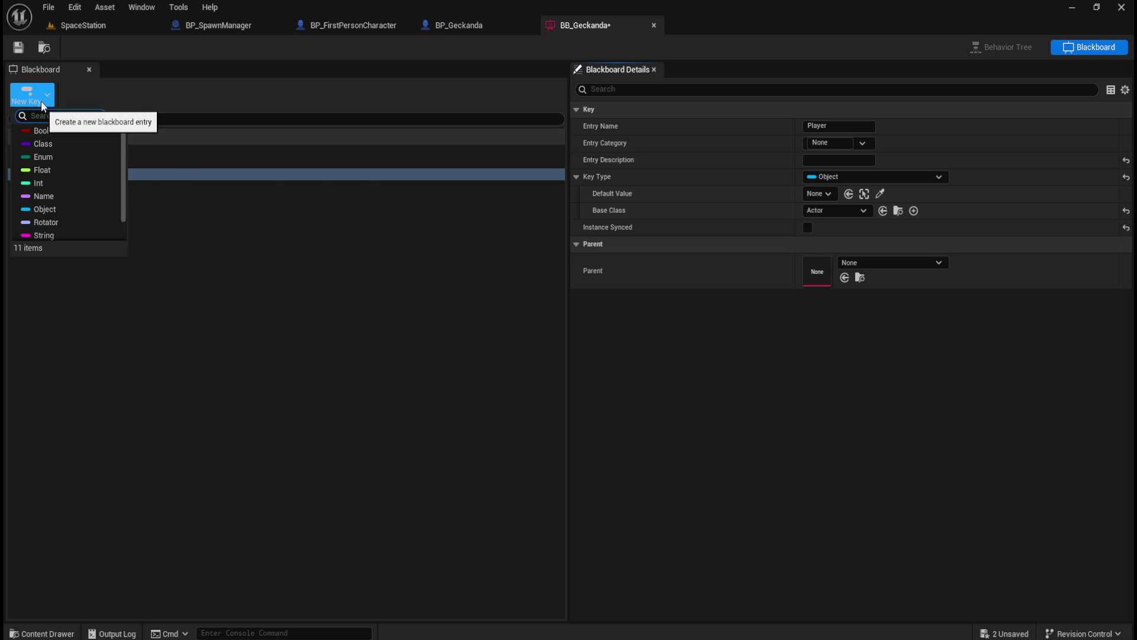
left_click(48, 130)
type("HasLineOfSight")
key("Return")
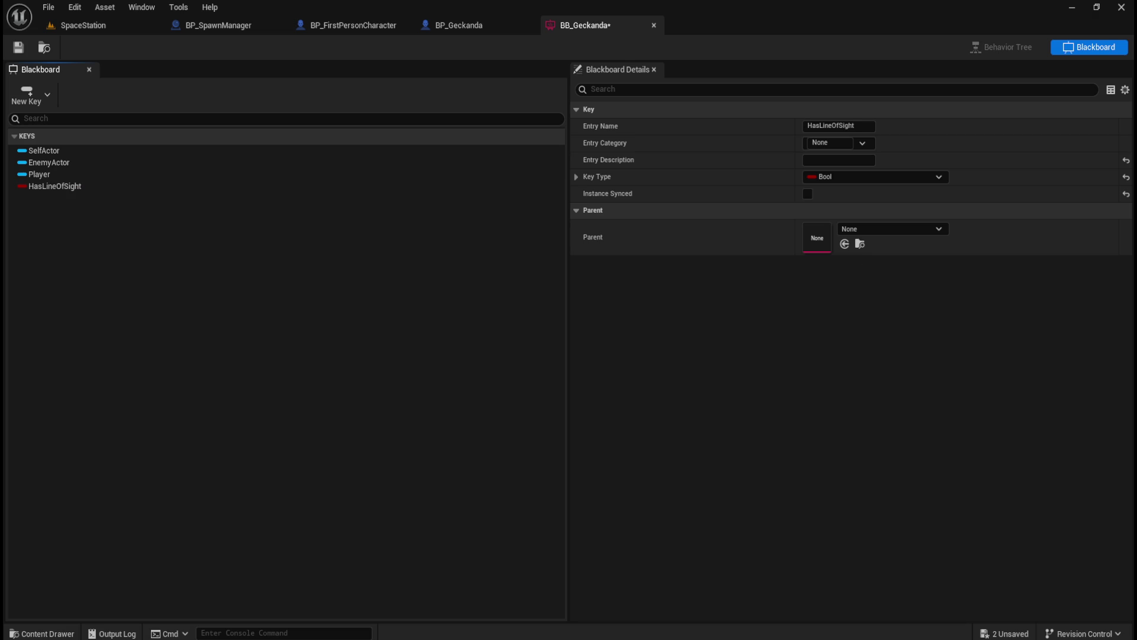
- Add a Vector key named RetreatLocation and save the blackboard
left_click(49, 102)
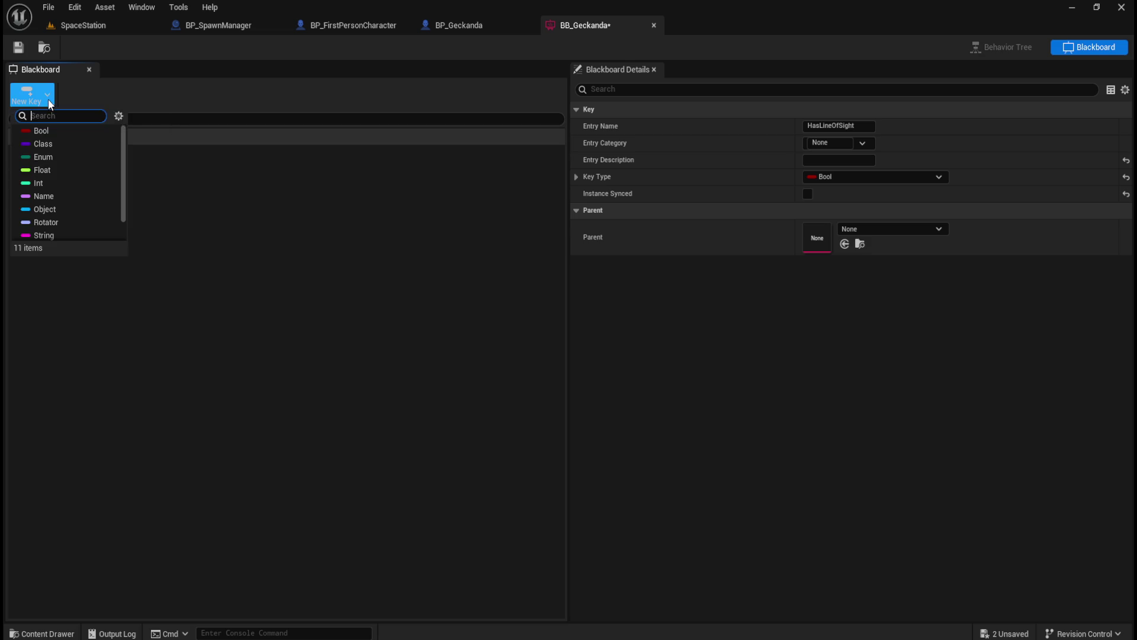
scroll(65, 223, "down", 1)
left_click(45, 233)
type("PatrolLocation")
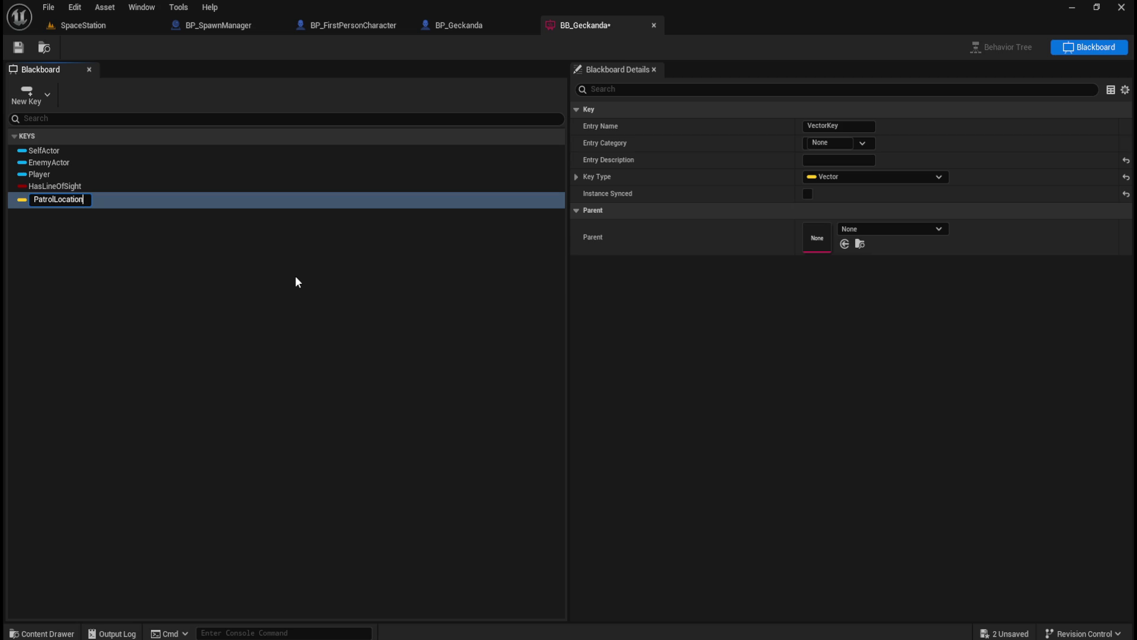
key("BackSpace")
key("BackSpace")
key("BackSpace")
type("Patrol")
type("Location")
key("BackSpace")
key("BackSpace")
key("BackSpace")
type("Retrea")
type("Location")
key("Return")
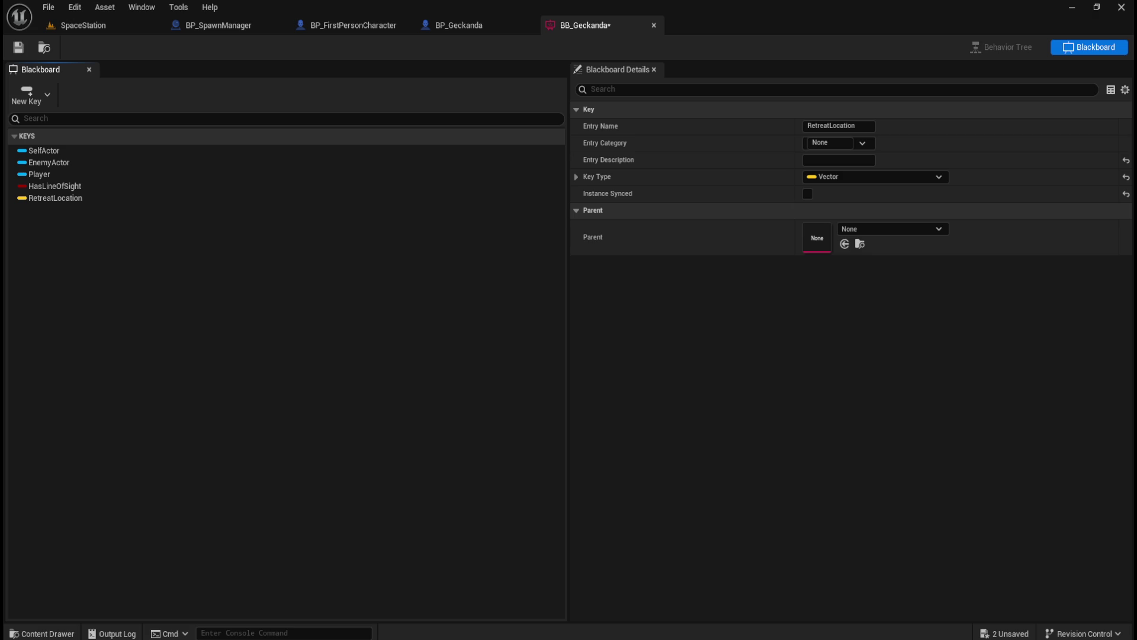
left_click(17, 47)
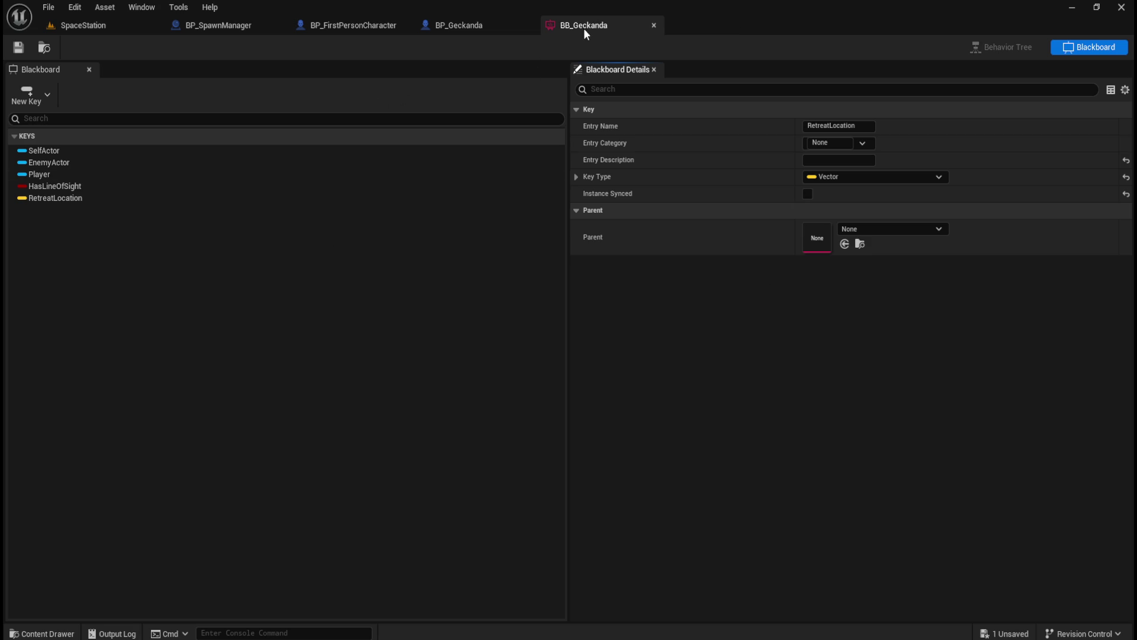
- Create a Behavior Tree asset named BT_Geckanda in the Geckanda folder and open it
key("ctrl+space")
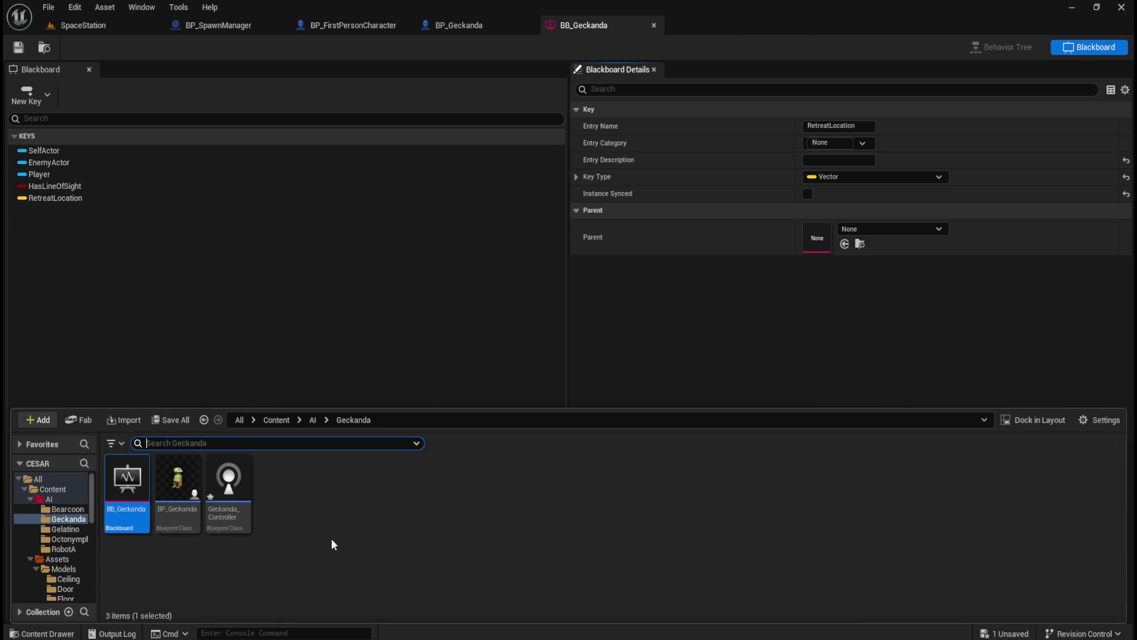
right_click(332, 537)
mouse_move(424, 293)
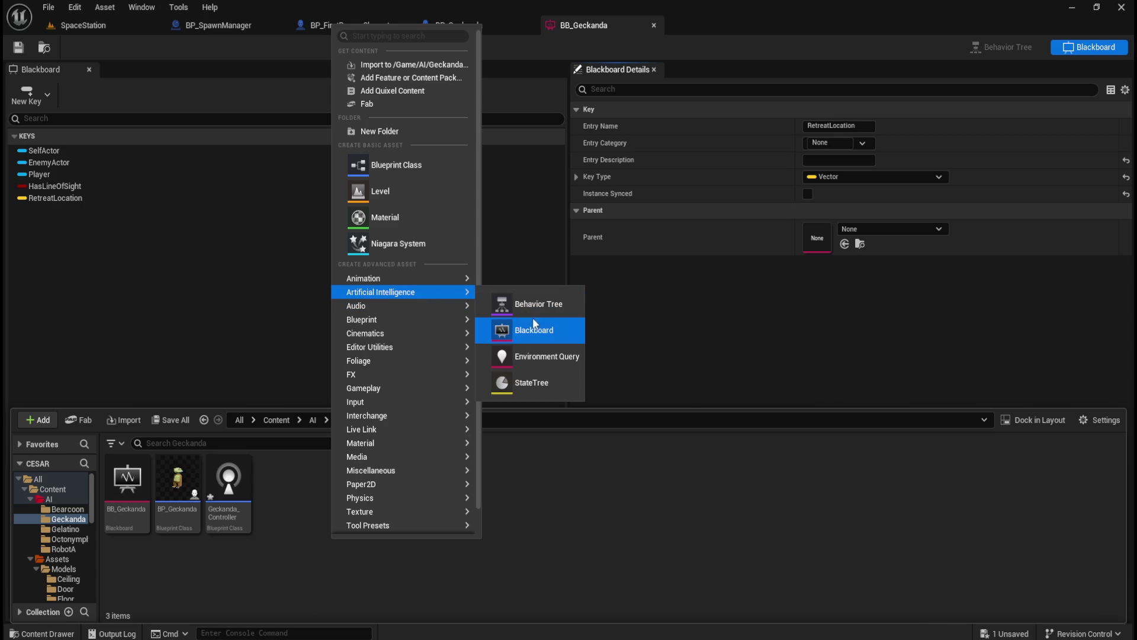
left_click(539, 302)
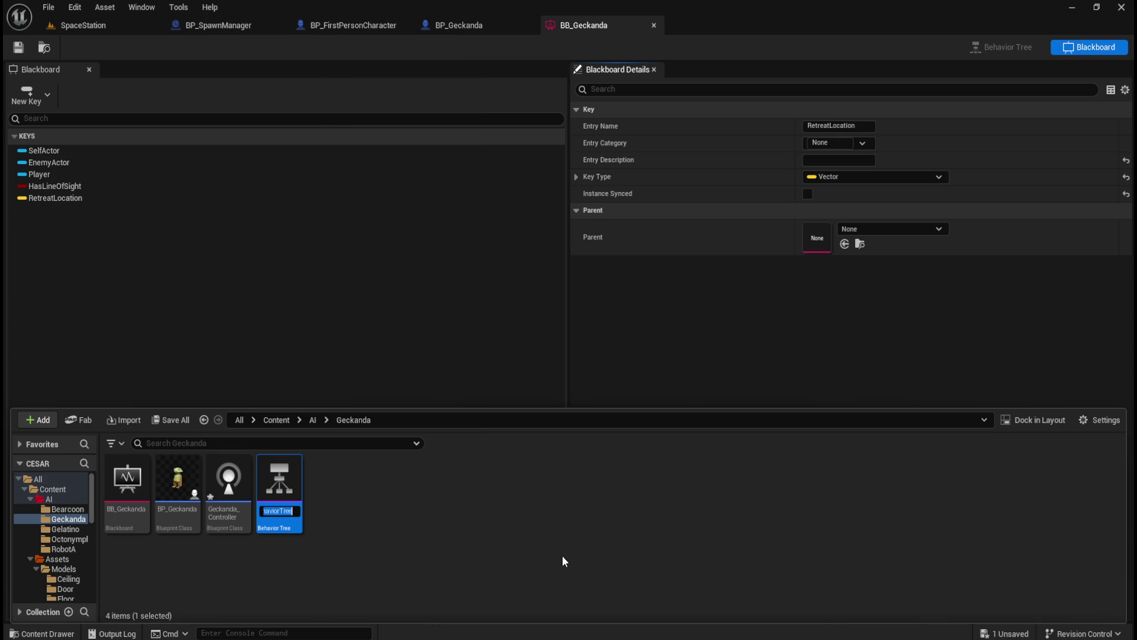
type("B")
type("T_Gec")
type("kanda")
key("Return")
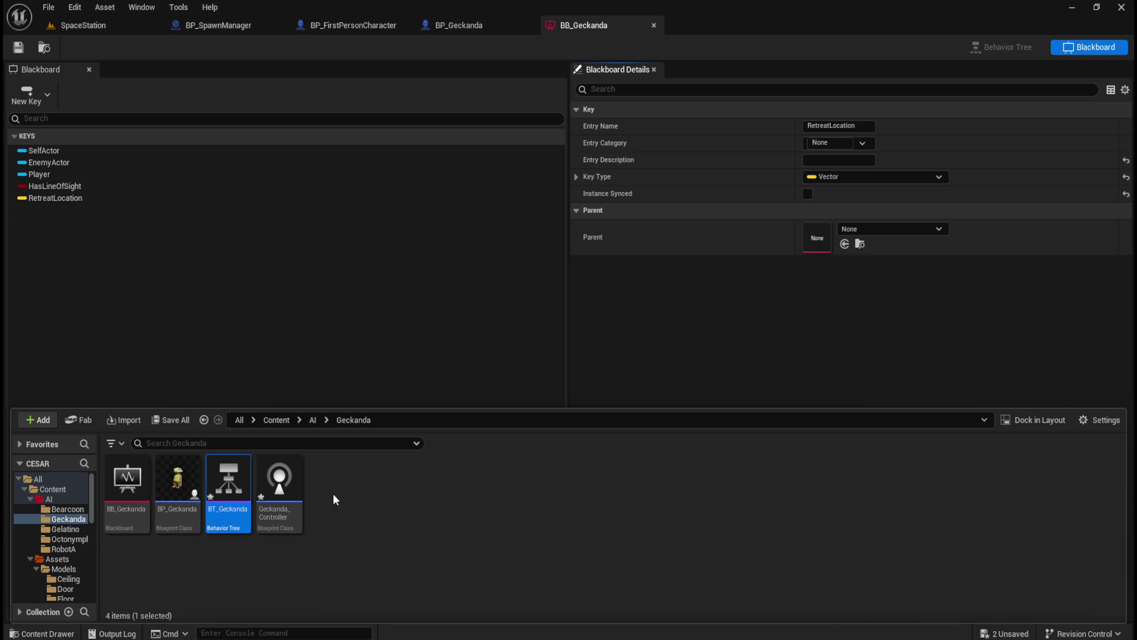
double_click(211, 504)
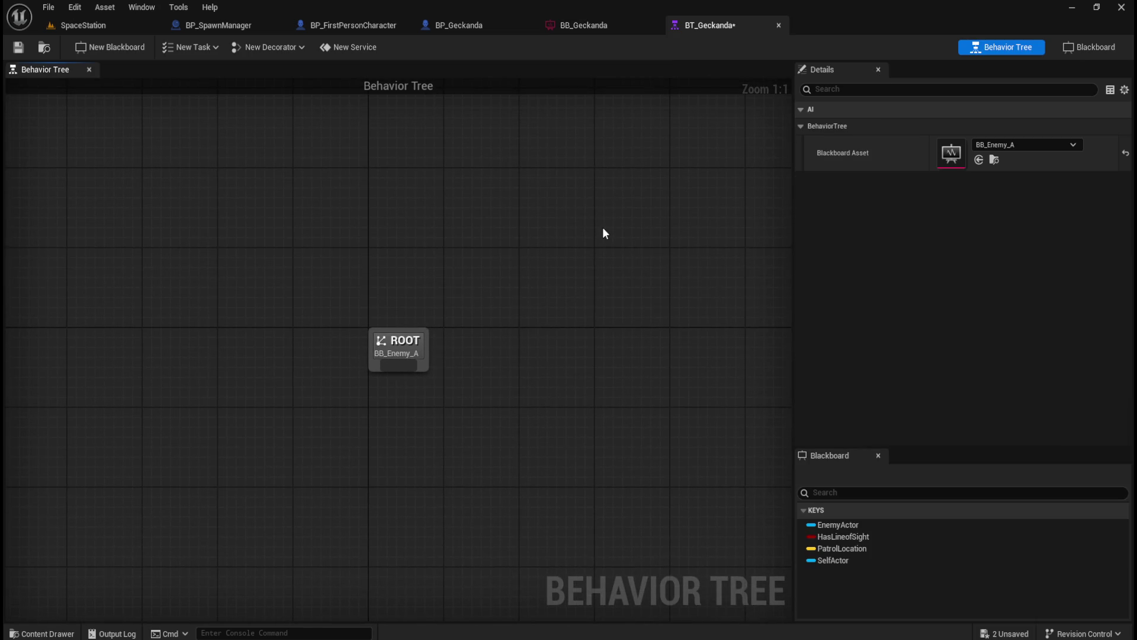
- Check the BB_Geckanda blackboard and BP_Geckanda blueprint tabs, returning to BT_Geckanda
left_click(609, 25)
left_click(729, 27)
left_click(474, 23)
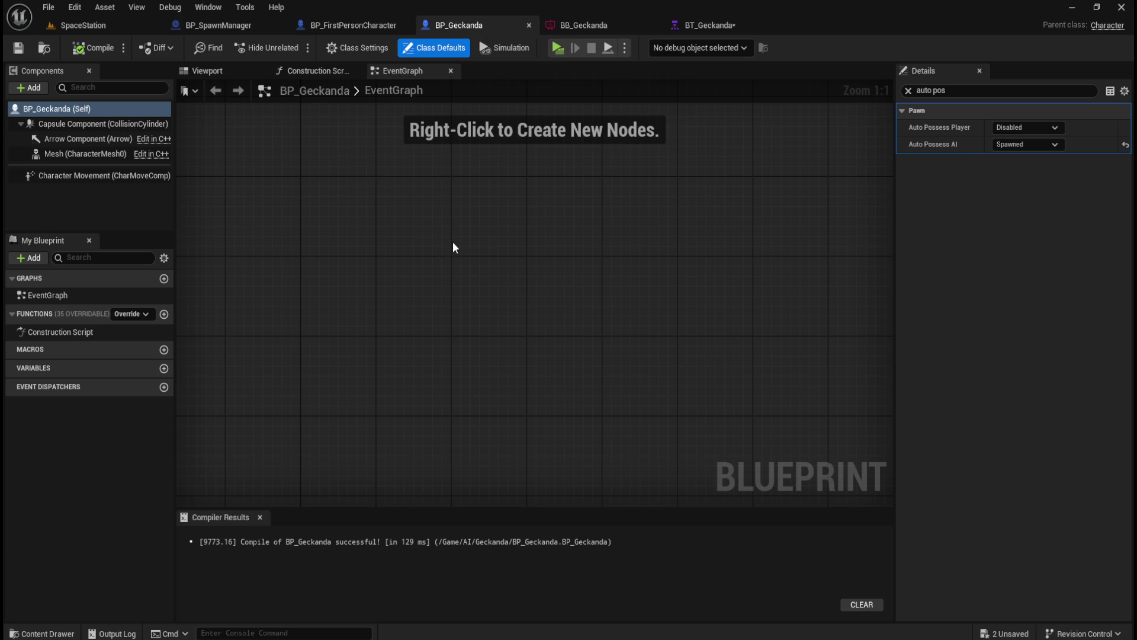
left_click(706, 28)
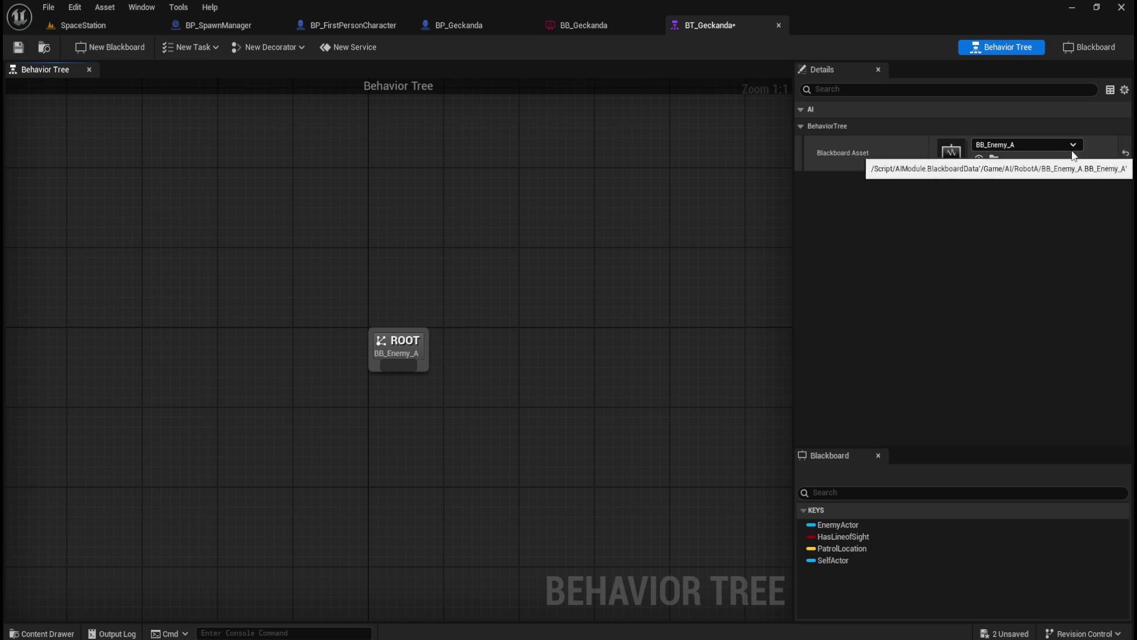
left_click(606, 24)
left_click(698, 23)
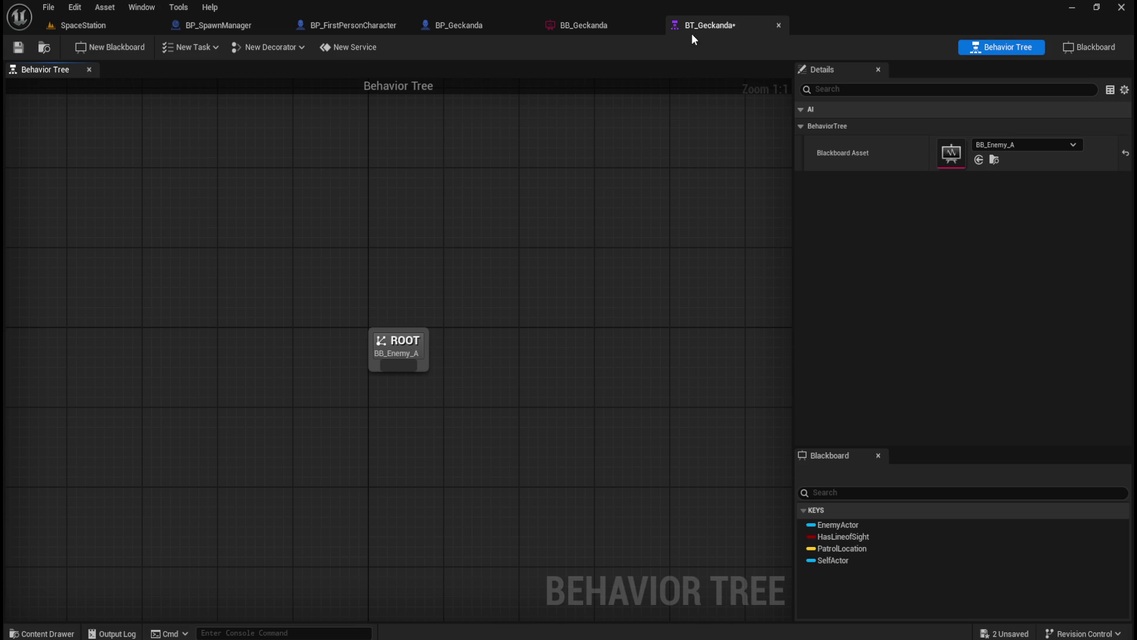
- Set BT_Geckanda's Blackboard Asset to BB_Geckanda
left_click(1071, 147)
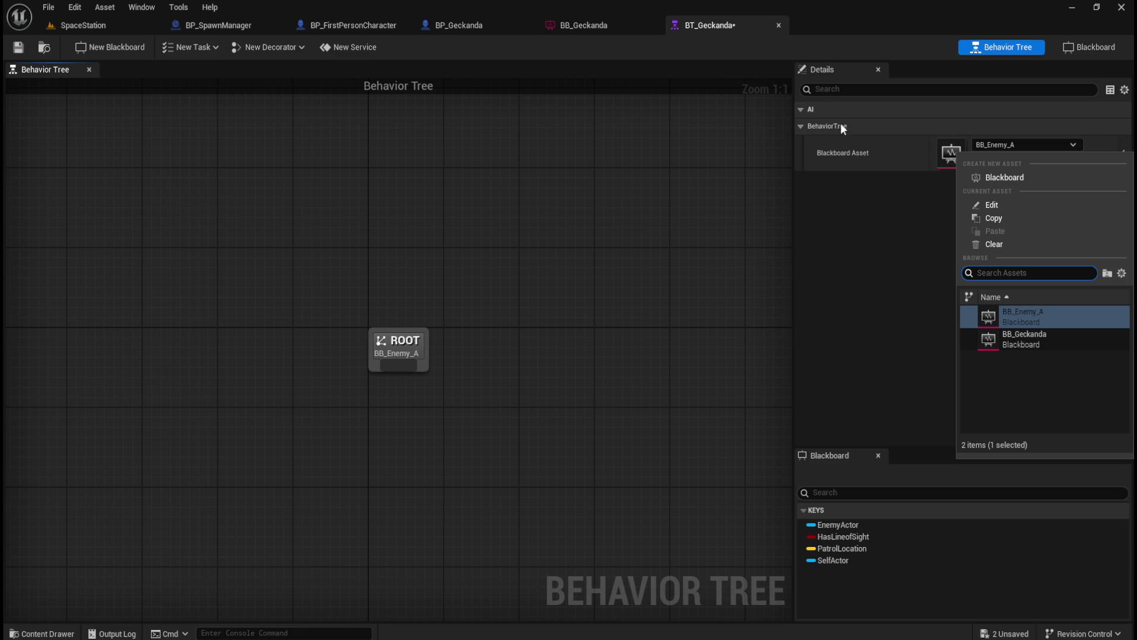
left_click(831, 143)
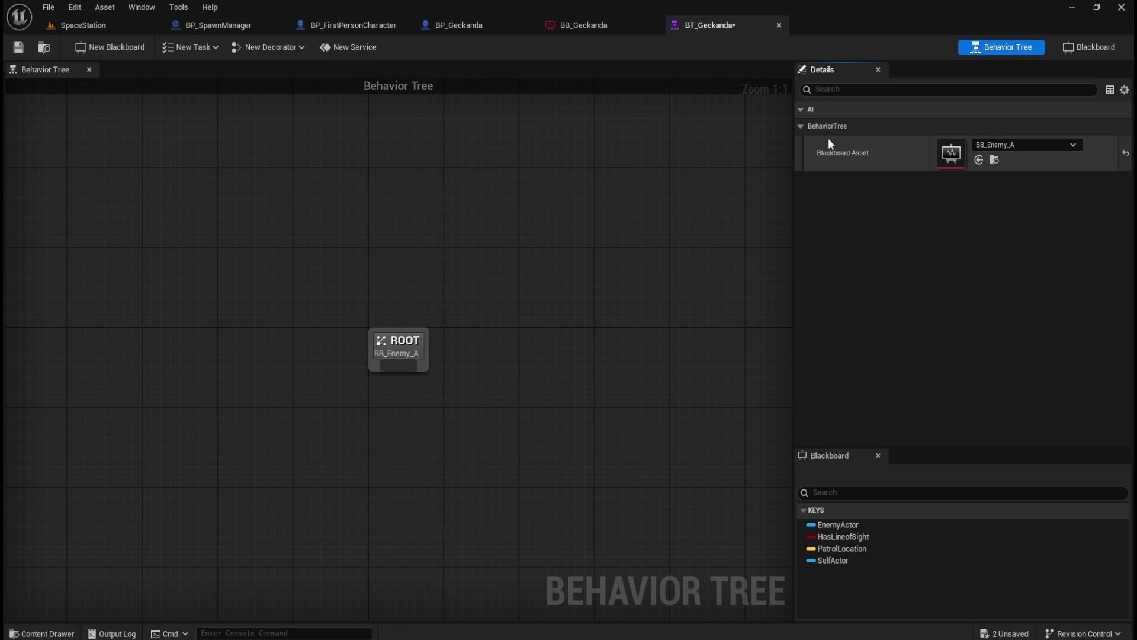
left_click(1043, 144)
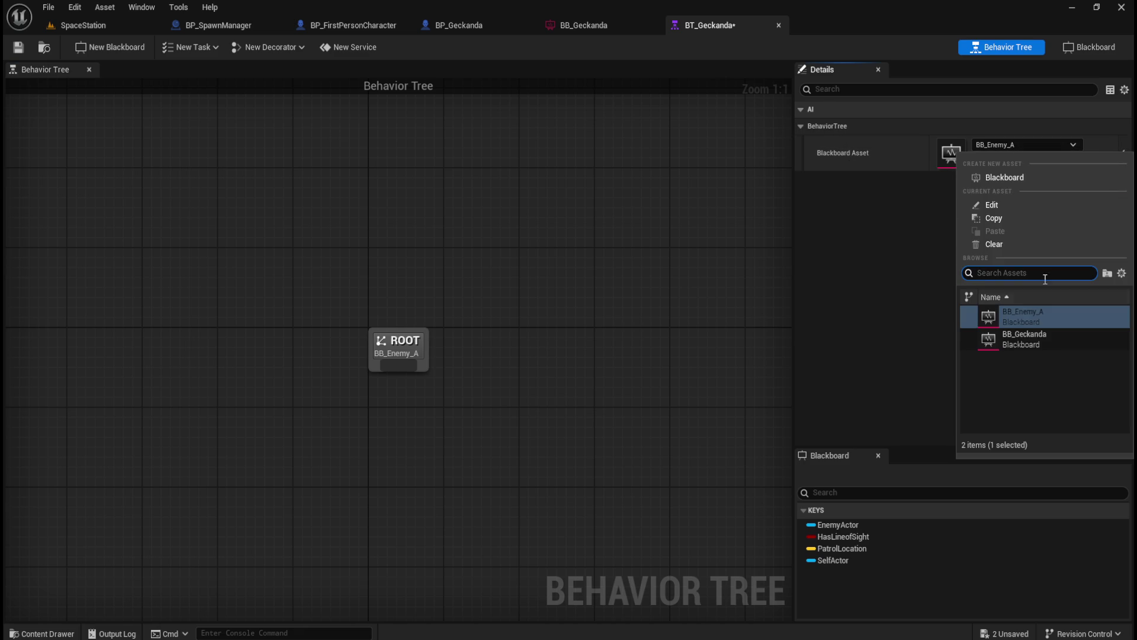
left_click(1020, 343)
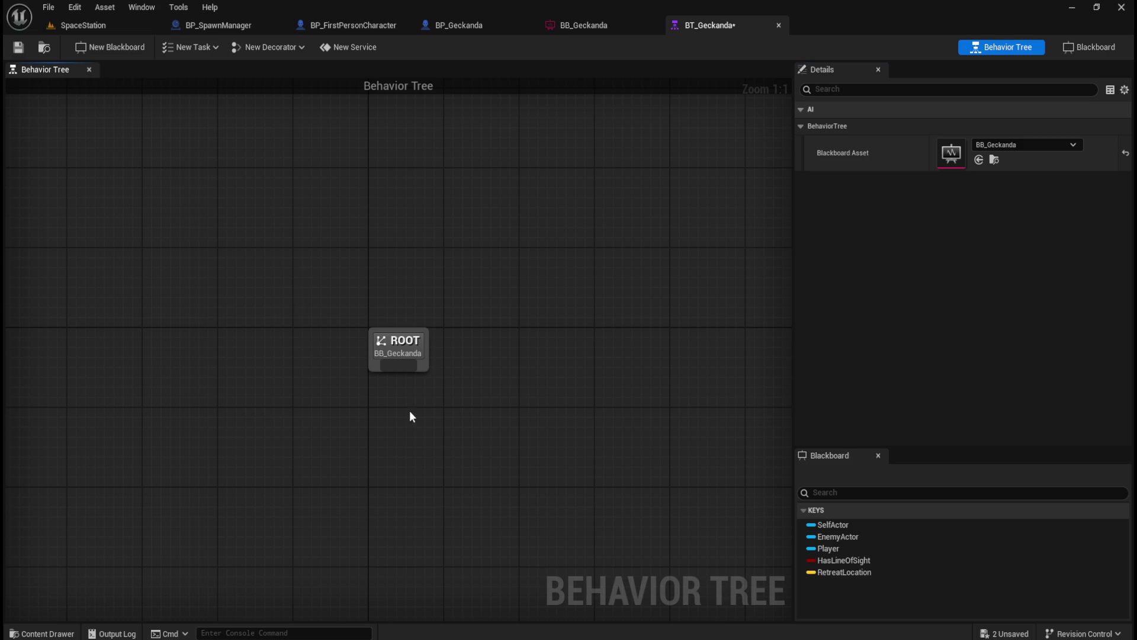
- Add a Selector node under ROOT and align it directly beneath ROOT
left_click_drag(437, 303, 435, 350)
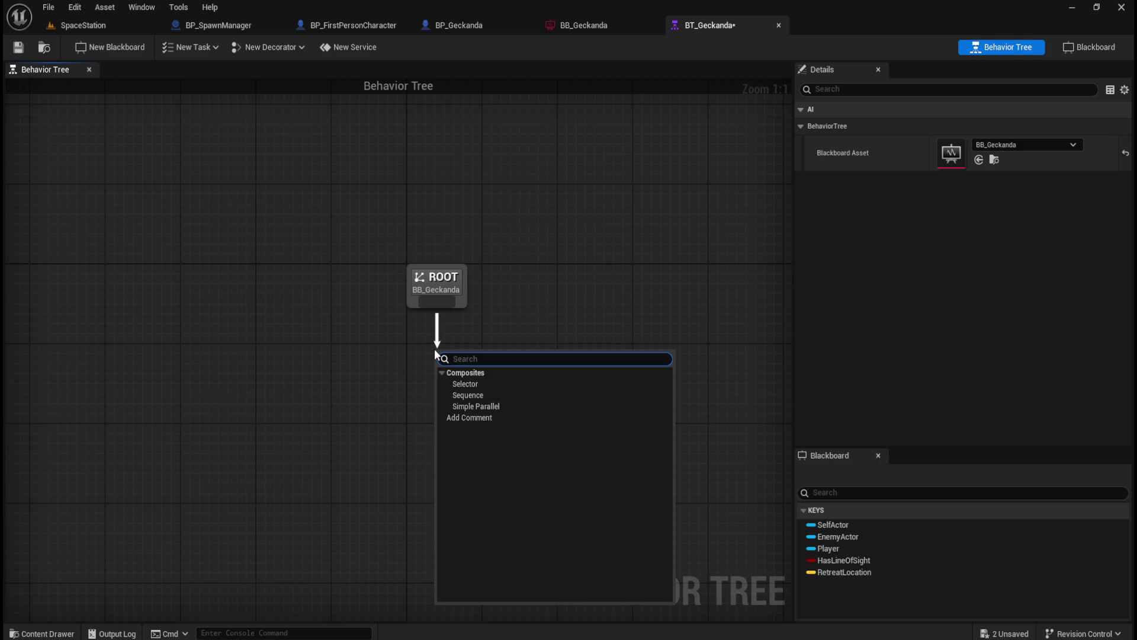
type("sele")
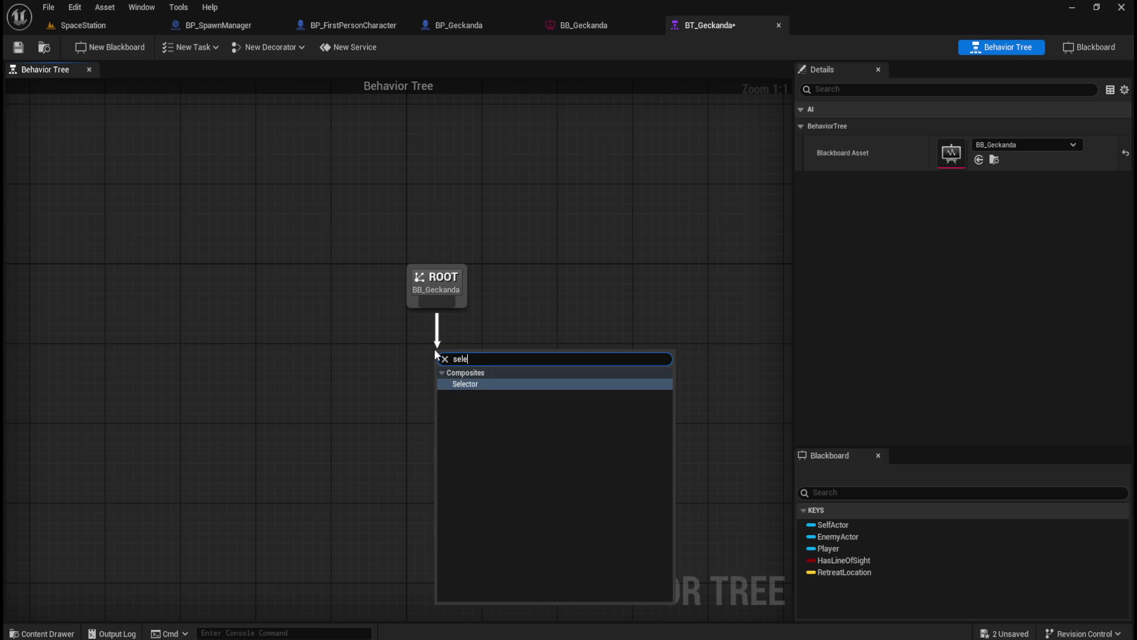
key("Return")
mouse_move(439, 278)
left_mouse_down()
mouse_move(477, 303)
mouse_move(477, 275)
left_mouse_up()
left_click_drag(543, 237, 427, 403)
left_click_drag(460, 277, 450, 280)
left_click(462, 322)
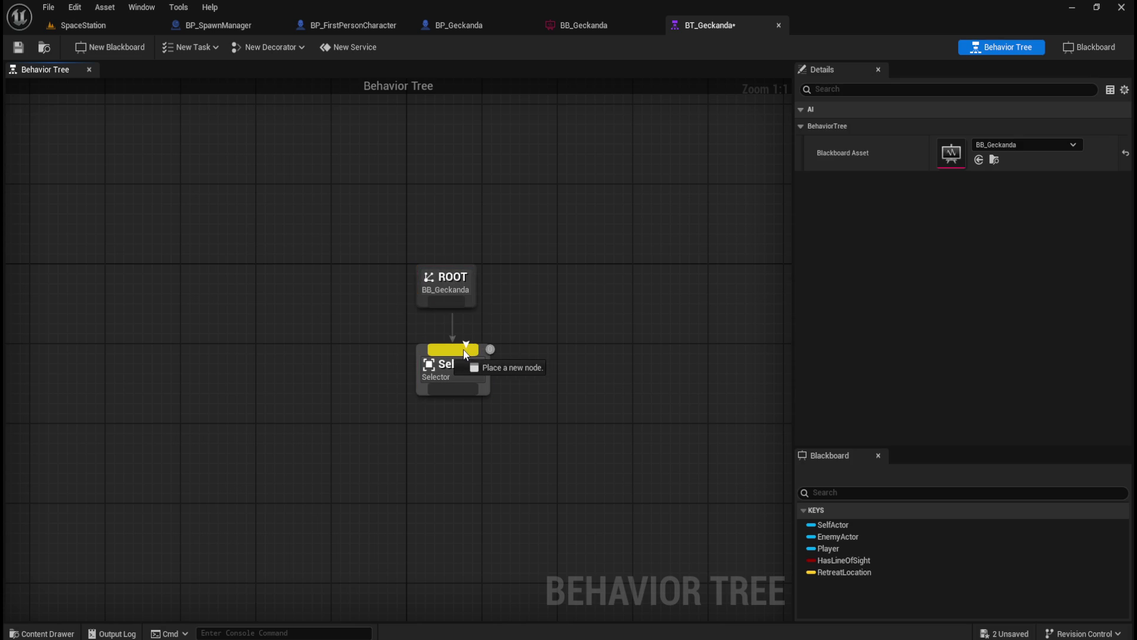
left_click_drag(459, 367, 454, 368)
left_click(522, 359)
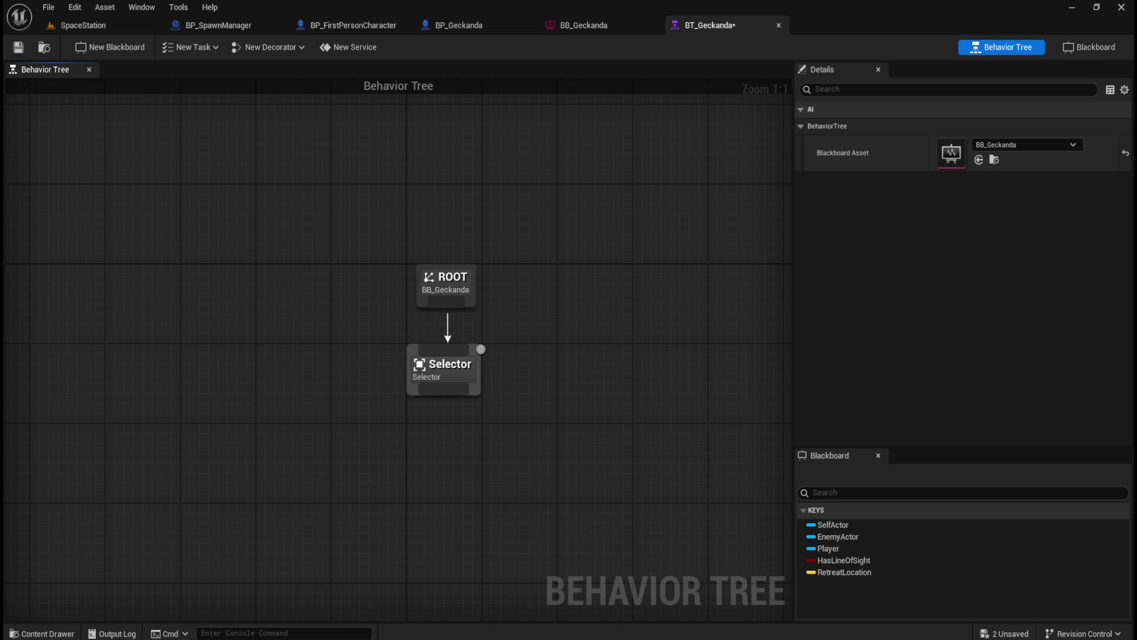
- Rename the Selector node to 'AI Root'
left_click(477, 379)
left_click(978, 159)
type("AI Root")
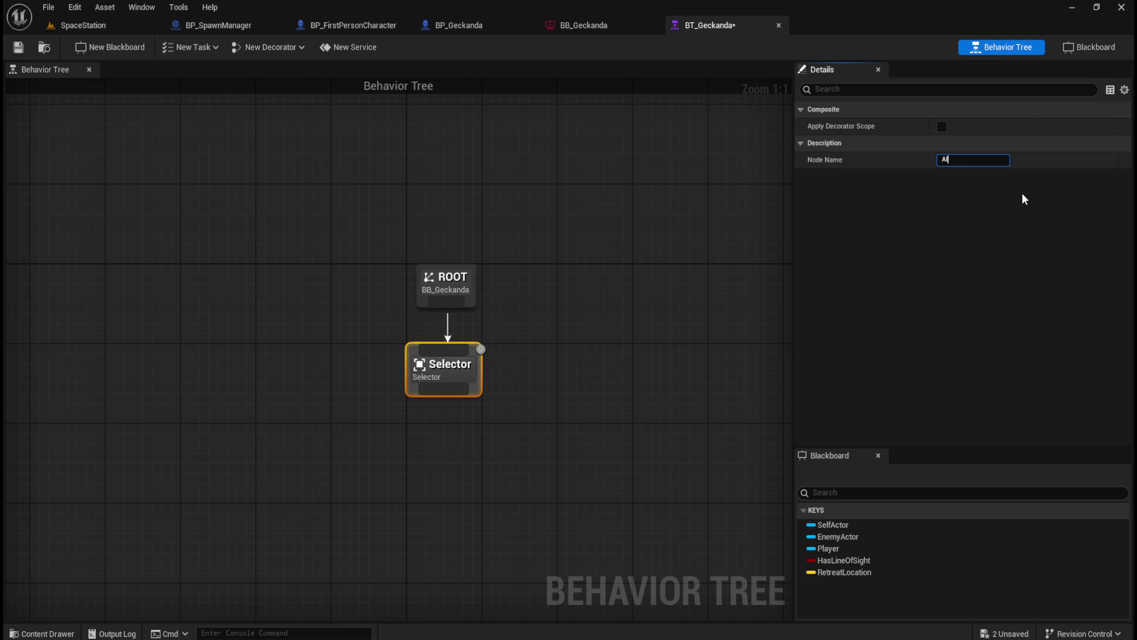
key("Return")
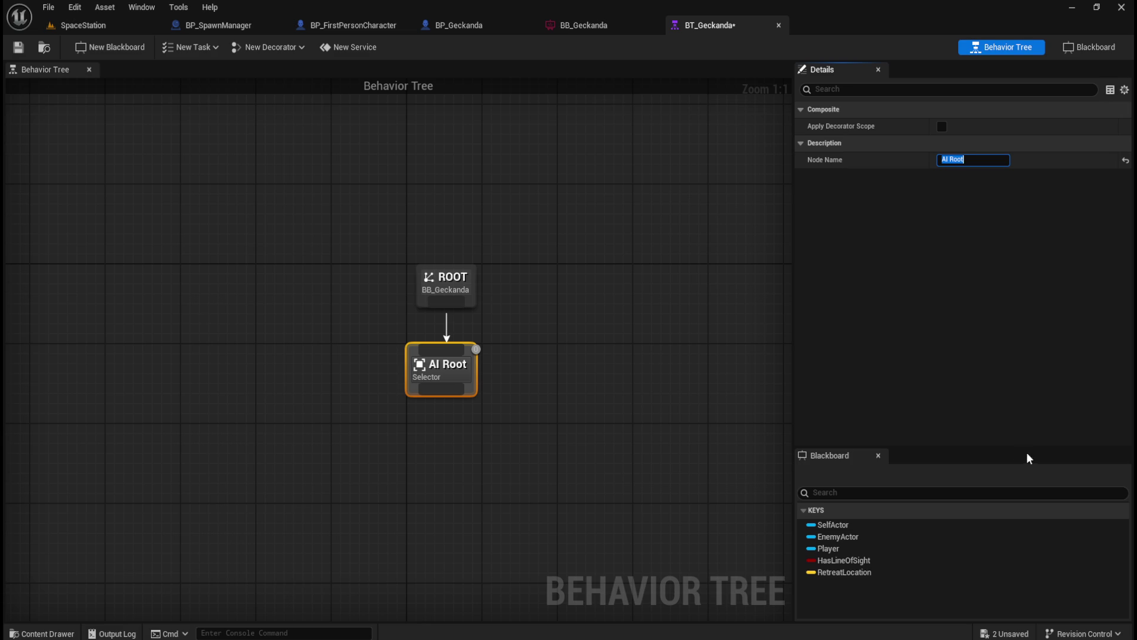
left_click(533, 459)
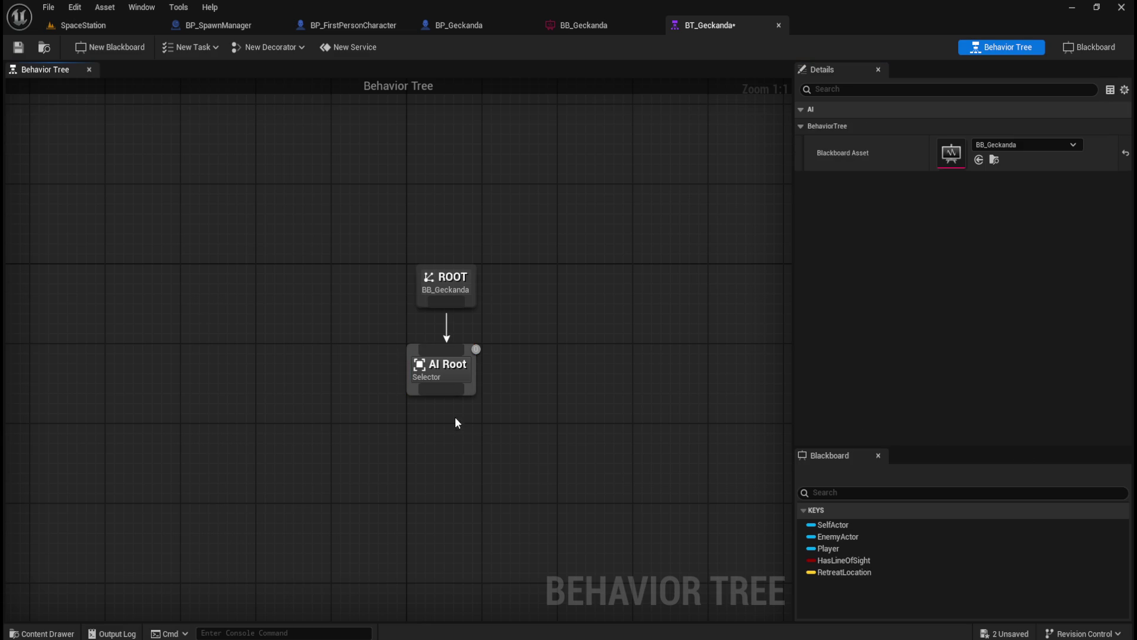
left_click_drag(441, 389, 255, 458)
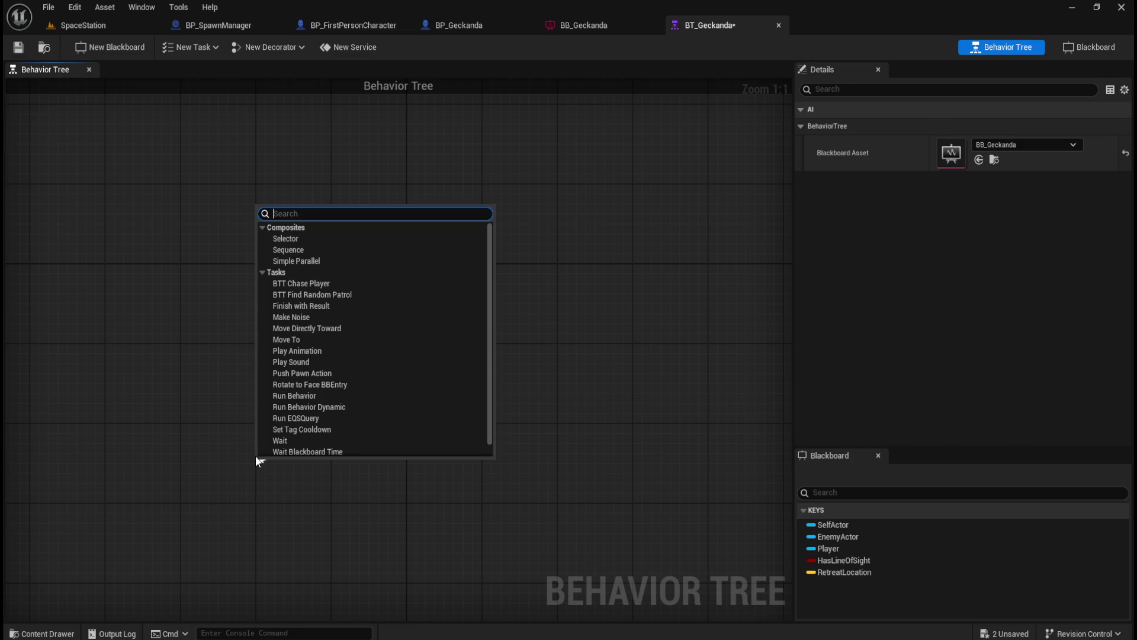
- Add a Sequence node named 'Follow Player' under AI Root, placed on the left
type("seq")
key("Return")
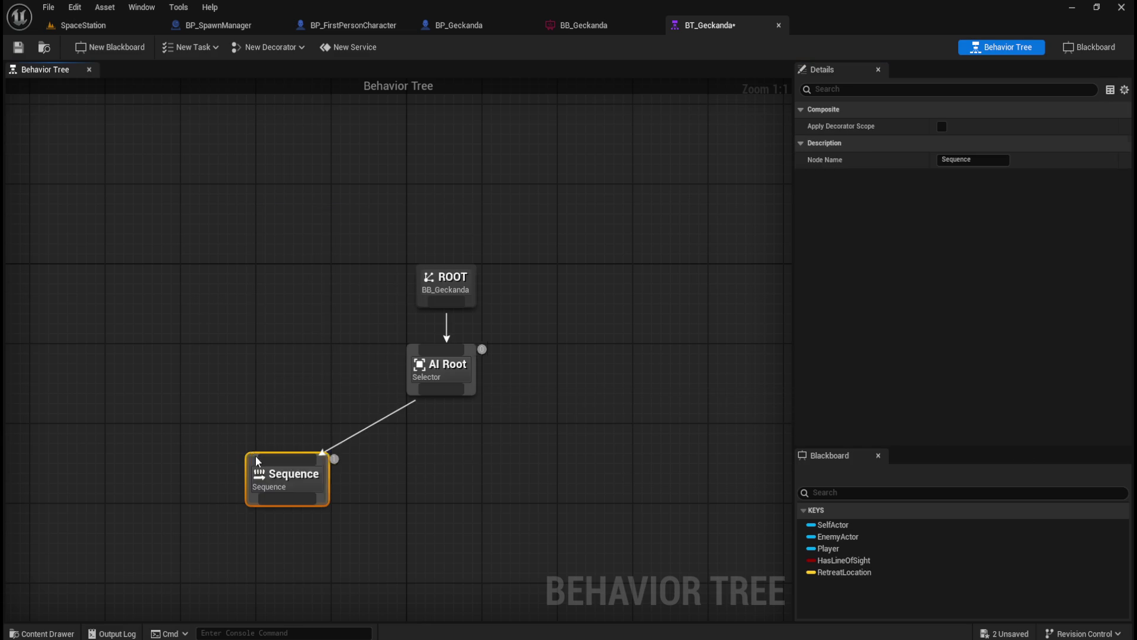
left_click(989, 160)
type("Foll")
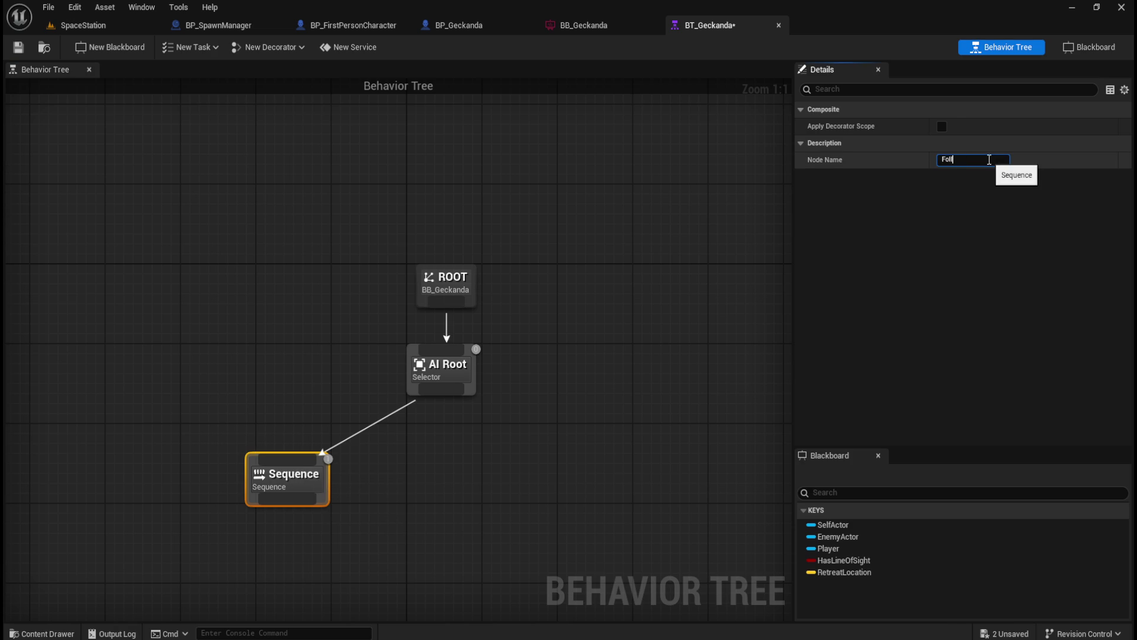
type("ow Player")
key("Return")
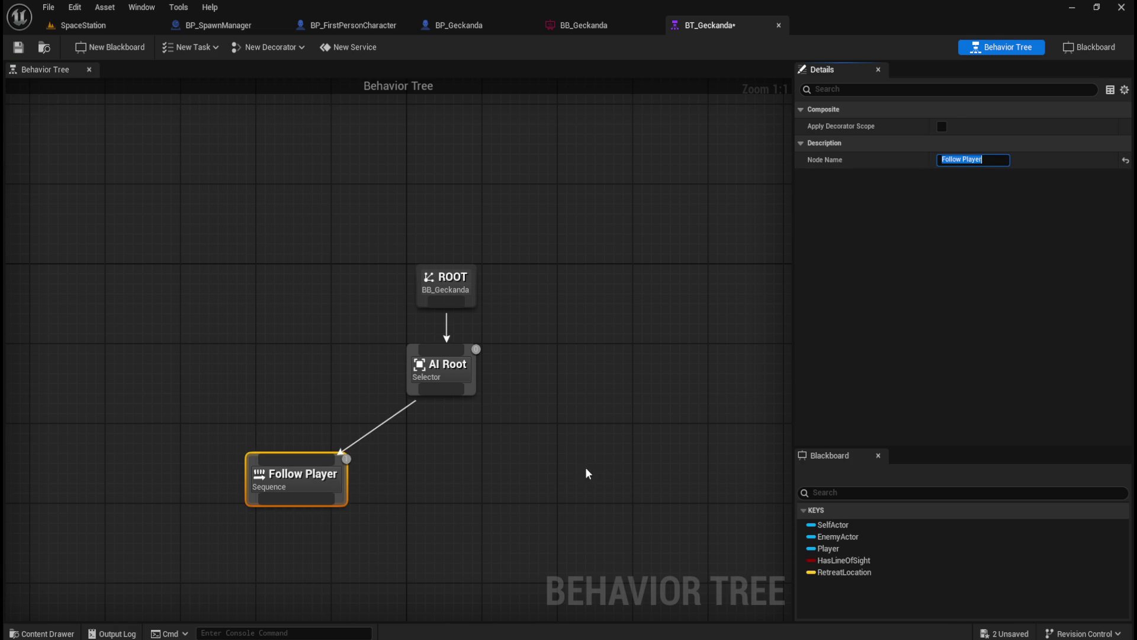
left_click_drag(296, 477, 155, 483)
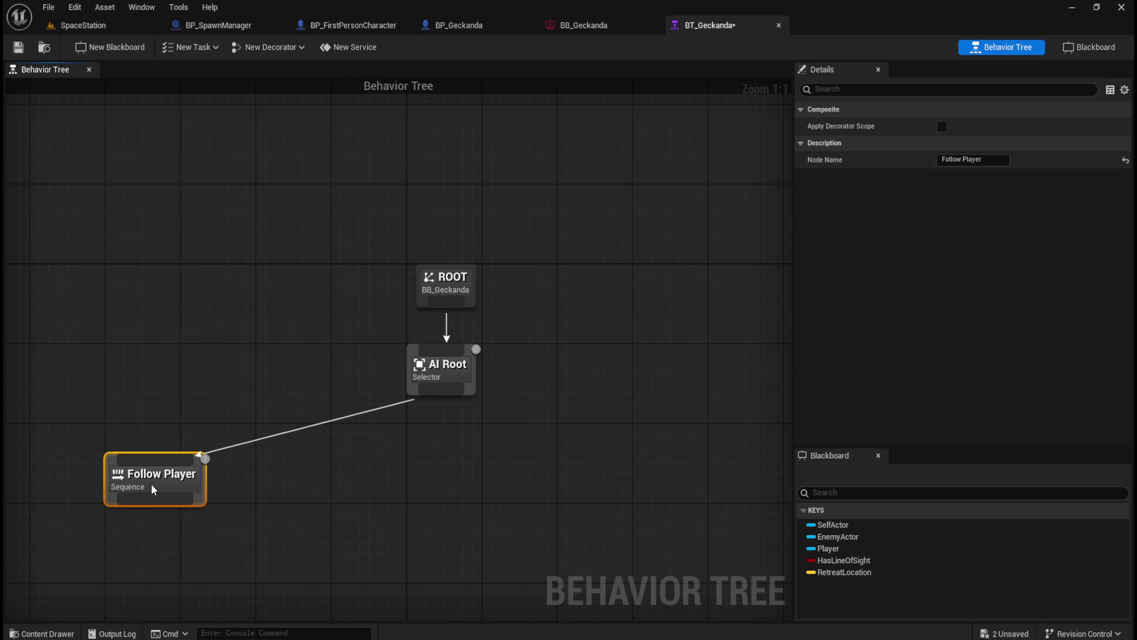
left_click(354, 481)
left_click_drag(354, 481, 553, 414)
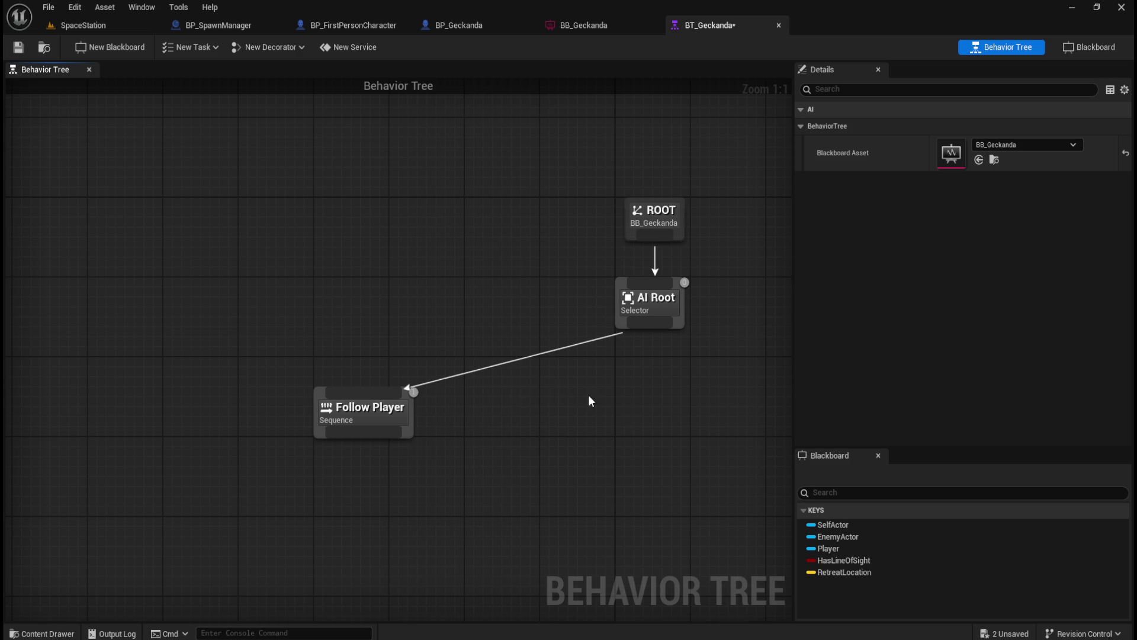
left_click_drag(629, 430, 548, 414)
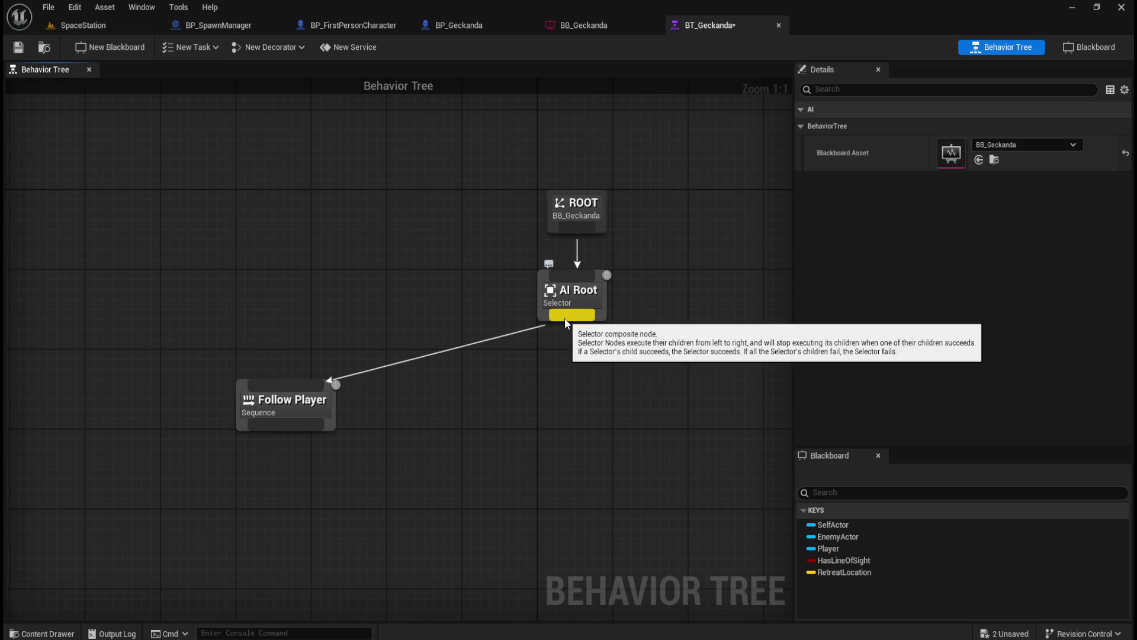
- Add a second Sequence node under AI Root named 'Lose Player'
mouse_move(564, 318)
left_mouse_down()
mouse_move(598, 395)
mouse_move(554, 404)
mouse_move(566, 410)
left_mouse_up()
type("seq")
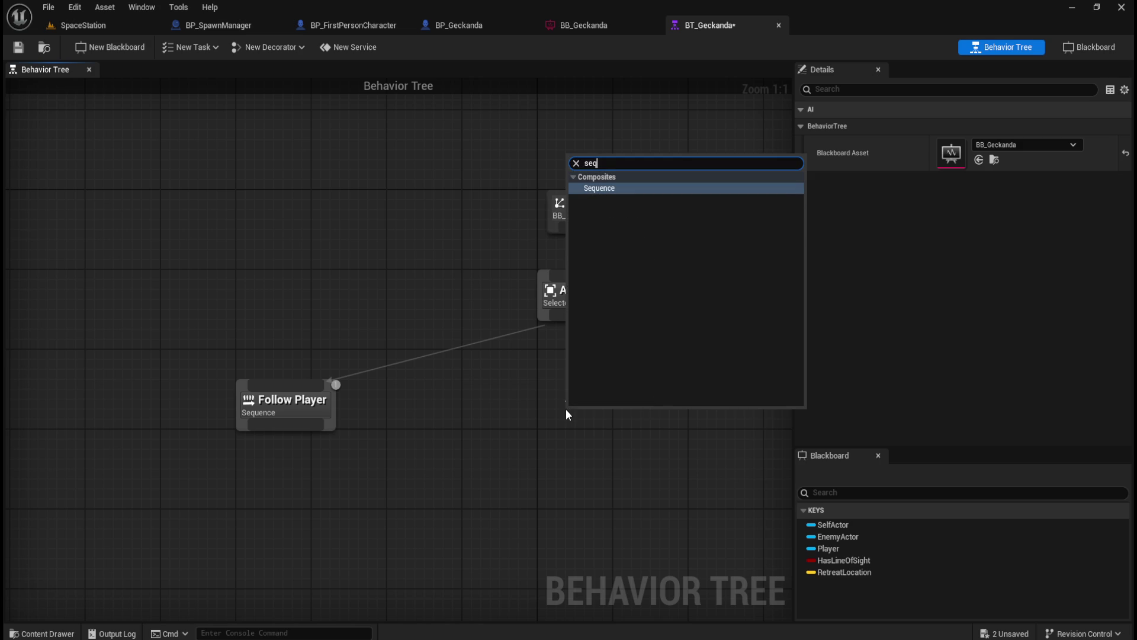
key("Return")
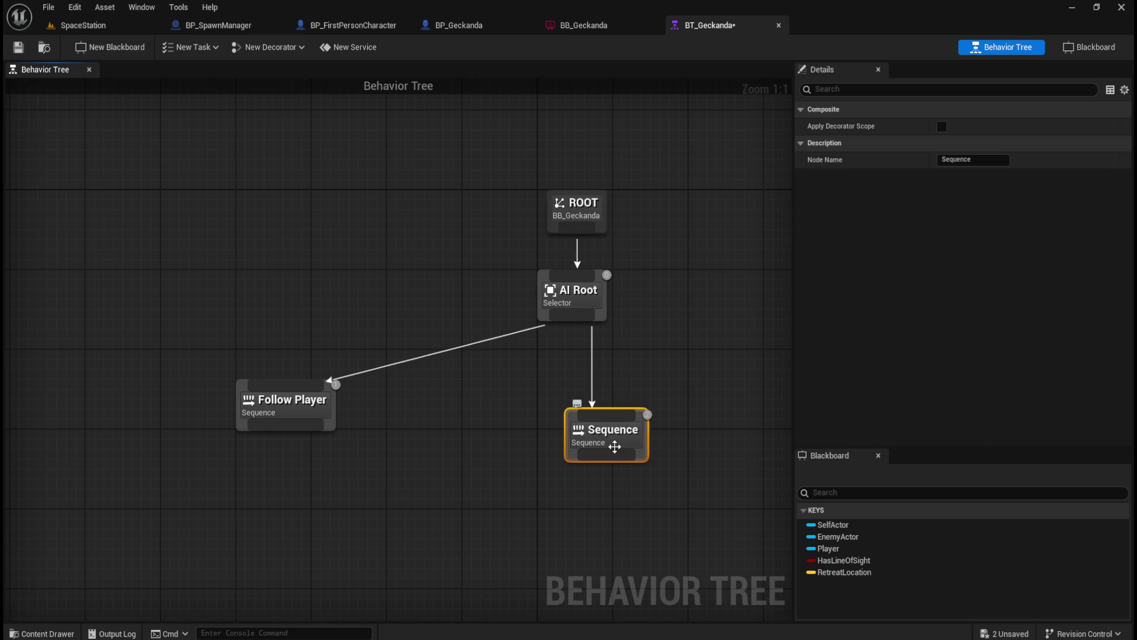
left_click(983, 161)
type("Retrea")
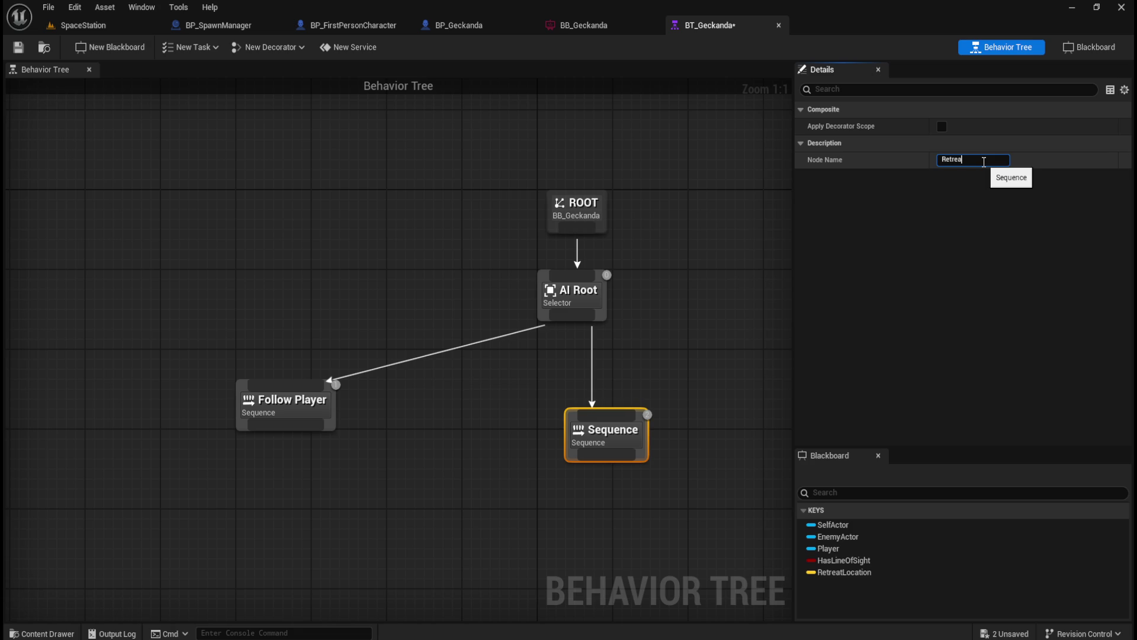
key("ctrl+a")
type("4ose")
type(" Player")
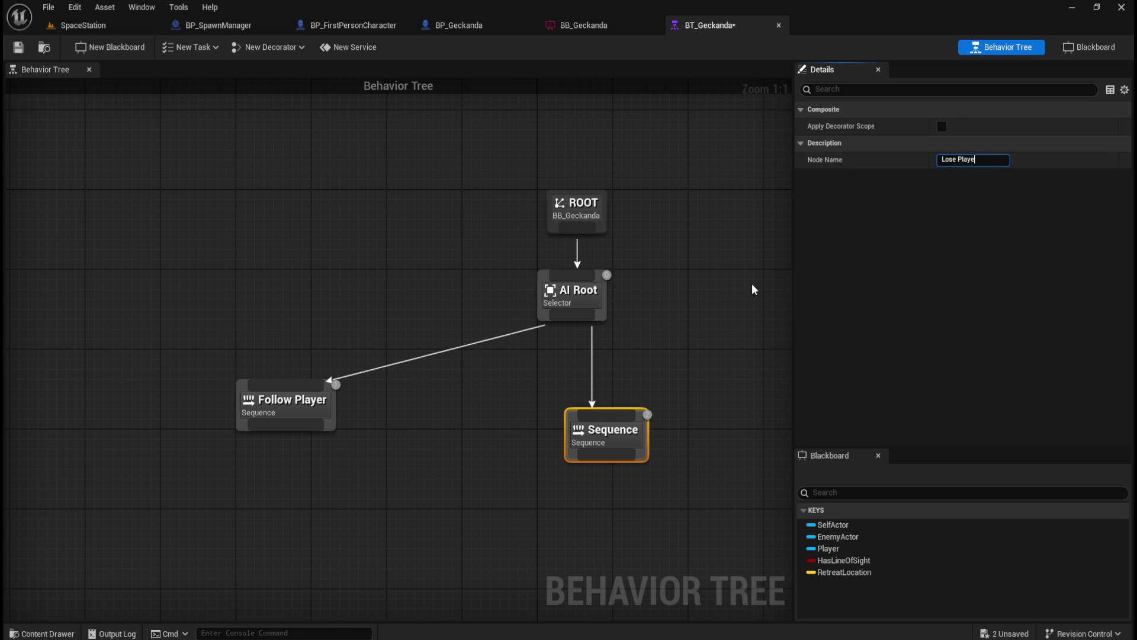
key("Return")
left_click_drag(613, 431, 573, 435)
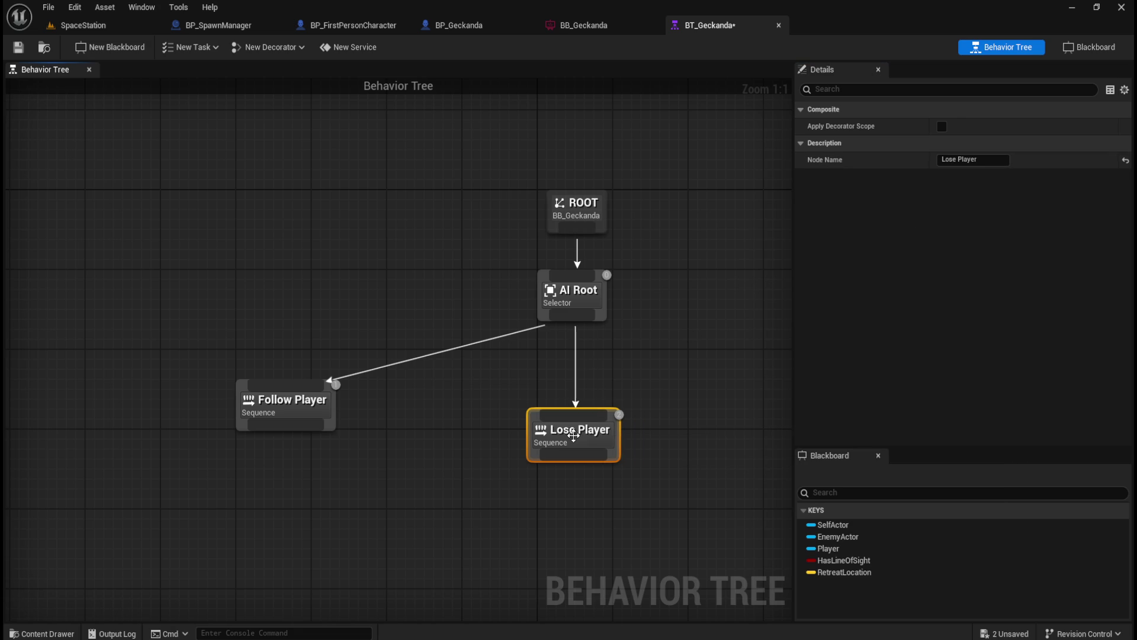
left_click(394, 460)
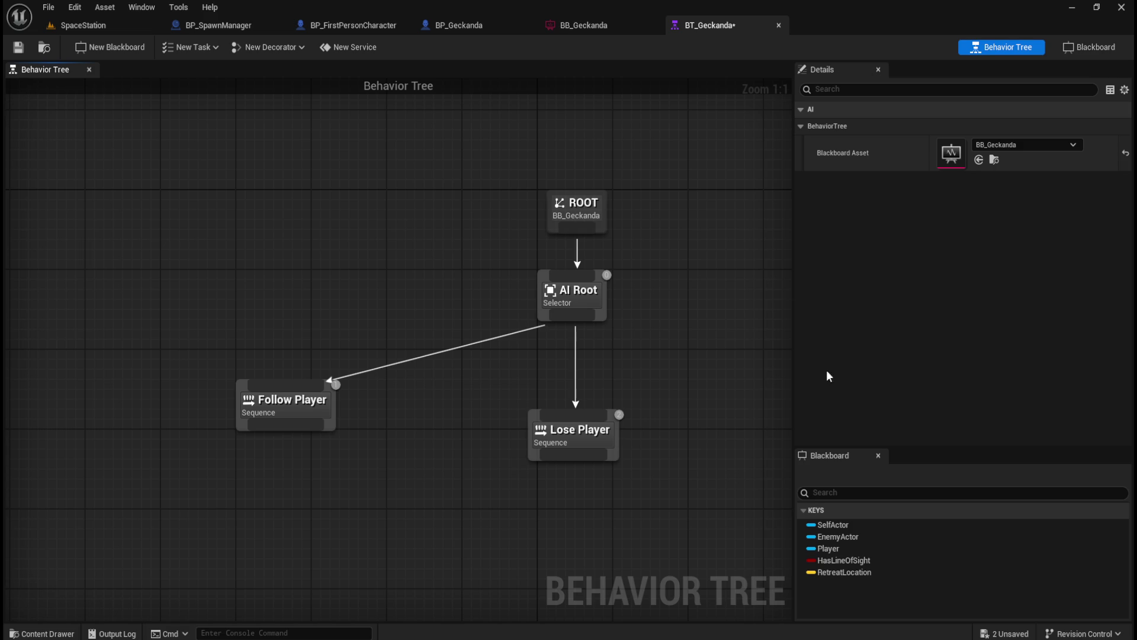
- Begin extra child nodes from AI Root and ROOT, then cancel both
left_click_drag(678, 385, 489, 321)
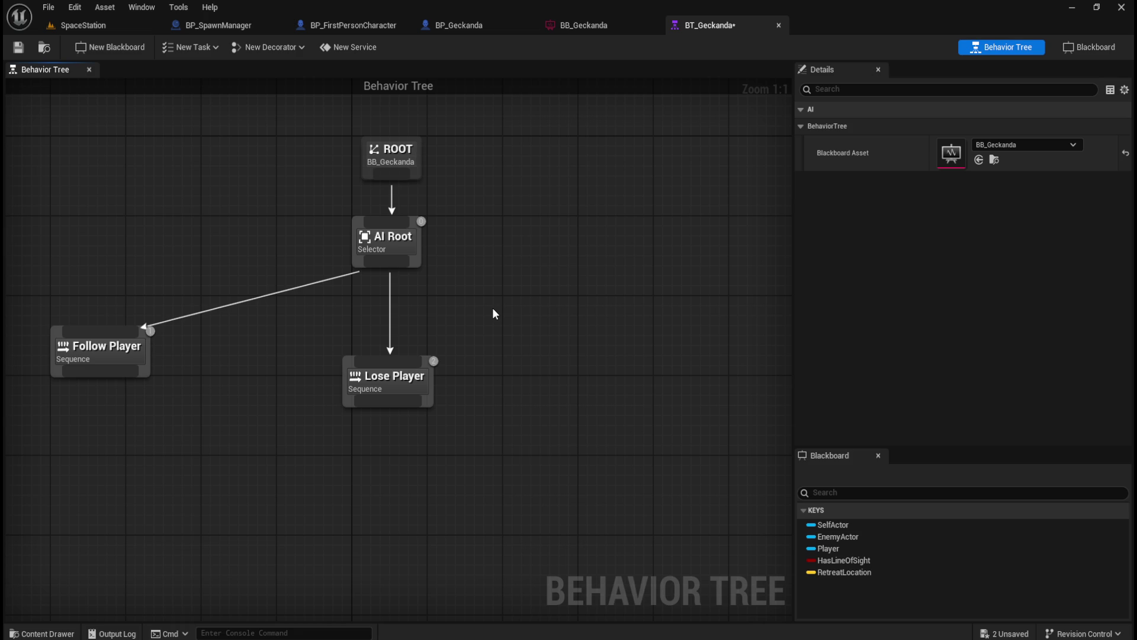
left_click_drag(410, 276, 467, 308)
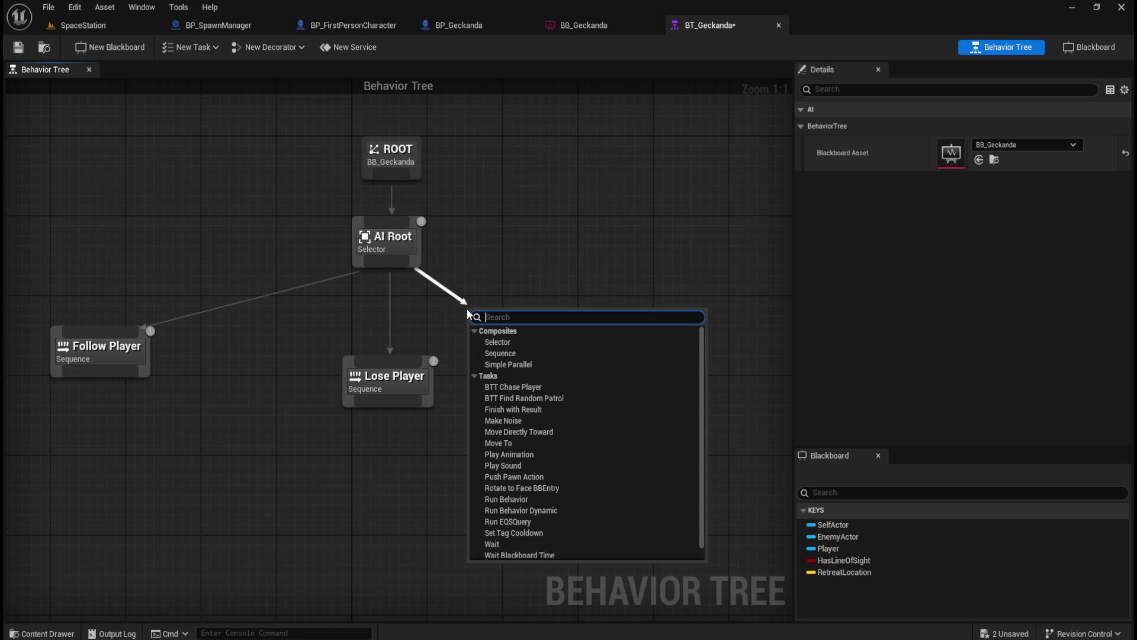
left_click(524, 202)
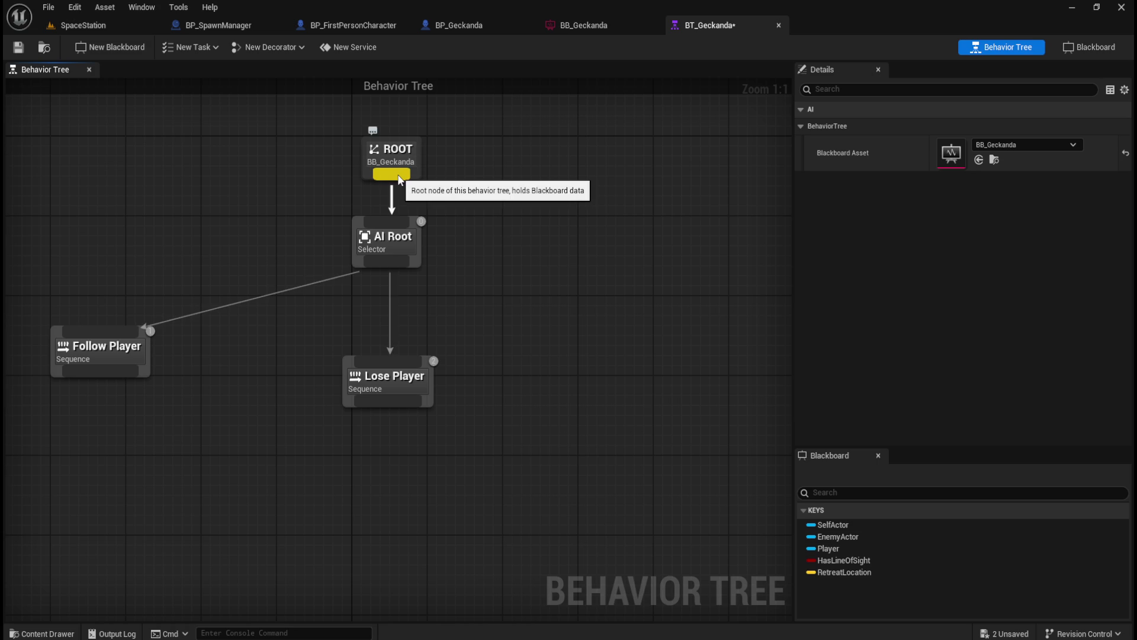
left_click_drag(399, 178, 606, 314)
left_click(544, 193)
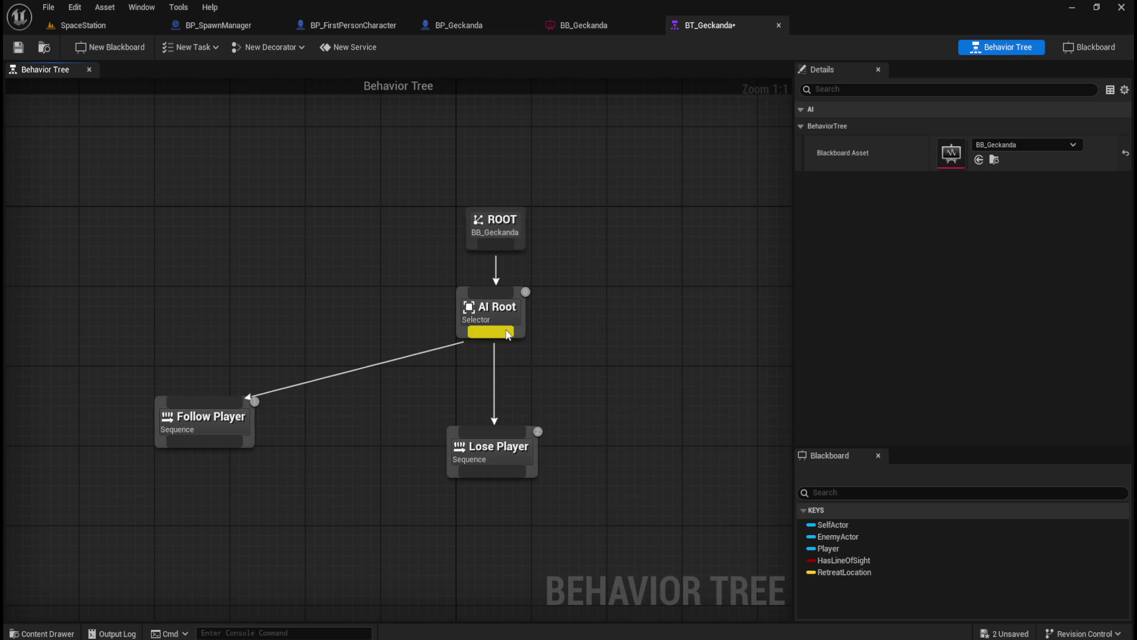
- Select AI Root, Follow Player and Lose Player in turn to check execution order
left_click_drag(419, 393, 589, 507)
left_click(126, 349)
left_click_drag(113, 337, 327, 474)
left_click(325, 454)
mouse_move(421, 403)
left_mouse_down()
mouse_move(599, 527)
mouse_move(595, 518)
left_mouse_up()
left_click(342, 465)
left_click_drag(342, 465, 408, 421)
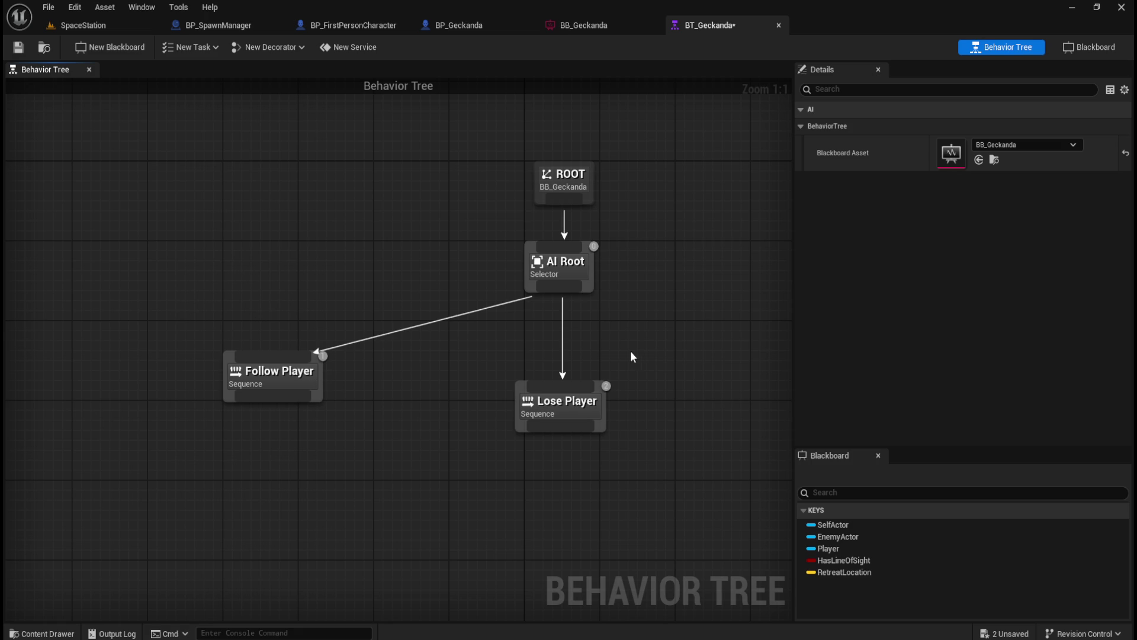
left_click_drag(628, 237, 581, 262)
left_click_drag(375, 309, 322, 356)
left_click_drag(645, 365, 593, 391)
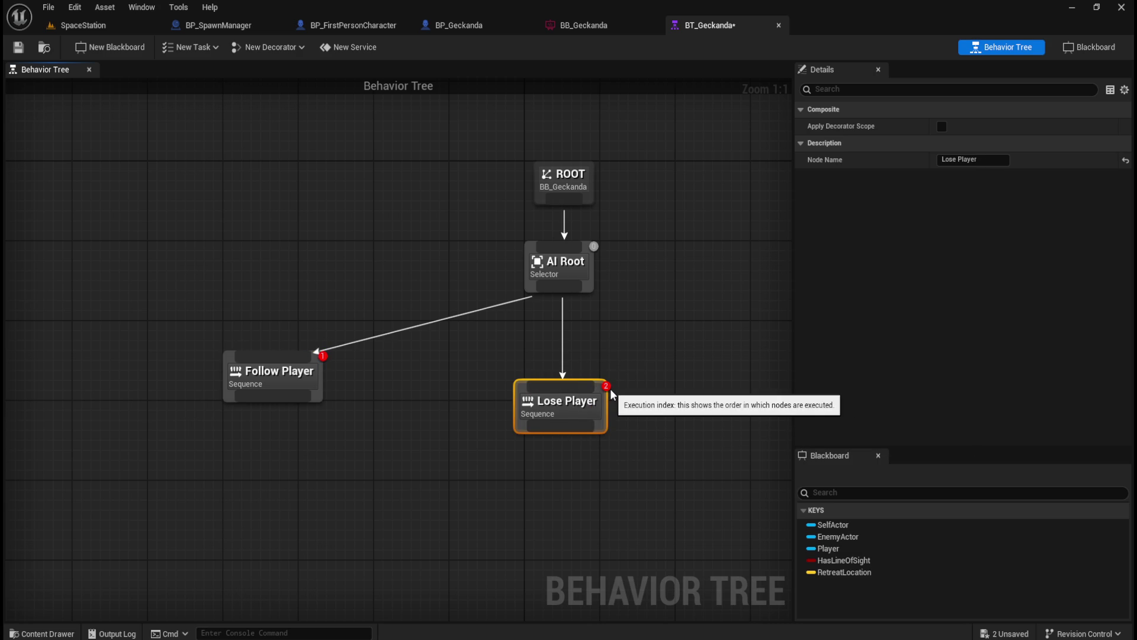
mouse_move(560, 411)
left_mouse_down()
mouse_move(208, 328)
mouse_move(228, 306)
mouse_move(268, 322)
mouse_move(294, 316)
mouse_move(249, 315)
mouse_move(287, 308)
mouse_move(267, 320)
mouse_move(300, 441)
mouse_move(254, 438)
mouse_move(542, 398)
left_mouse_up()
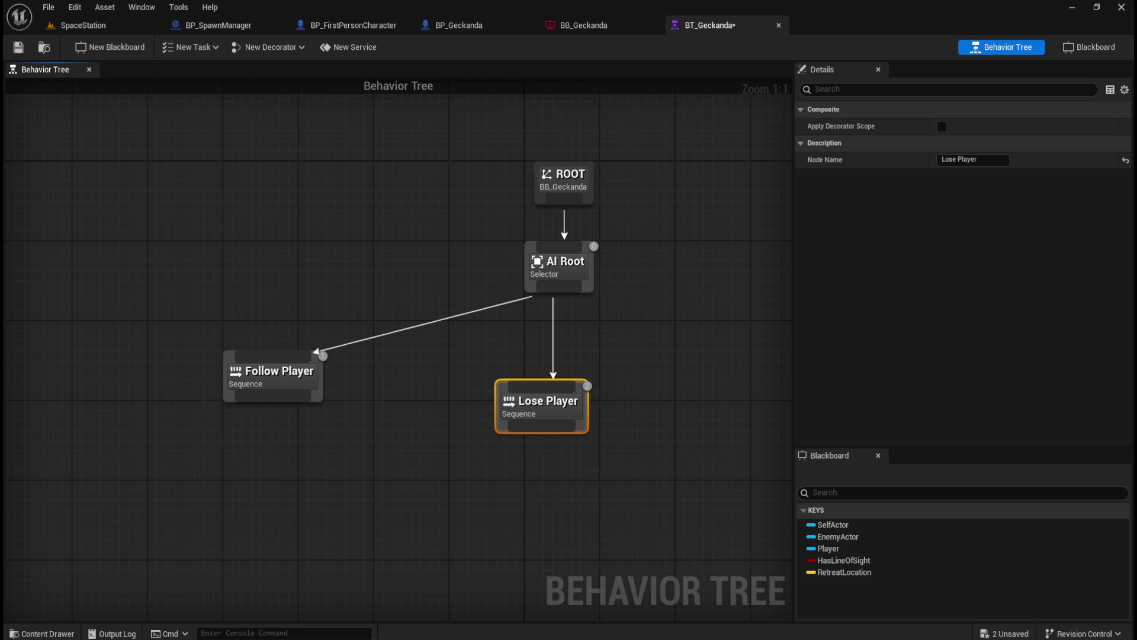
- Add a Wait task under AI Root with Wait Time 1.0 seconds
left_click(606, 355)
mouse_move(634, 363)
left_mouse_down()
mouse_move(347, 289)
mouse_move(385, 325)
left_mouse_up()
type("wait")
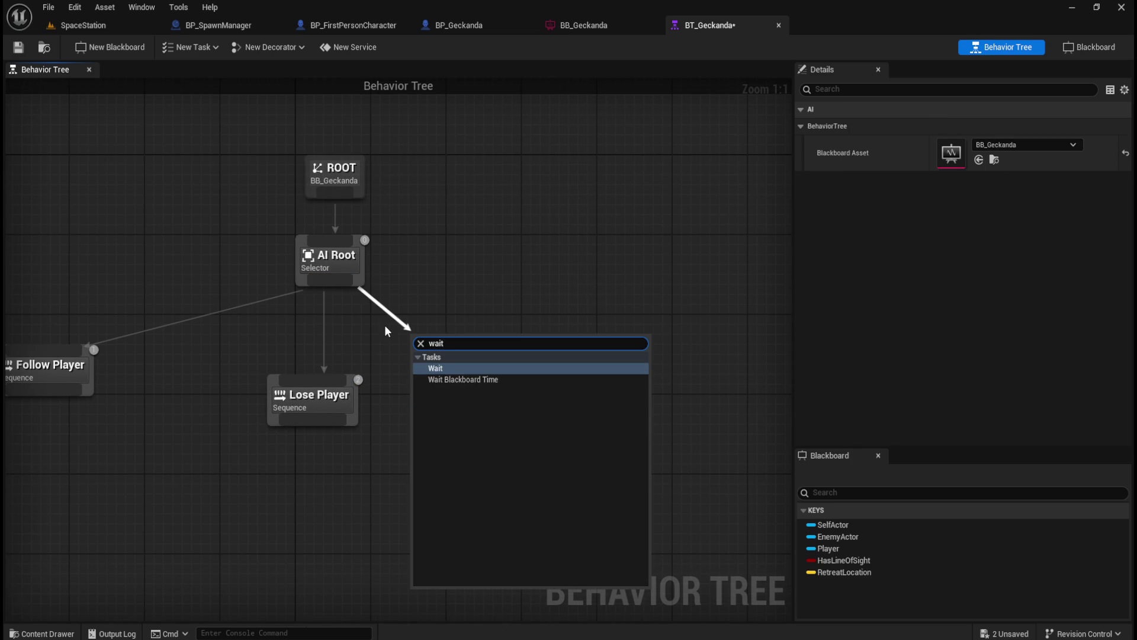
left_click(447, 368)
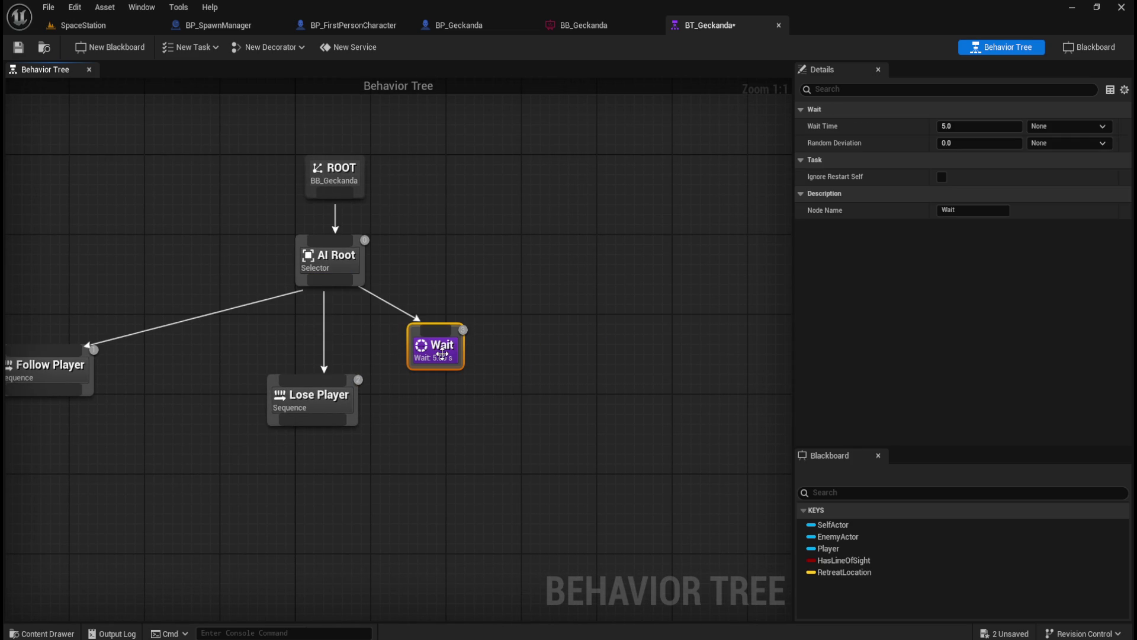
left_click(511, 344)
left_click(441, 355)
left_click(975, 131)
type("1")
left_click(565, 306)
left_click_drag(442, 363, 488, 409)
left_click(528, 310)
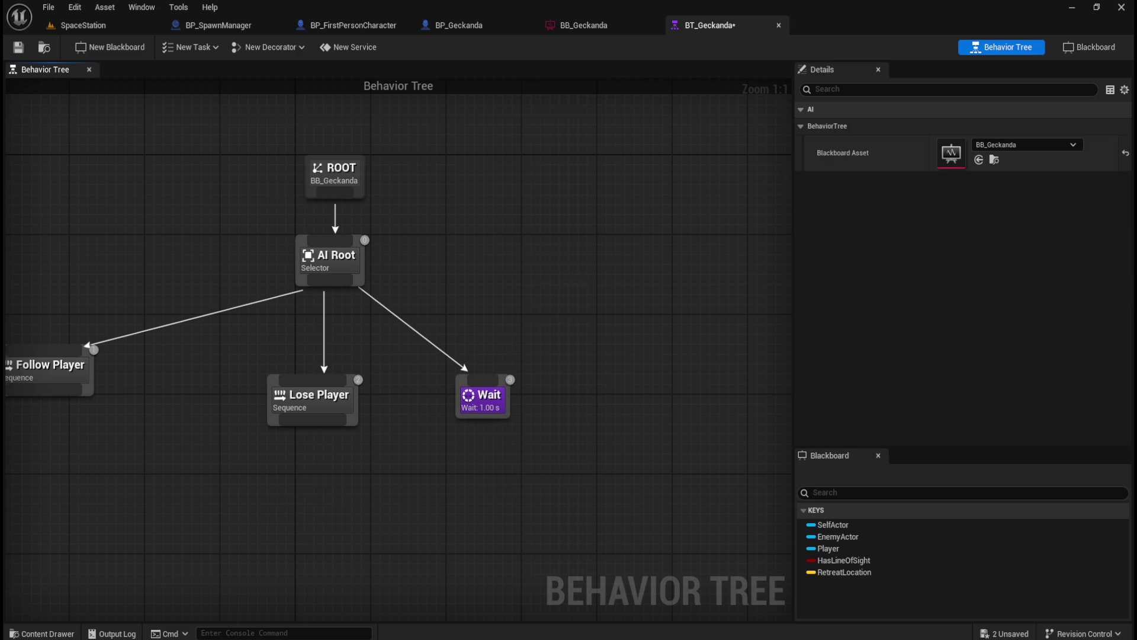
- Add a Rotate to Face BBEntry task under Follow Player using the Player key
mouse_move(203, 474)
left_mouse_down()
mouse_move(626, 412)
mouse_move(549, 404)
mouse_move(525, 388)
mouse_move(540, 415)
left_mouse_up()
left_click_drag(454, 343, 364, 403)
type("rotate")
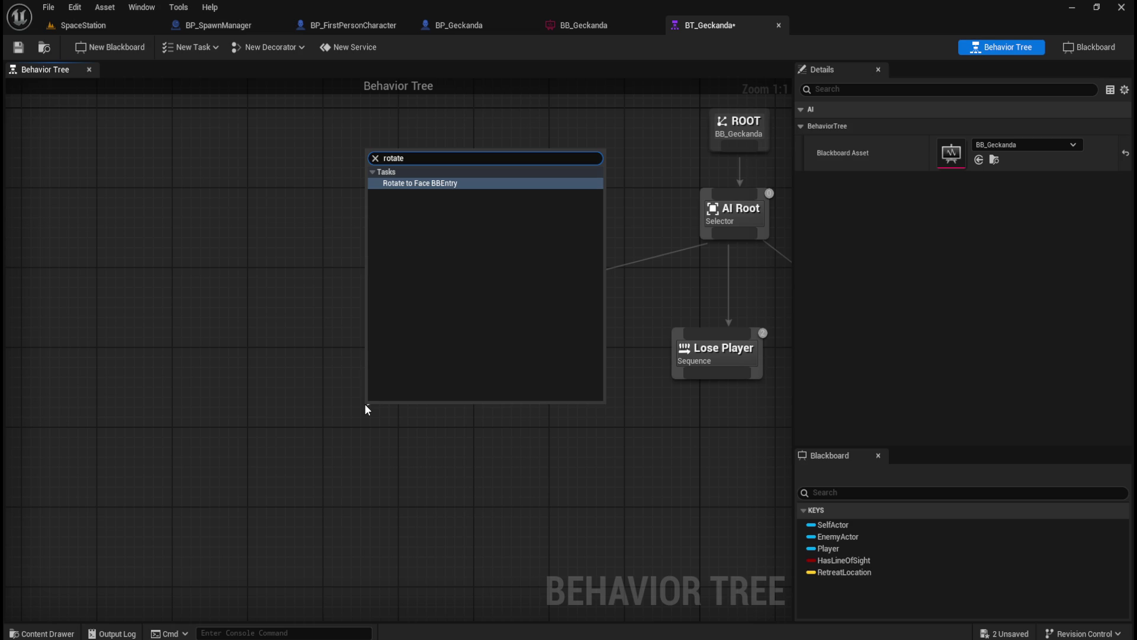
key("Return")
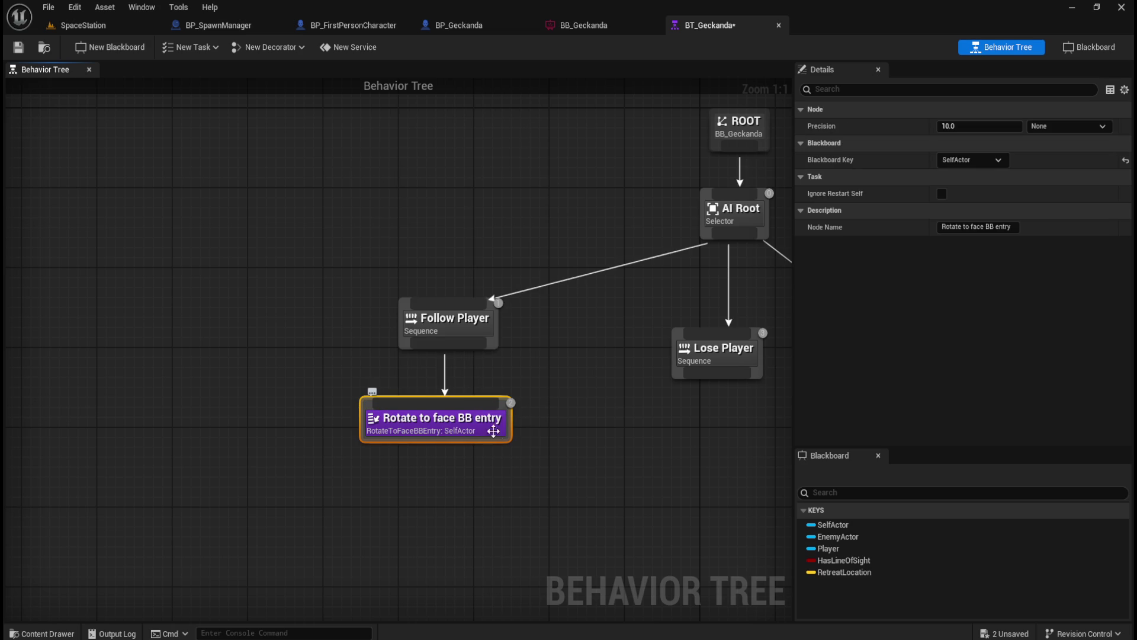
mouse_move(467, 425)
left_mouse_down()
mouse_move(404, 409)
mouse_move(367, 417)
left_mouse_up()
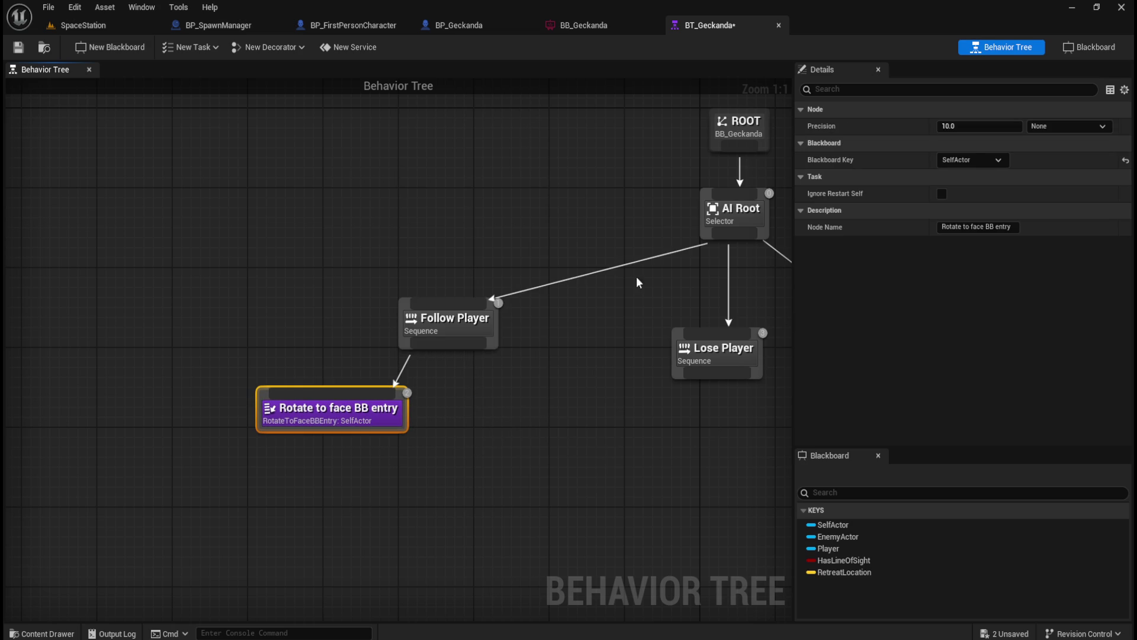
left_click(980, 160)
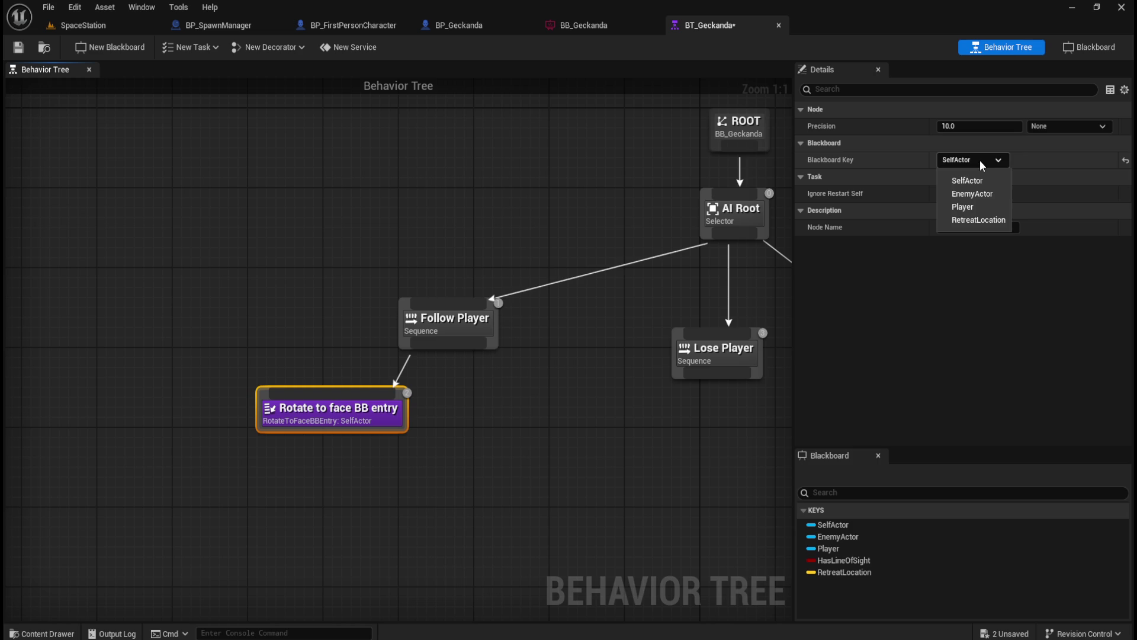
left_click(969, 206)
left_click(466, 453)
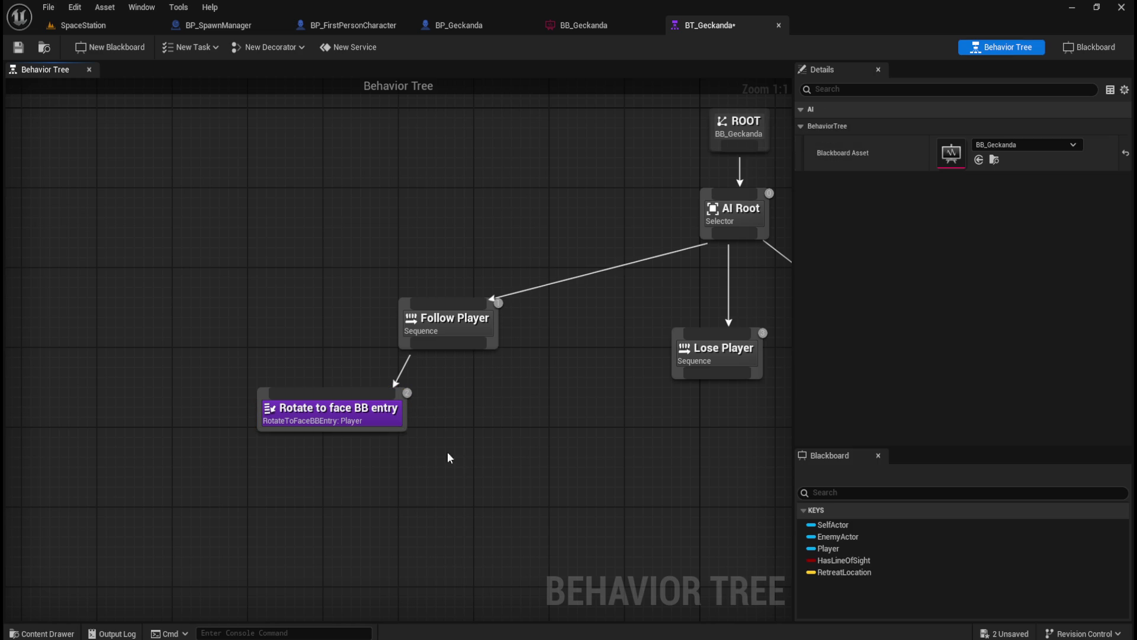
left_click_drag(346, 424, 292, 418)
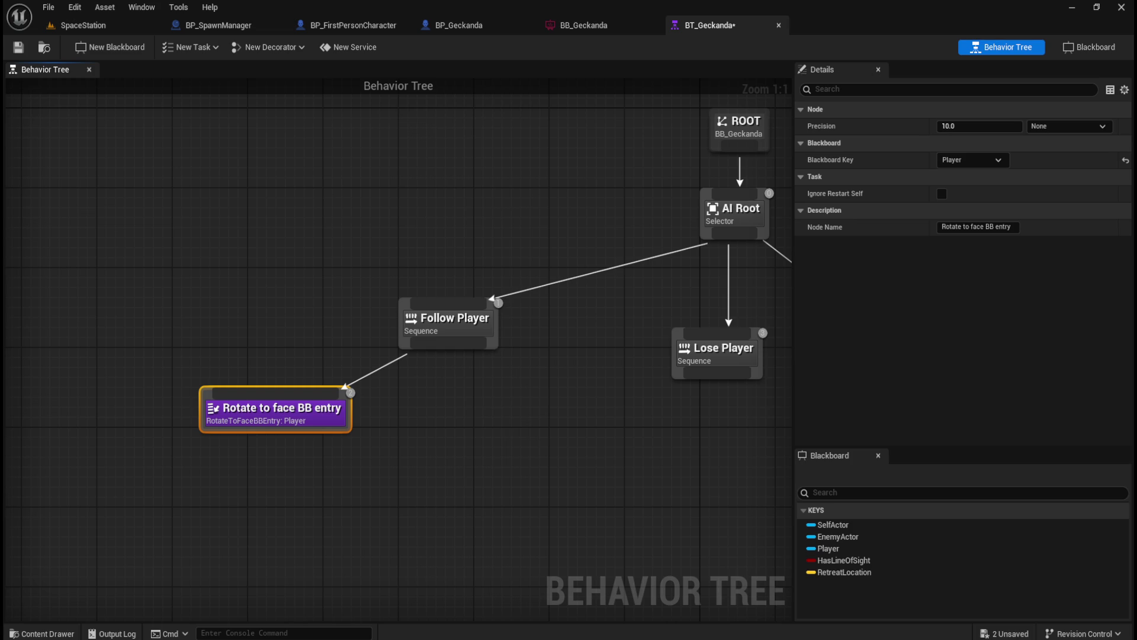
- Rename the rotate task to 'Rotate to face Player'
left_click(977, 226)
key("End")
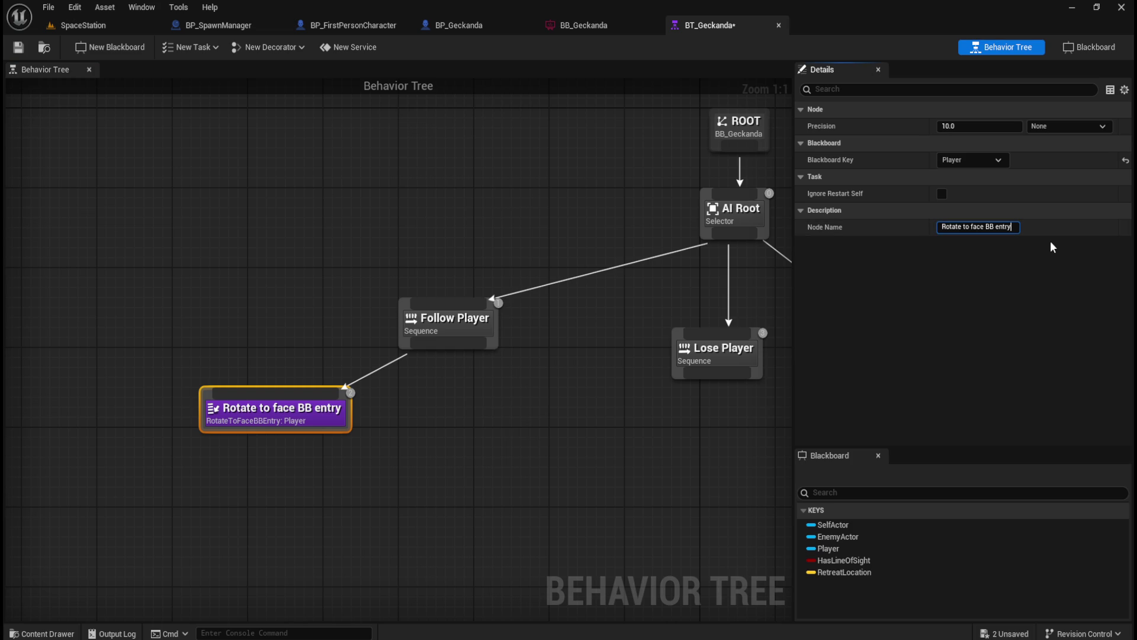
key("ctrl+shift+Right")
key("ctrl+shift+Right")
type("Player")
left_click(514, 403)
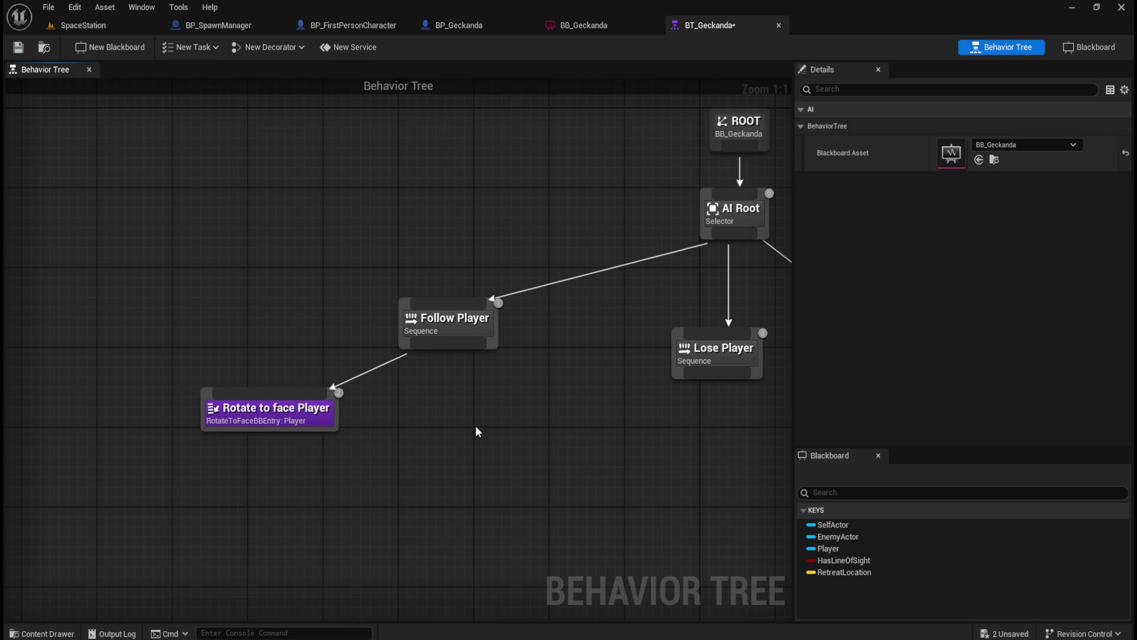
key("ctrl+space")
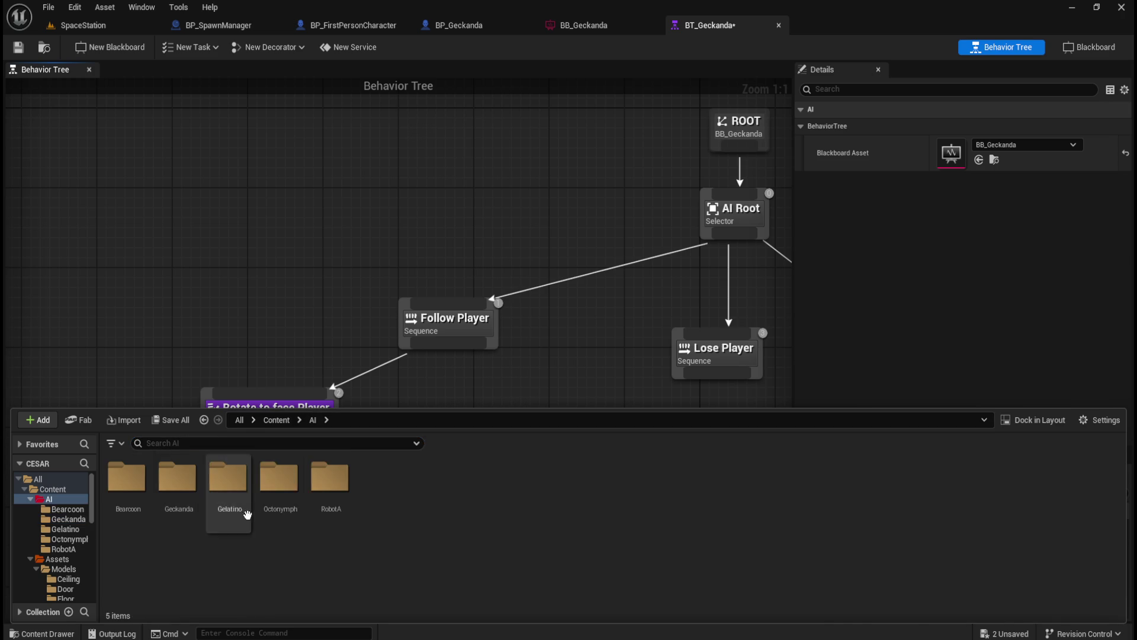
double_click(330, 479)
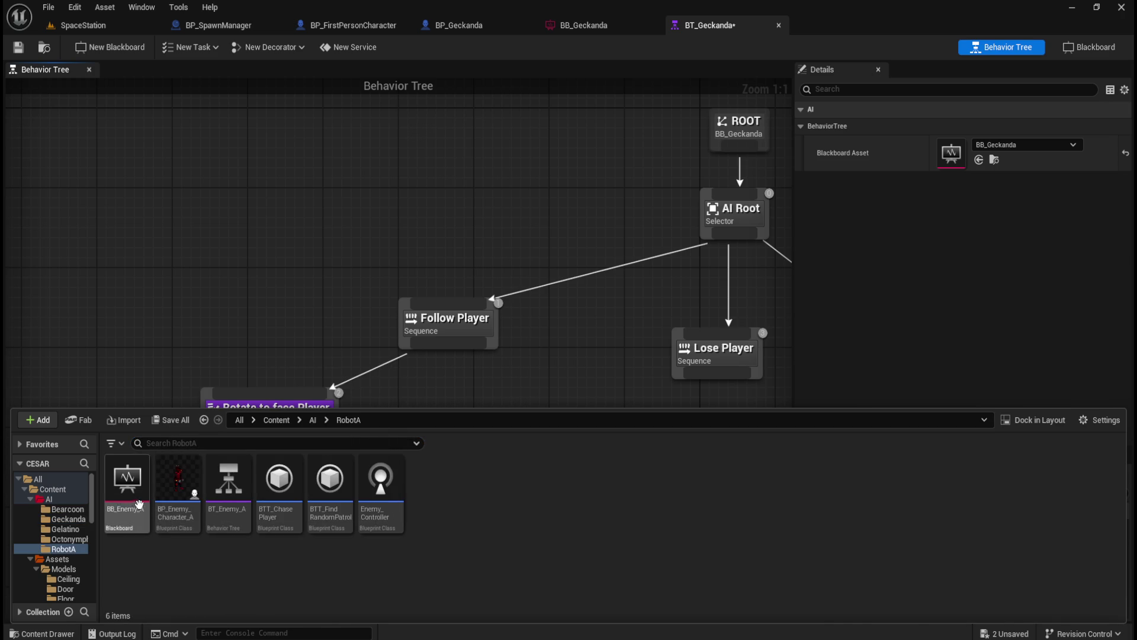
double_click(229, 485)
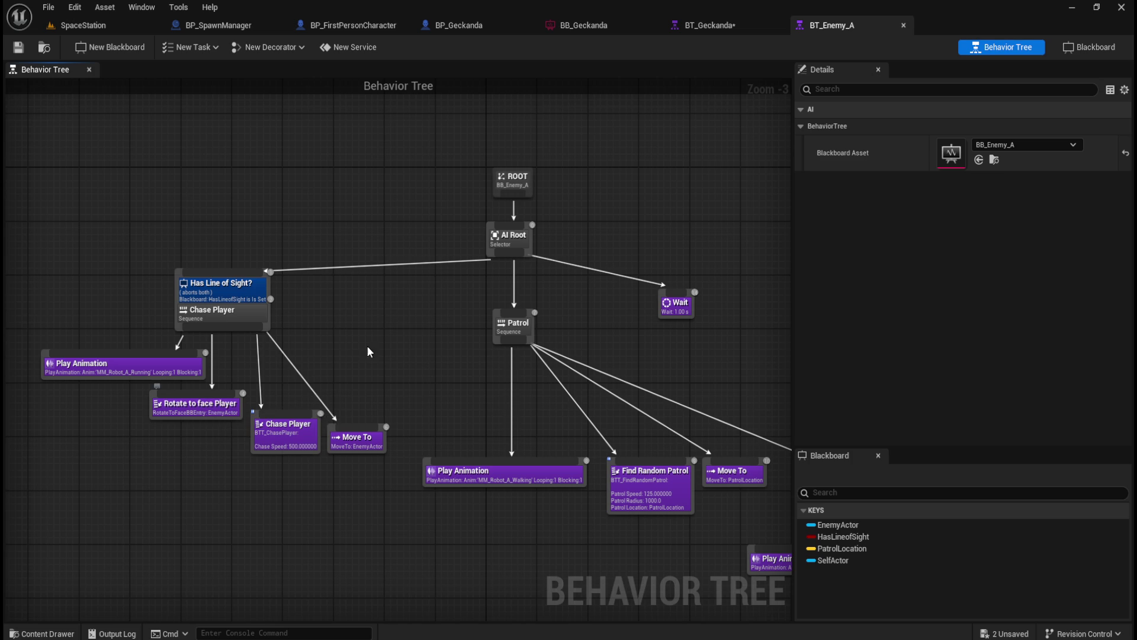
left_click(903, 25)
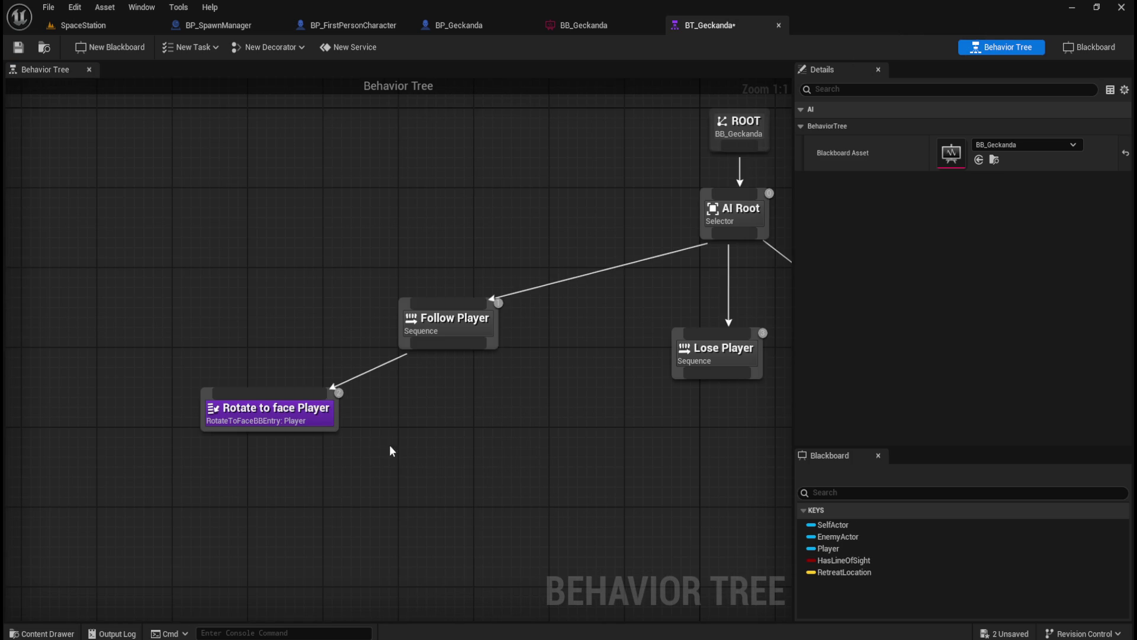
left_click(282, 417)
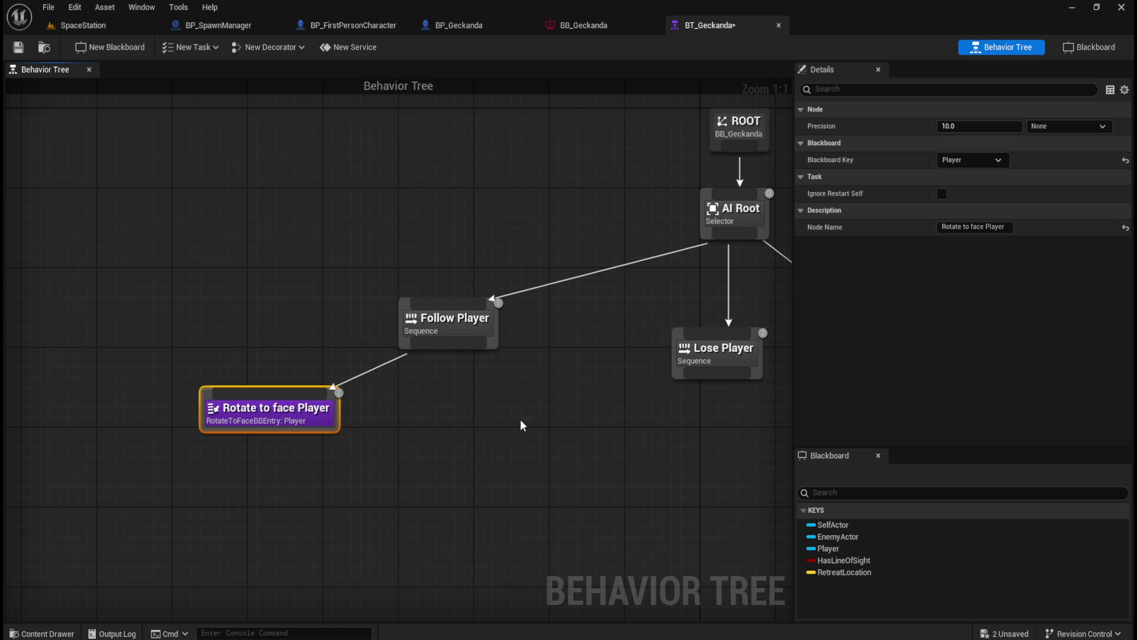
- Browse the New Task blueprint list and its filter options, then dismiss them
left_click(444, 377)
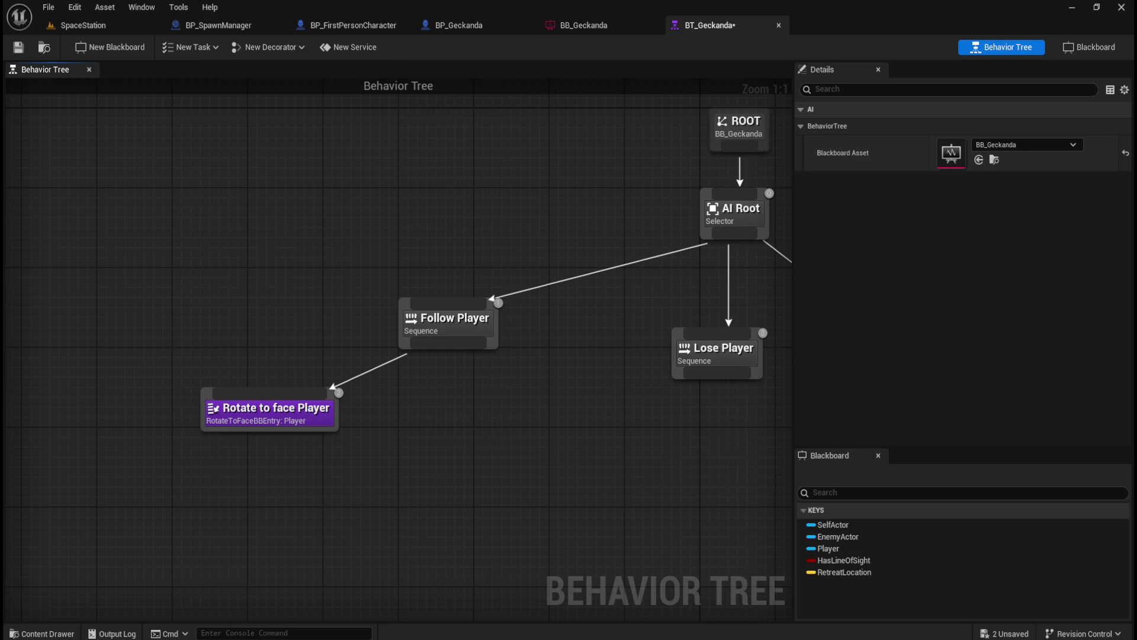
left_click(188, 47)
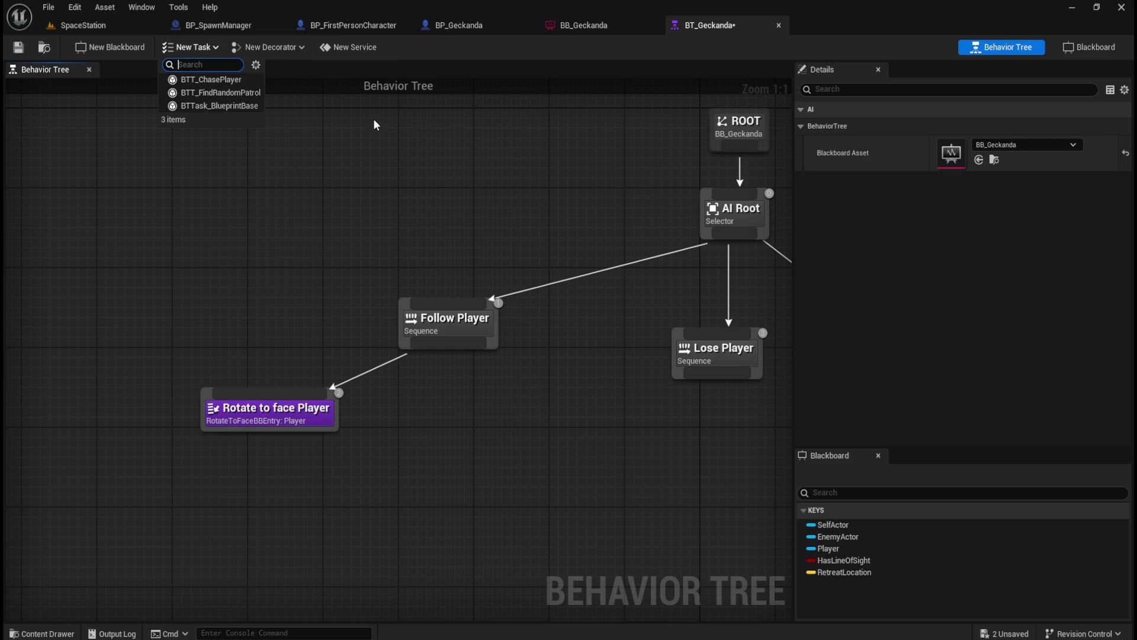
left_click(427, 203)
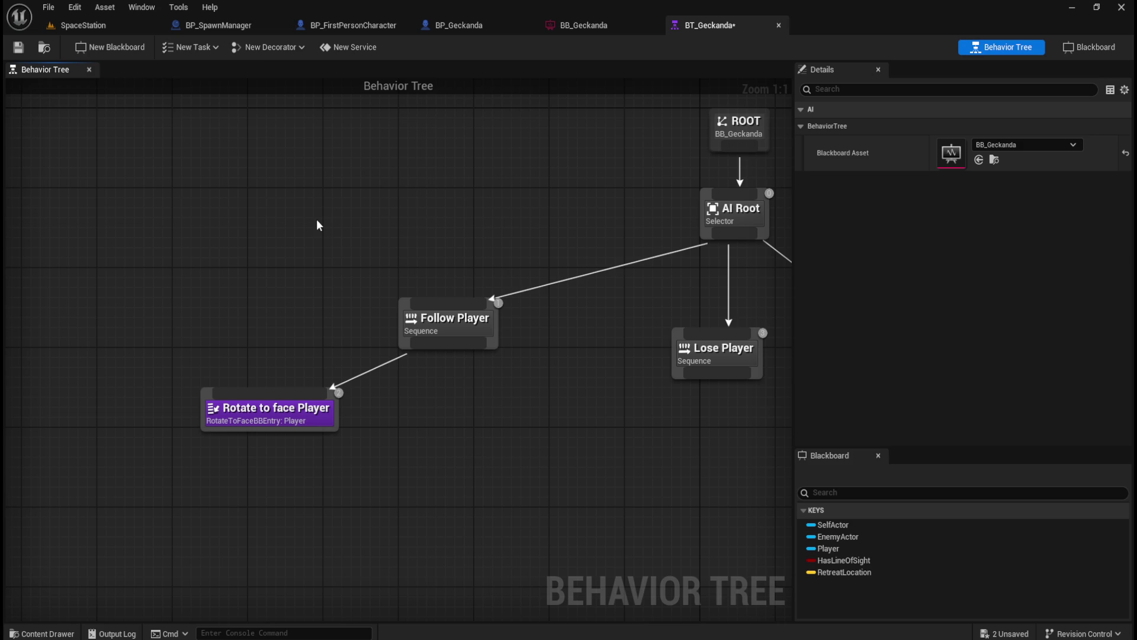
left_click(195, 47)
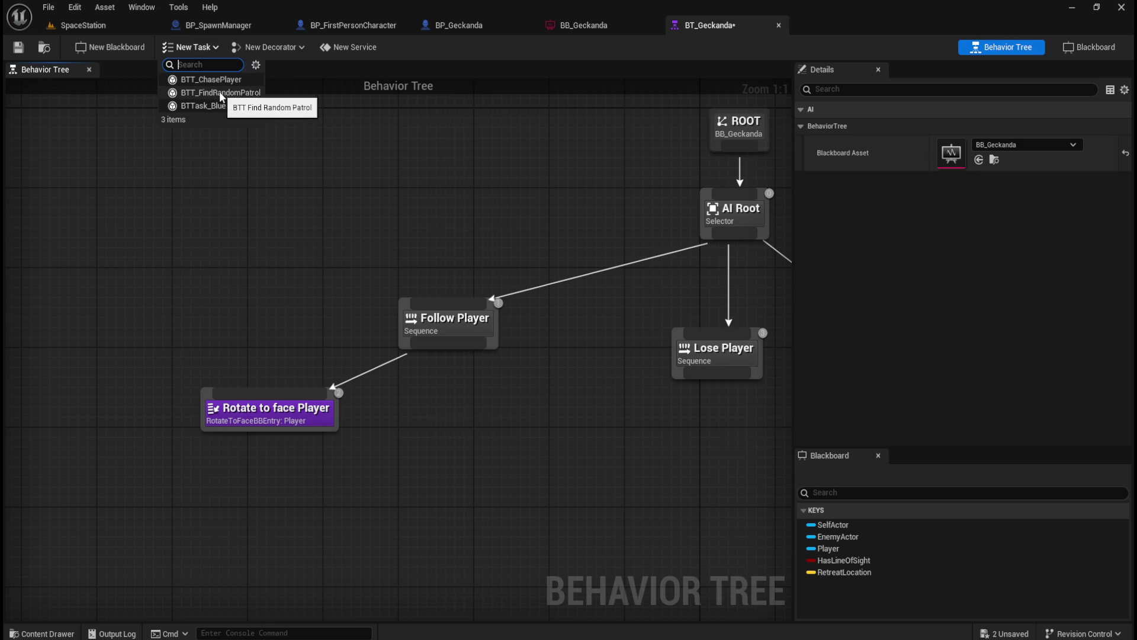
left_click(256, 65)
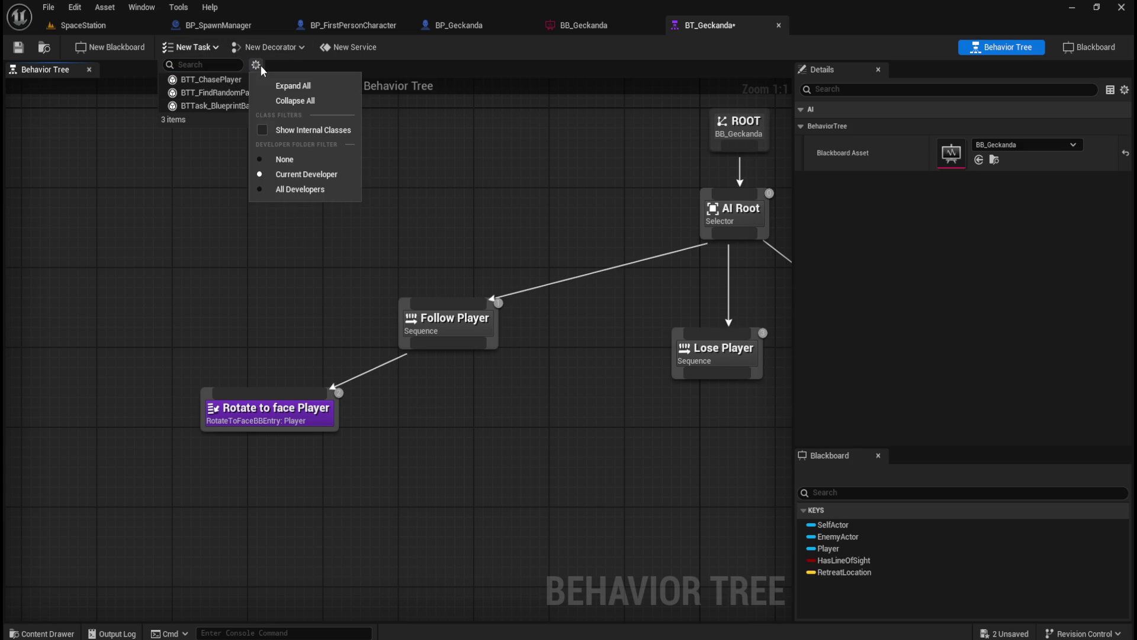
left_click(160, 269)
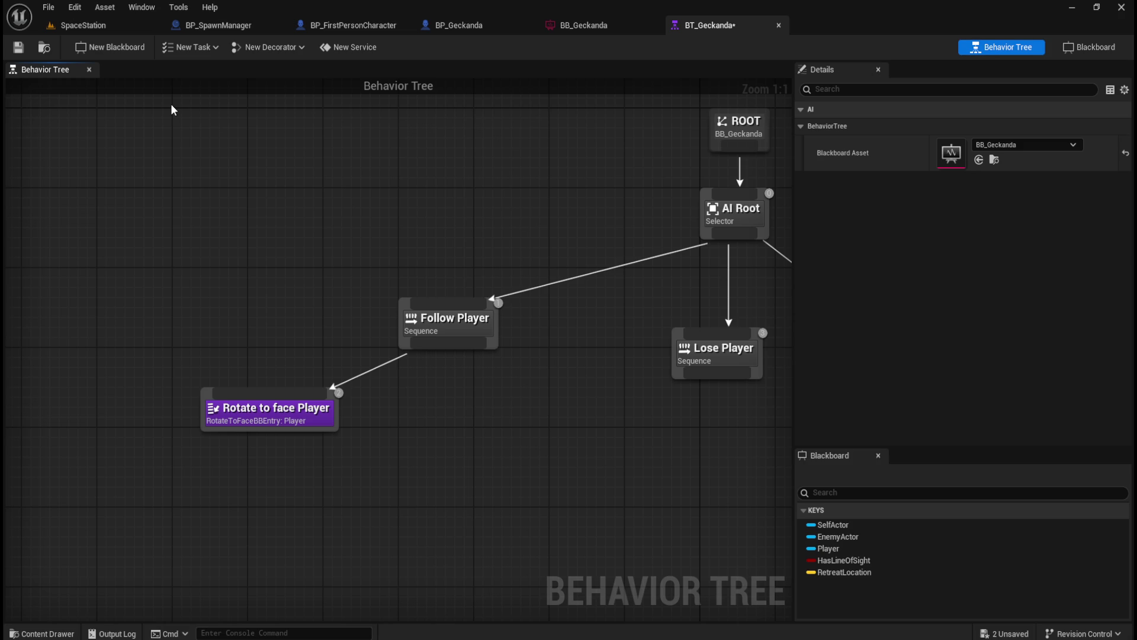
right_click(269, 350)
left_click(291, 276)
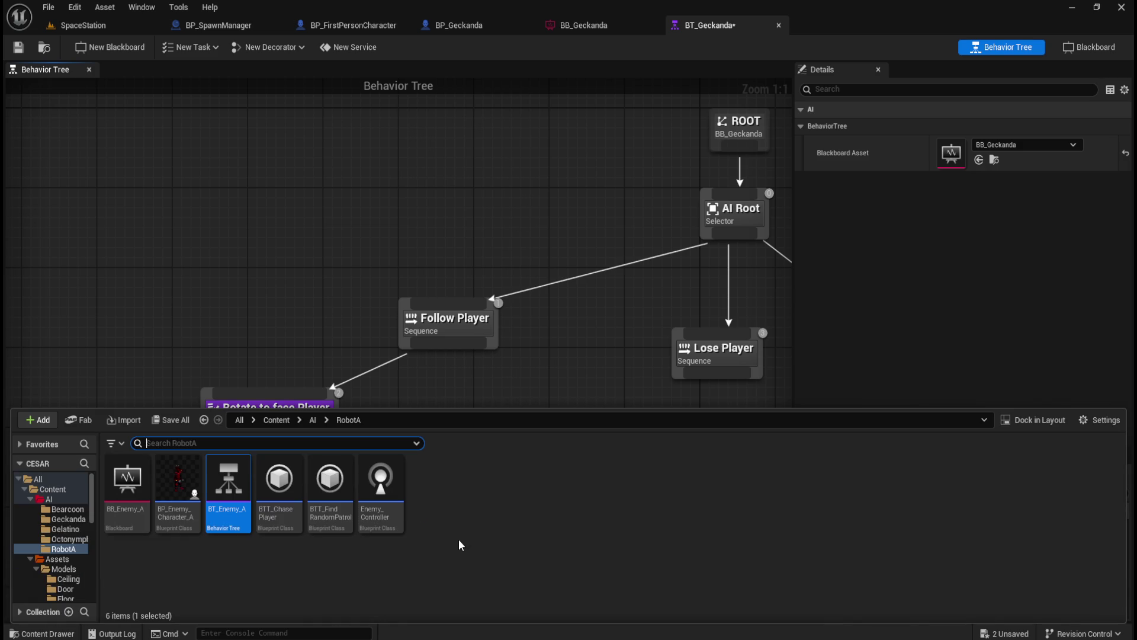
- Navigate to AI/Geckanda and search the new-asset menu for 'be', then dismiss it
left_click(314, 420)
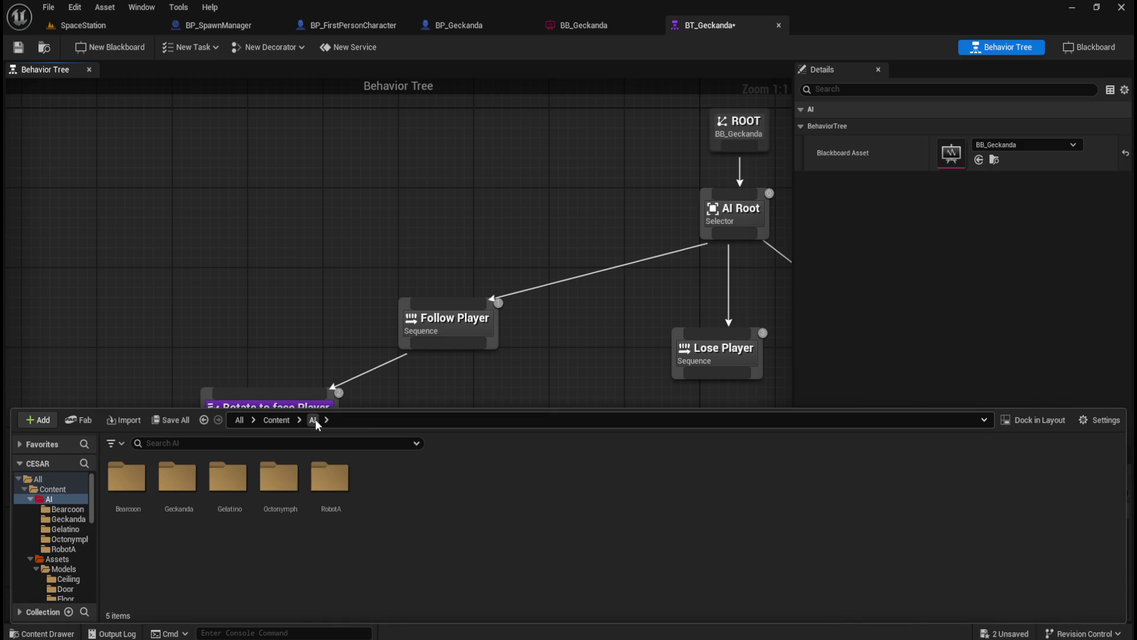
double_click(182, 483)
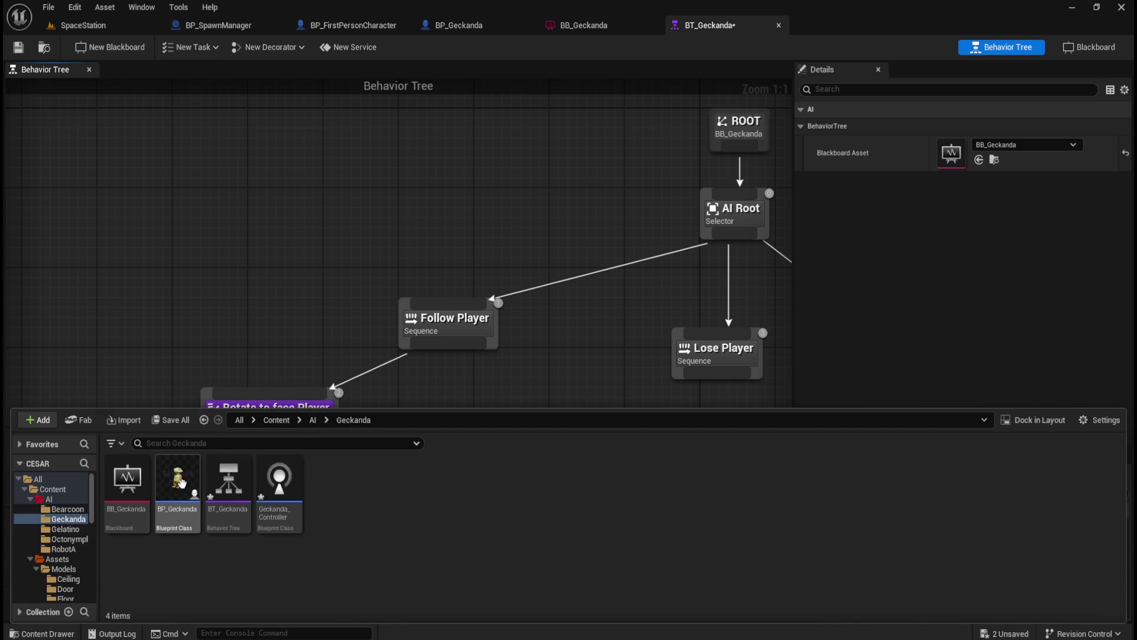
right_click(389, 551)
mouse_move(447, 296)
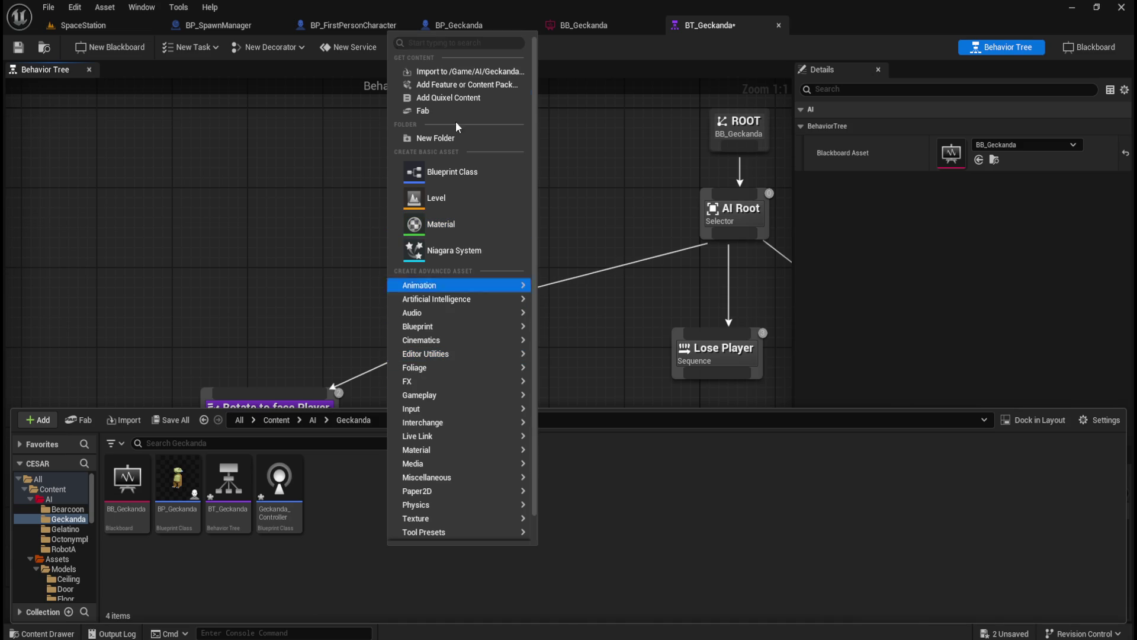
left_click(453, 43)
type("be")
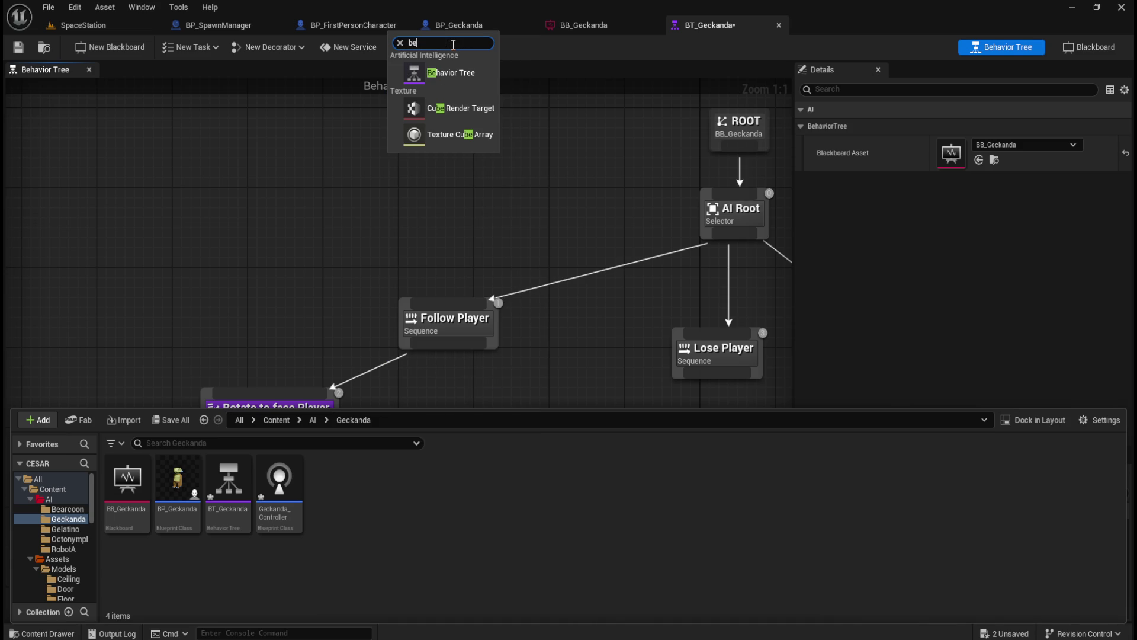
key("BackSpace")
key("BackSpace")
left_click(397, 534)
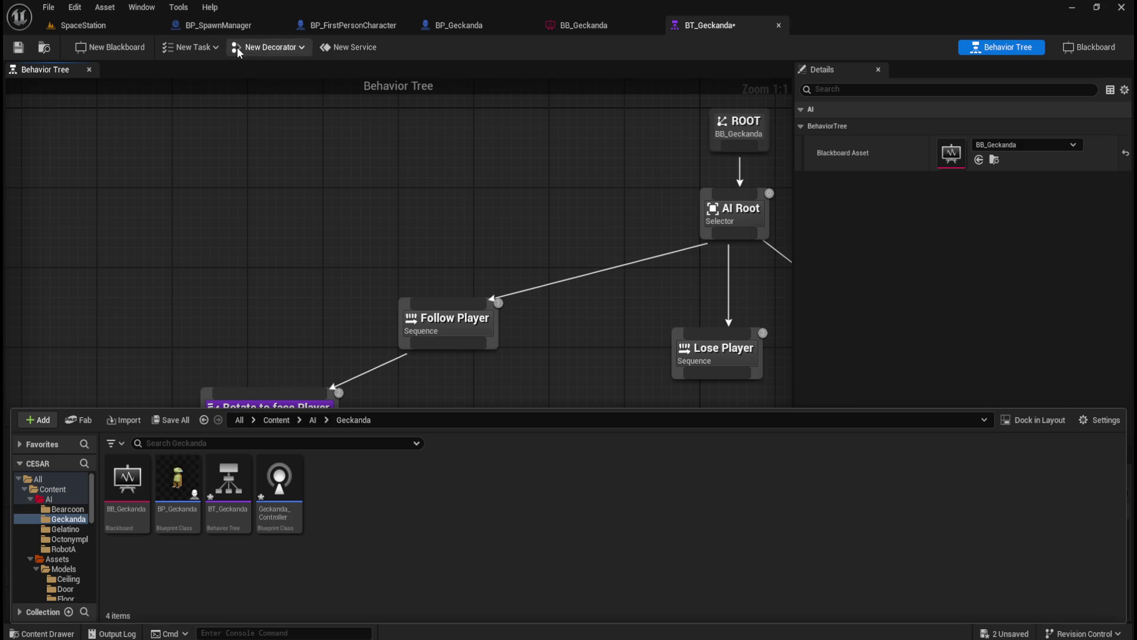
- Open and close the New Task blueprint list several times
left_click(204, 45)
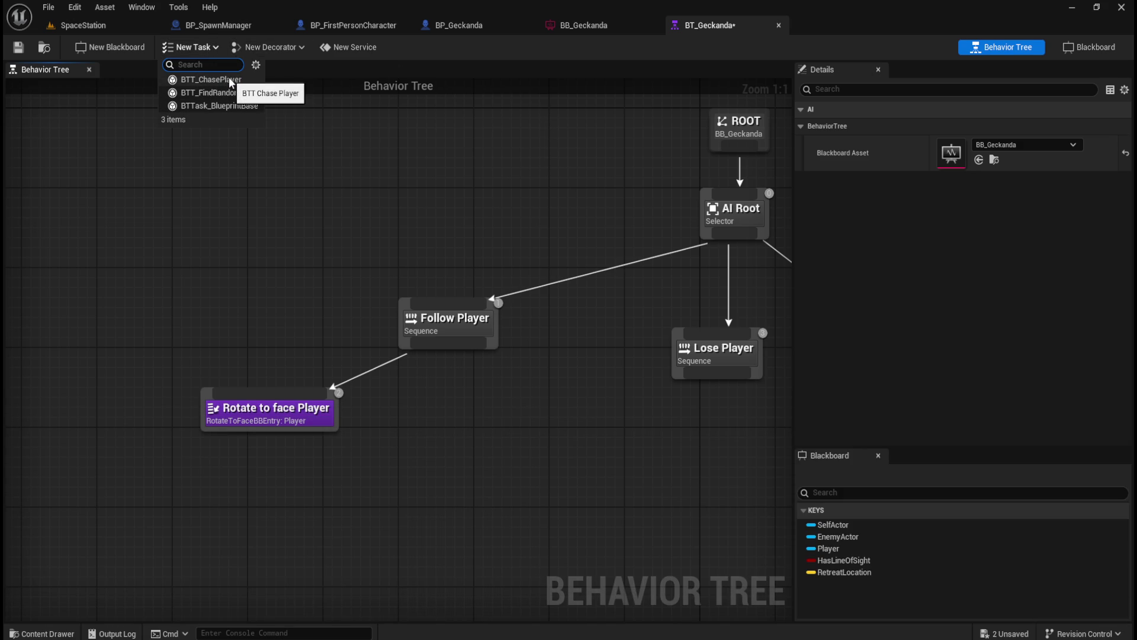
left_click(263, 183)
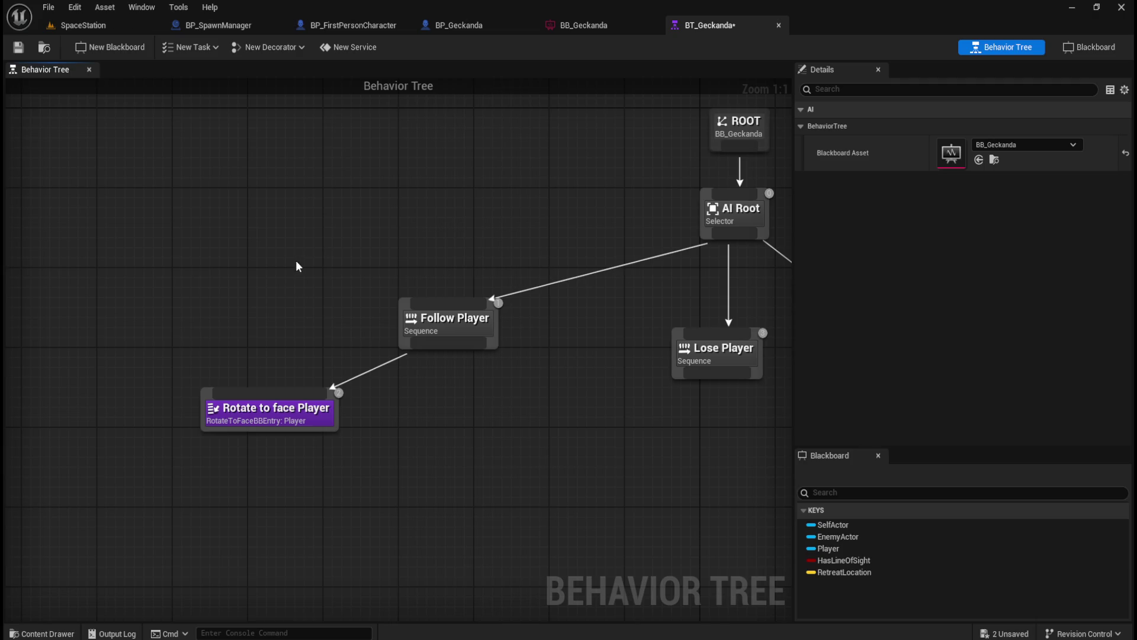
left_click(200, 46)
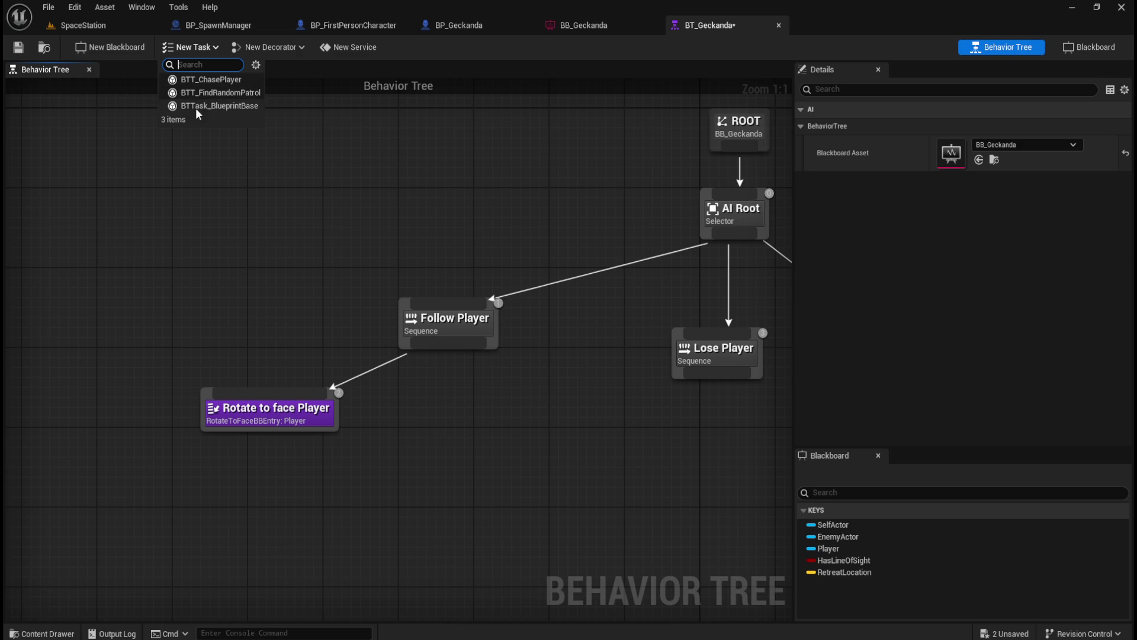
left_click(198, 48)
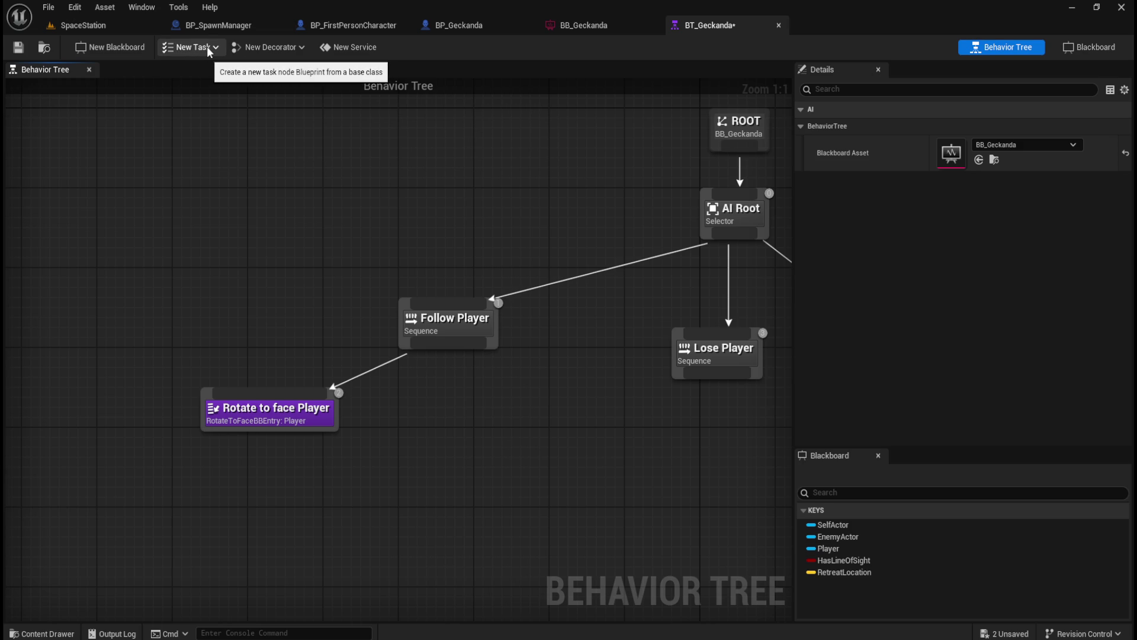
left_click(209, 50)
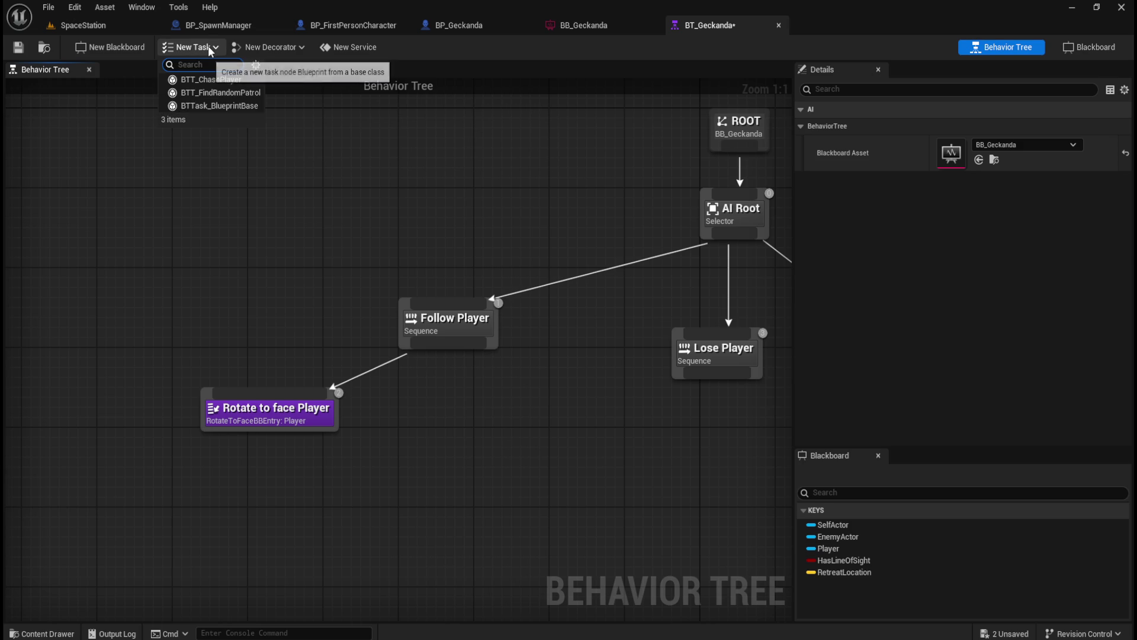
left_click(210, 49)
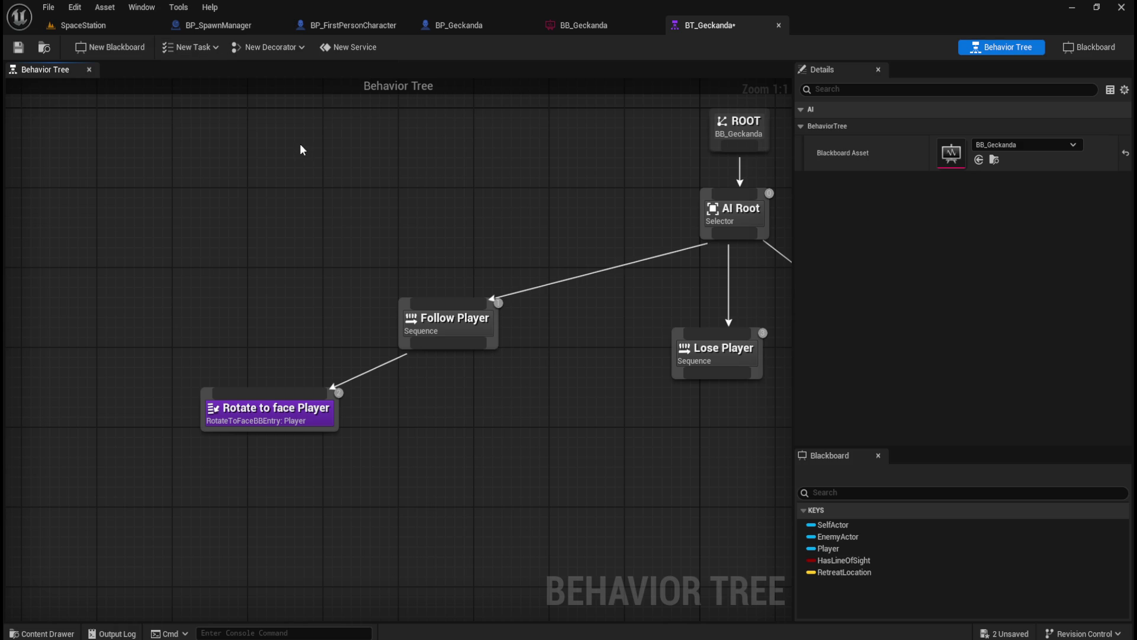
left_click(211, 50)
left_click(217, 48)
- Open the BTT_ChasePlayer task blueprint from the AI/RobotA folder
key("ctrl+space")
left_click(312, 421)
double_click(330, 486)
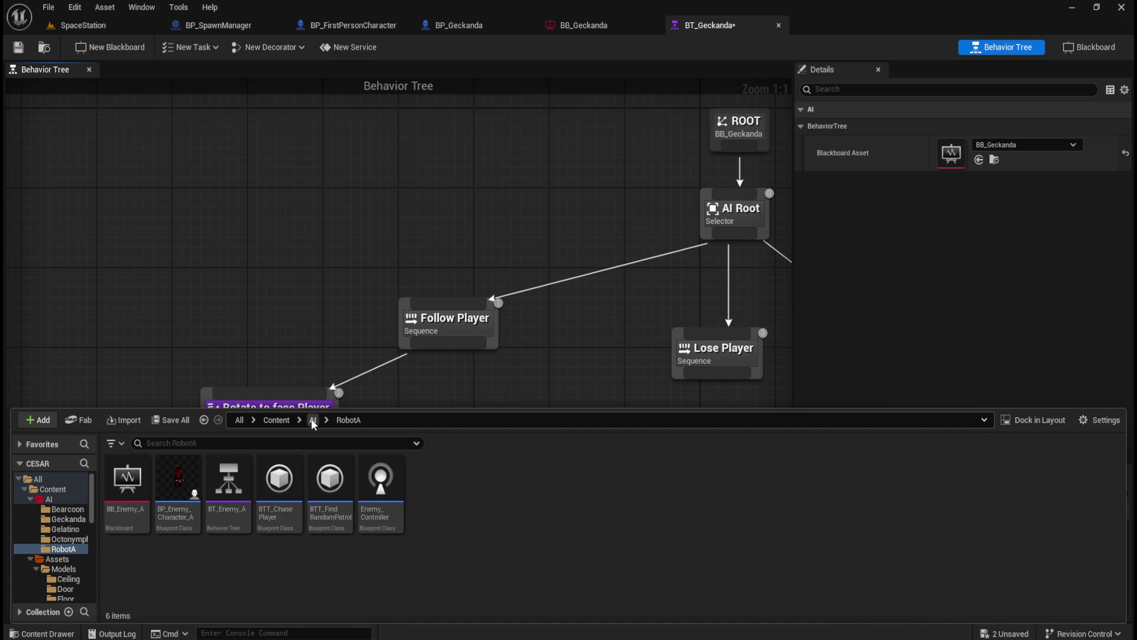
double_click(287, 525)
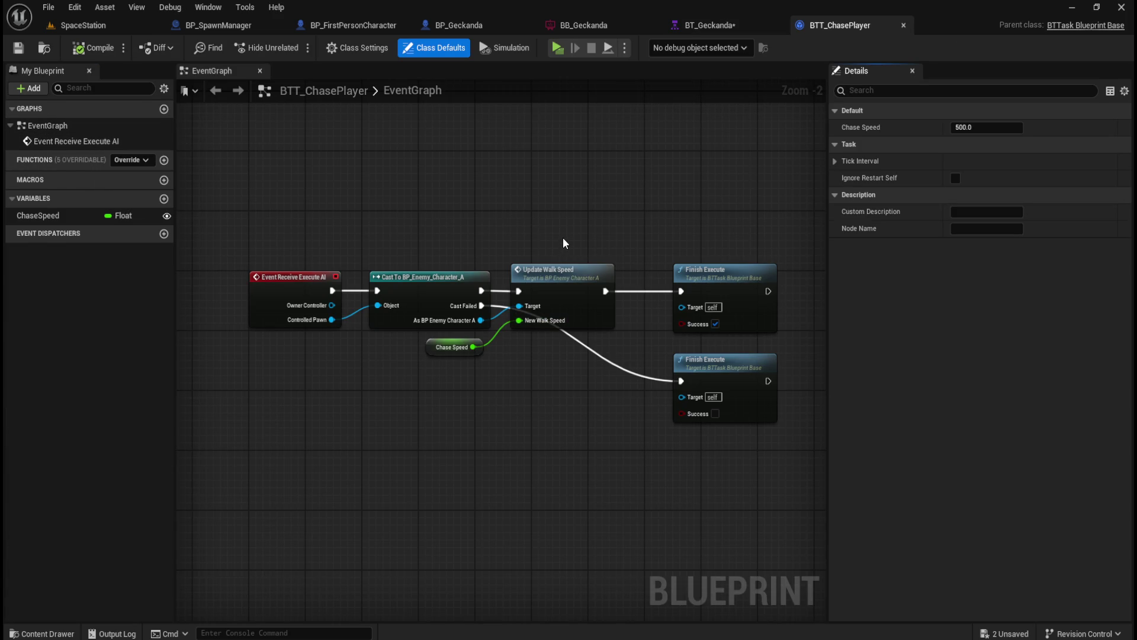
- Close the BTT_ChasePlayer tab to return to the BT_Geckanda tree
left_click(902, 25)
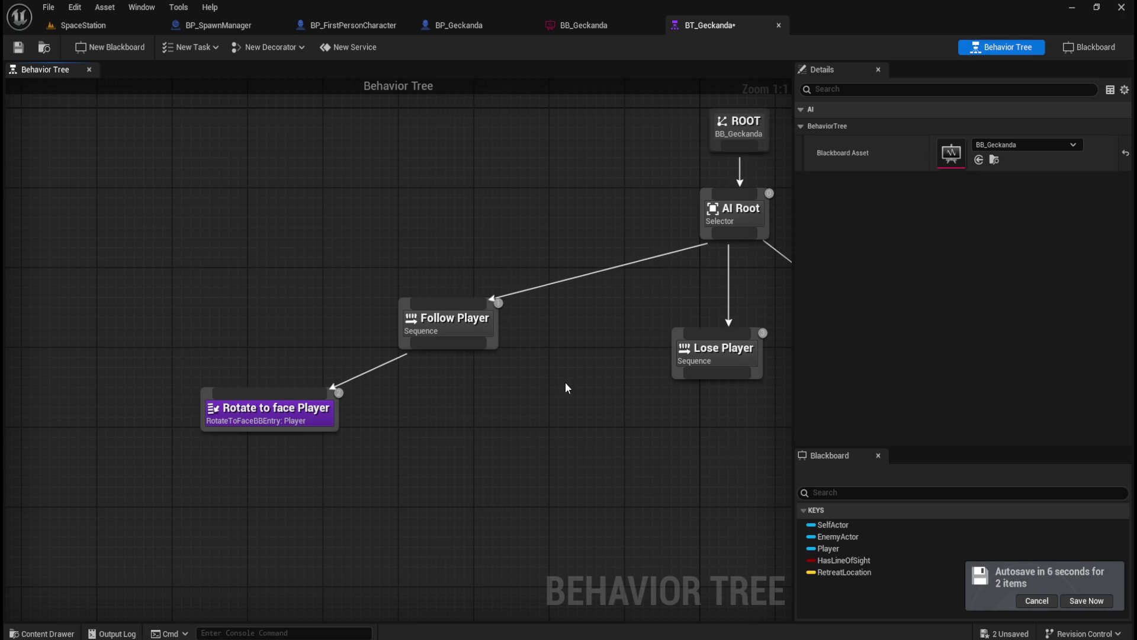
- Open the AI/Geckanda folder in the Content Drawer and start a new Blueprint Class
key("ctrl+space")
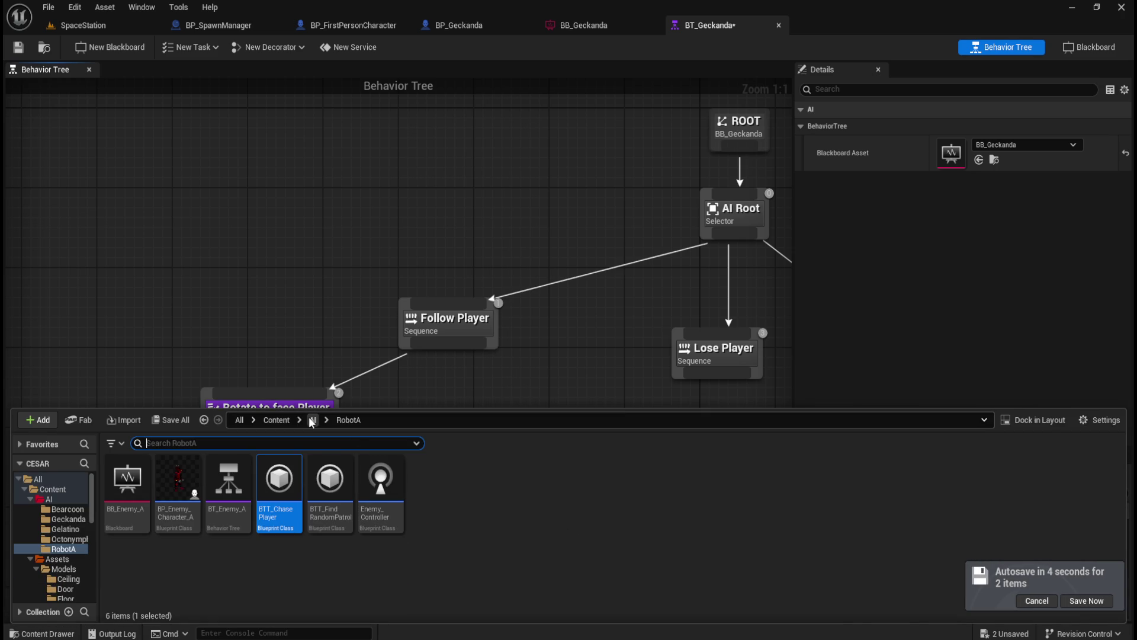
mouse_move(271, 502)
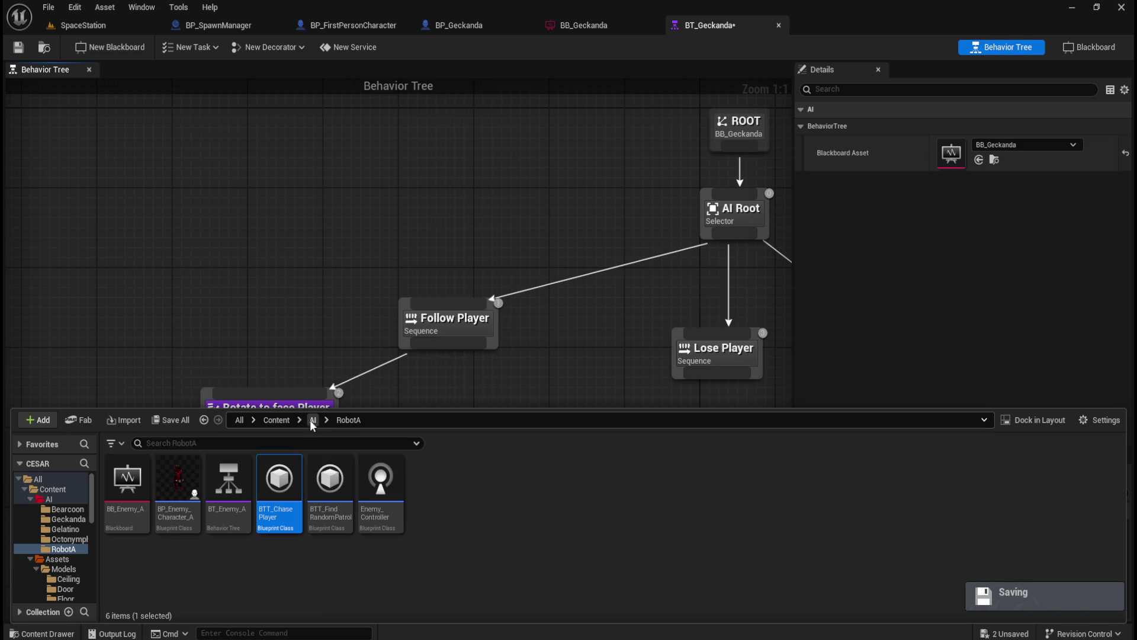
left_click(312, 421)
double_click(179, 483)
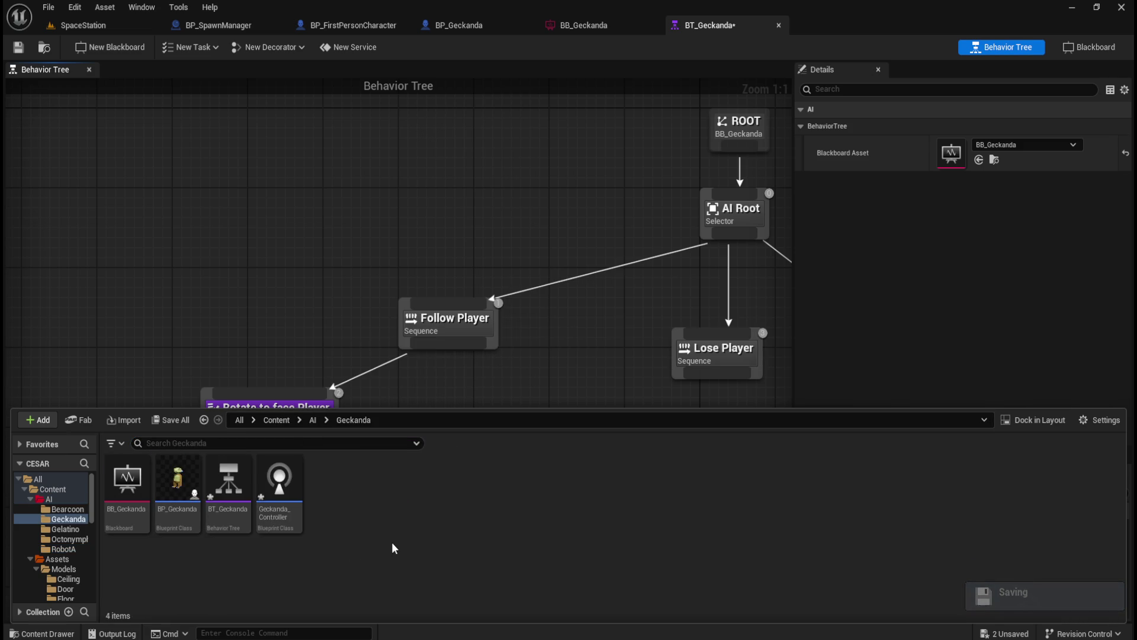
right_click(392, 542)
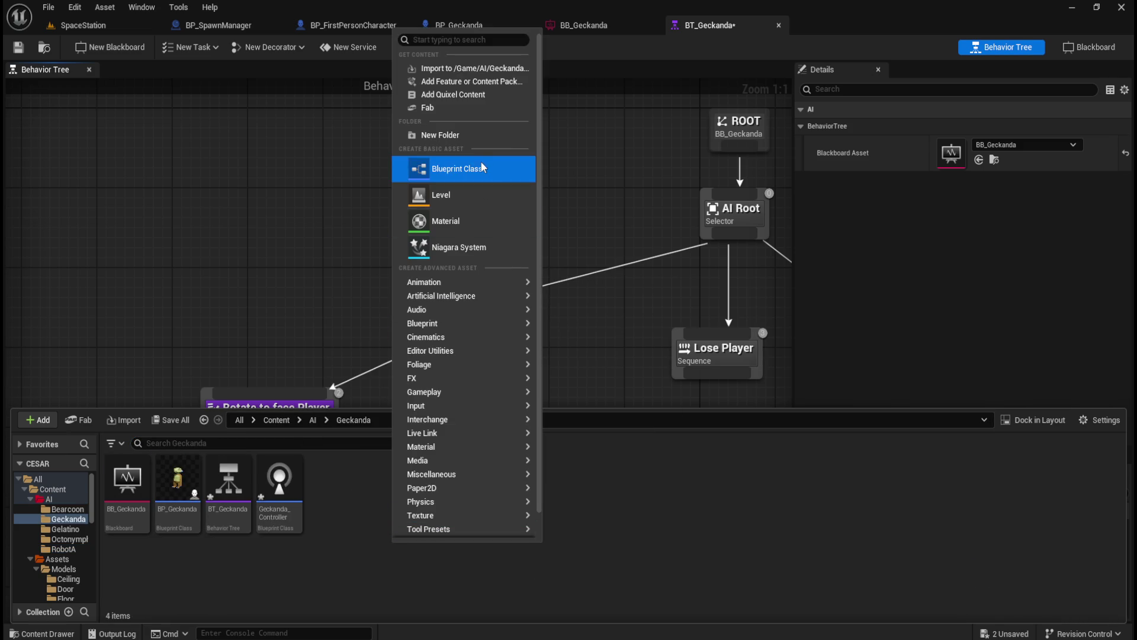
left_click(484, 167)
- Create a BTTask_BlueprintBase child class named BTT_FollowPlayer
type("task")
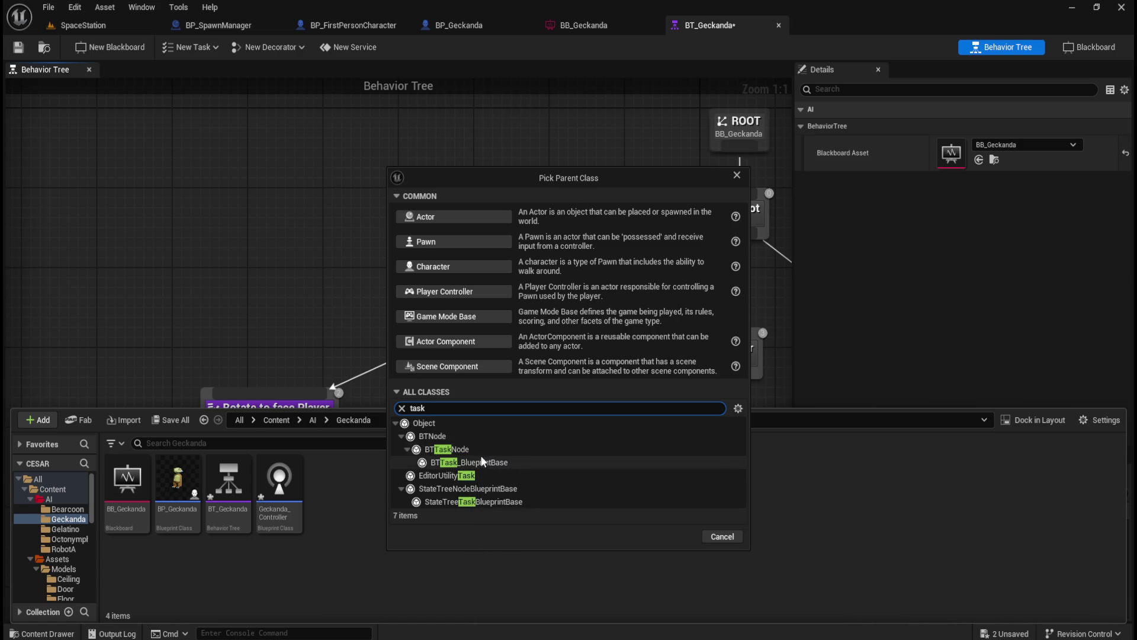
left_click(465, 449)
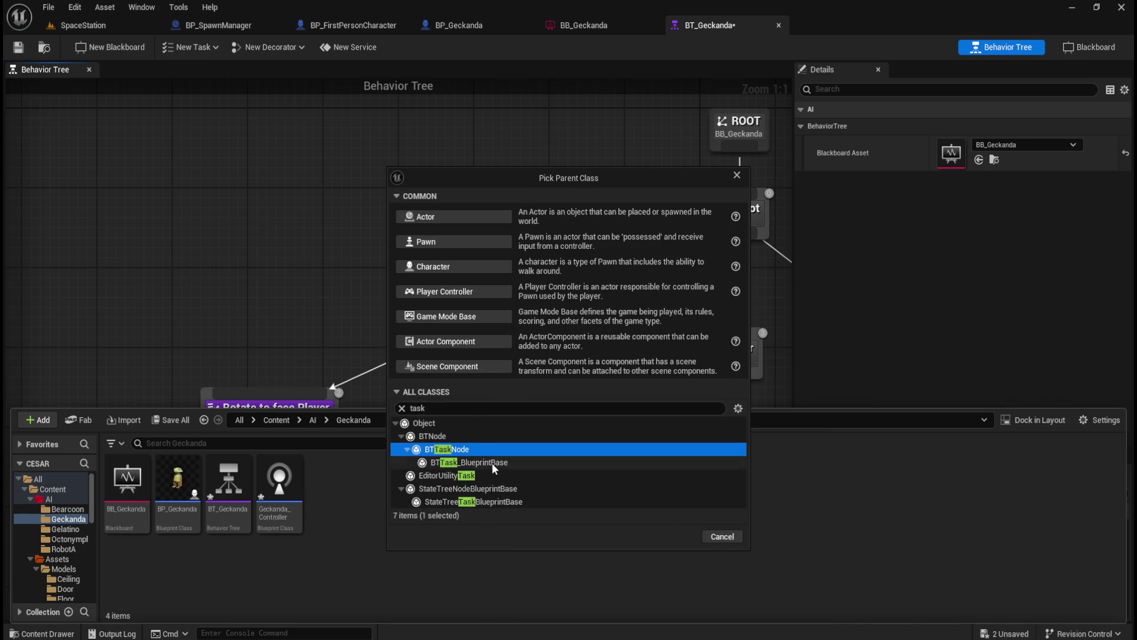
double_click(460, 450)
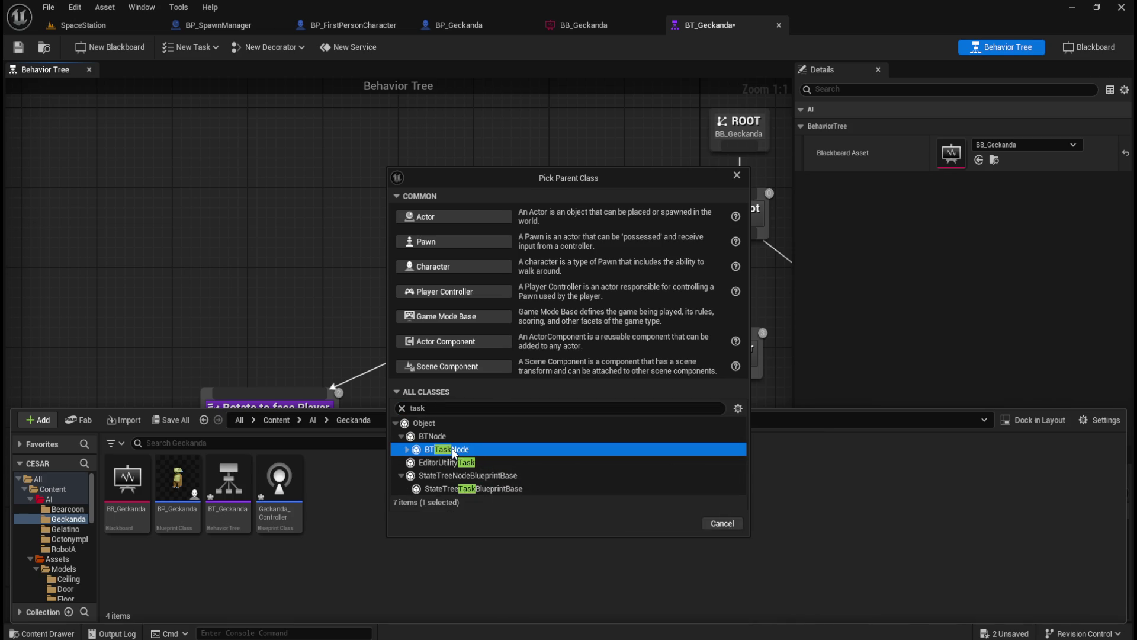
double_click(453, 449)
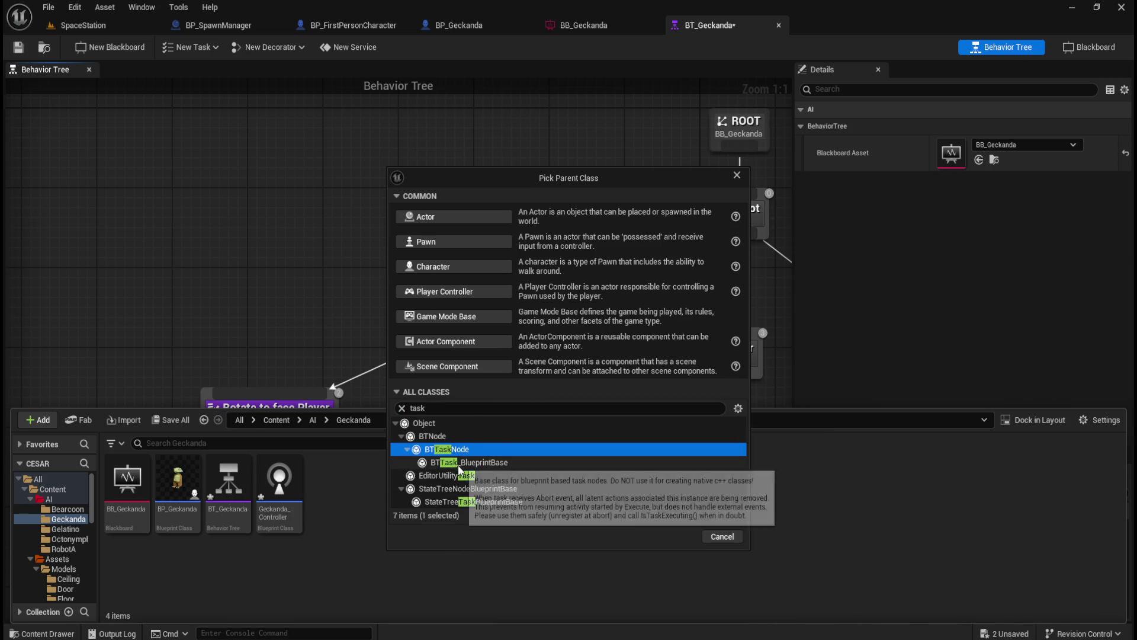
left_click(496, 460)
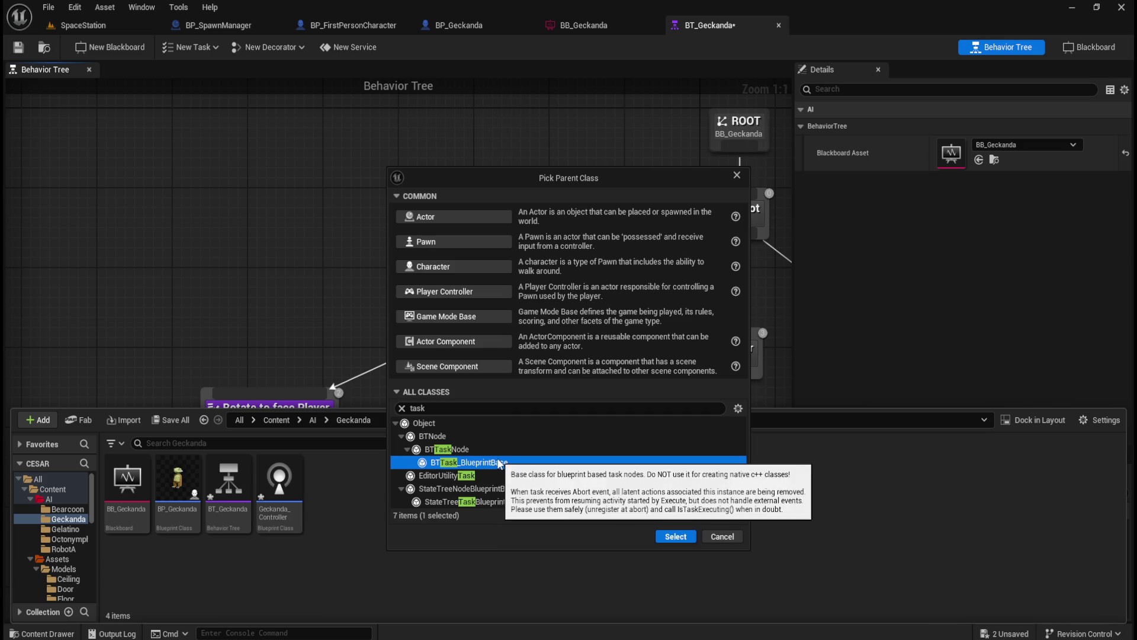
left_click(663, 536)
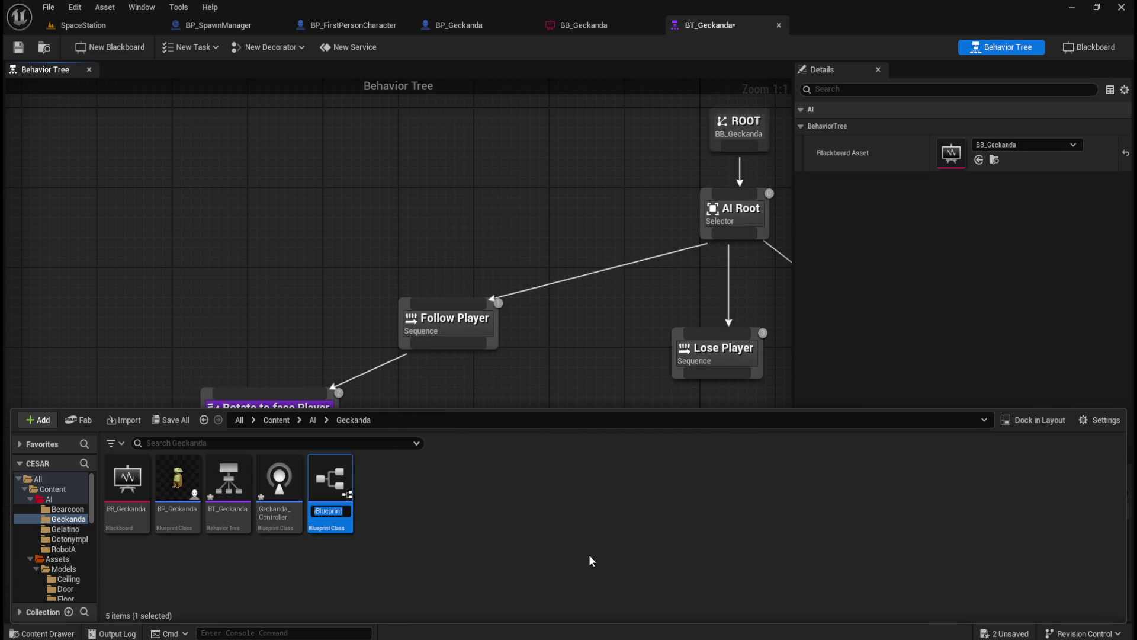
type("BTT_Foll")
type("ow")
type("Player")
key("Return")
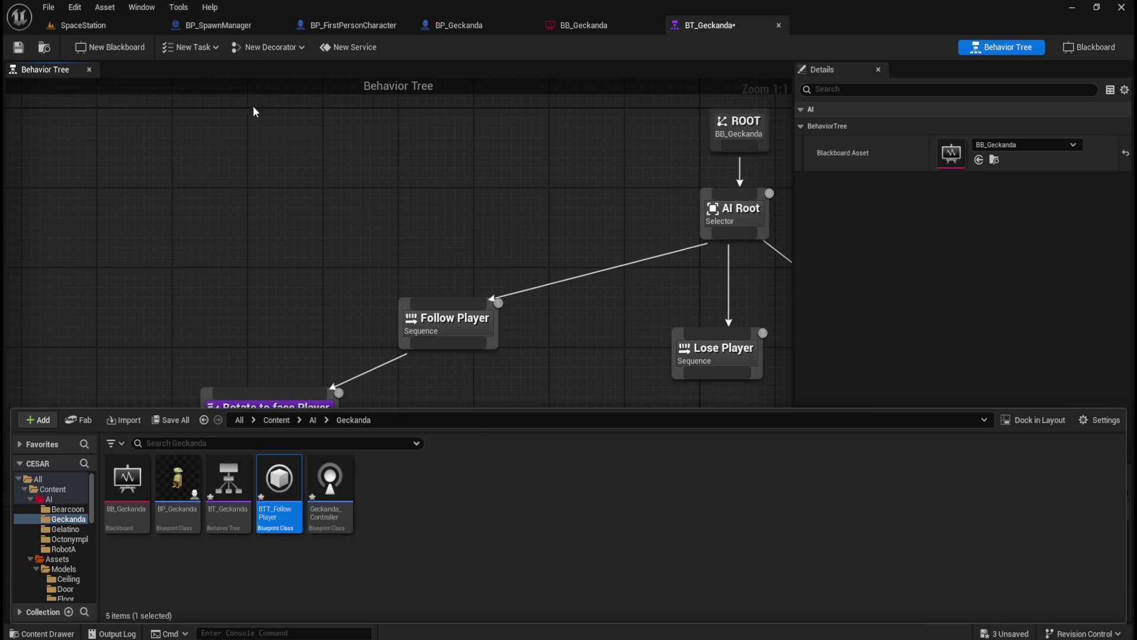
left_click(191, 45)
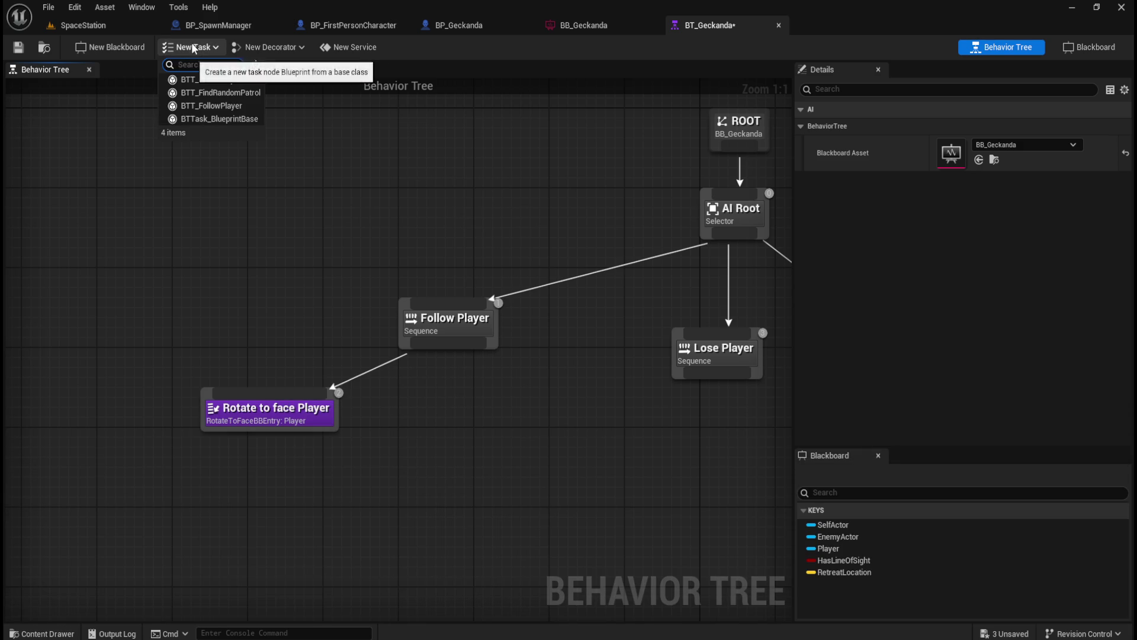
- Abandon the task copy and delete the plain BTT_FollowPlayer blueprint
left_click(225, 106)
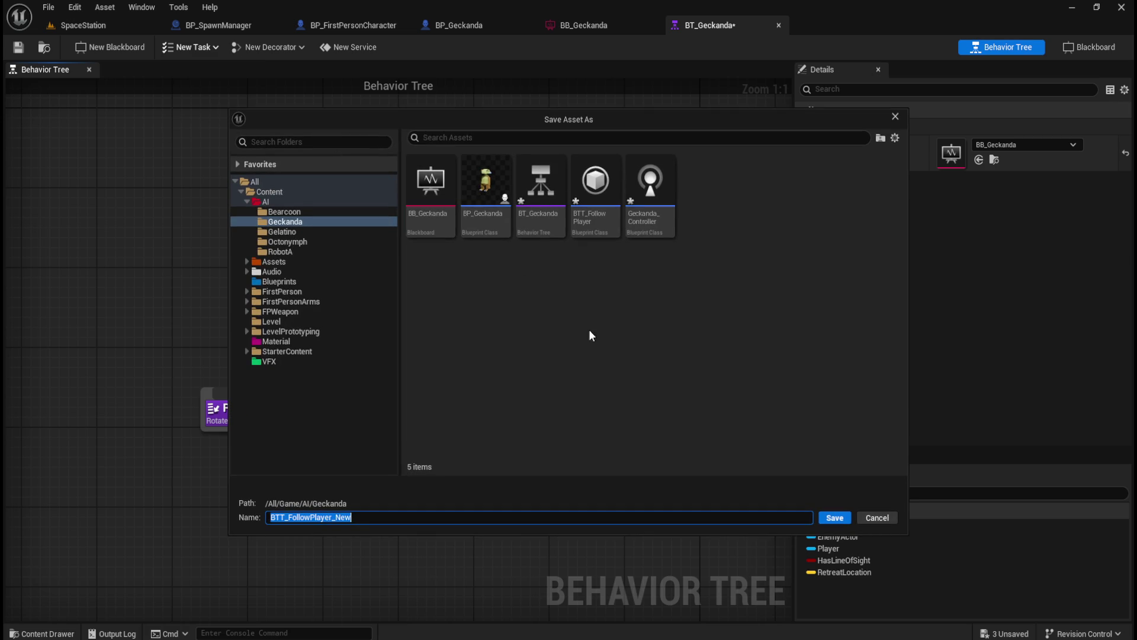
left_click(890, 517)
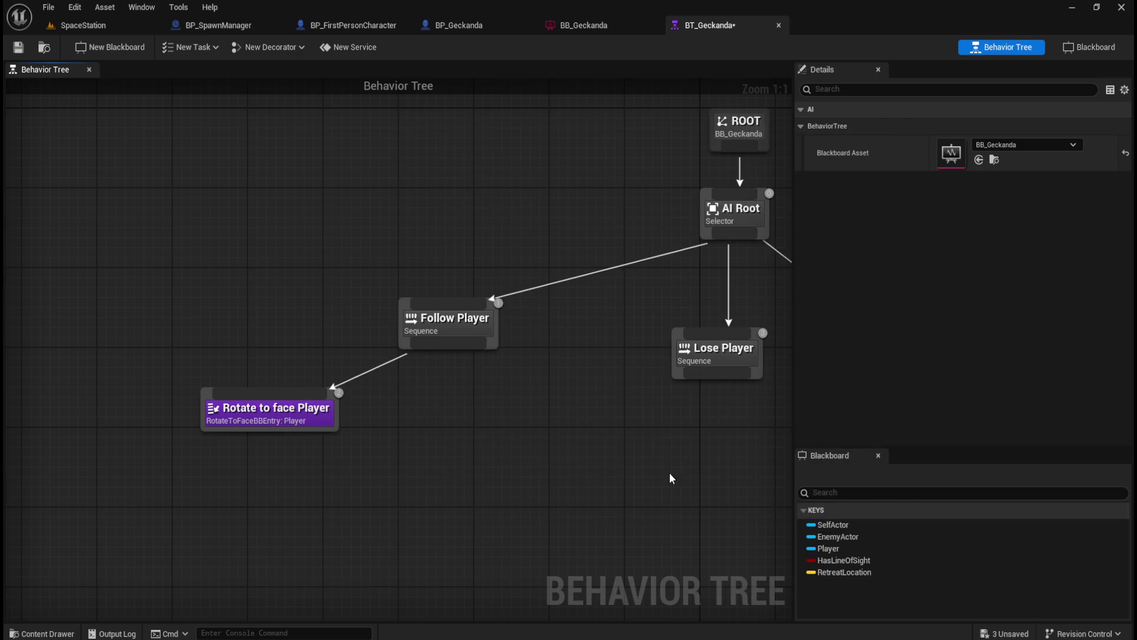
key("ctrl+space")
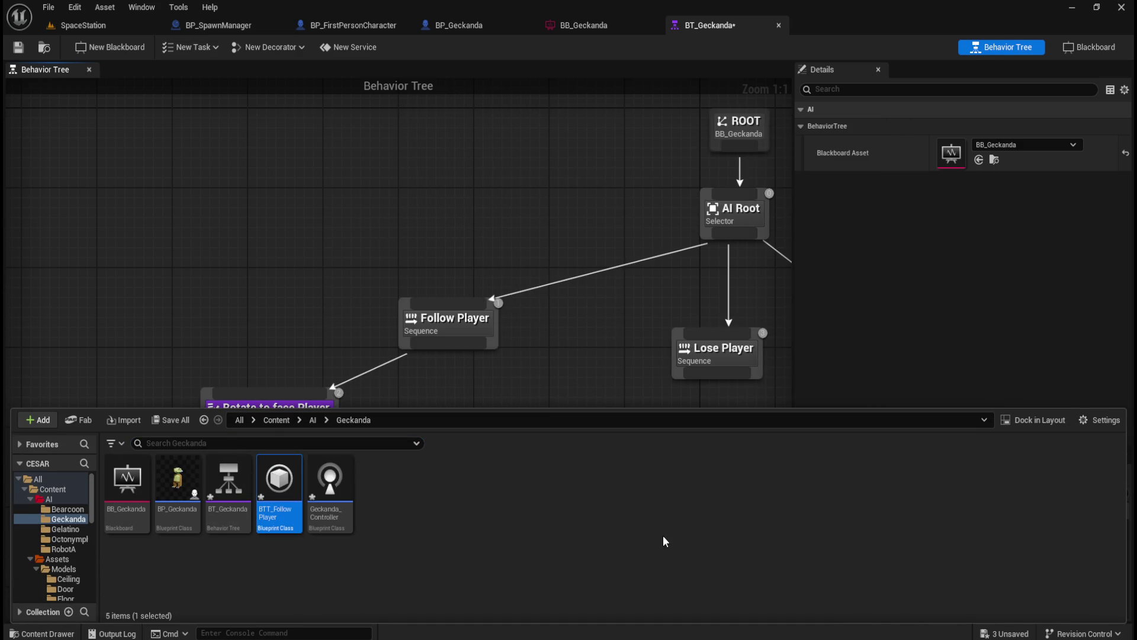
key("Delete")
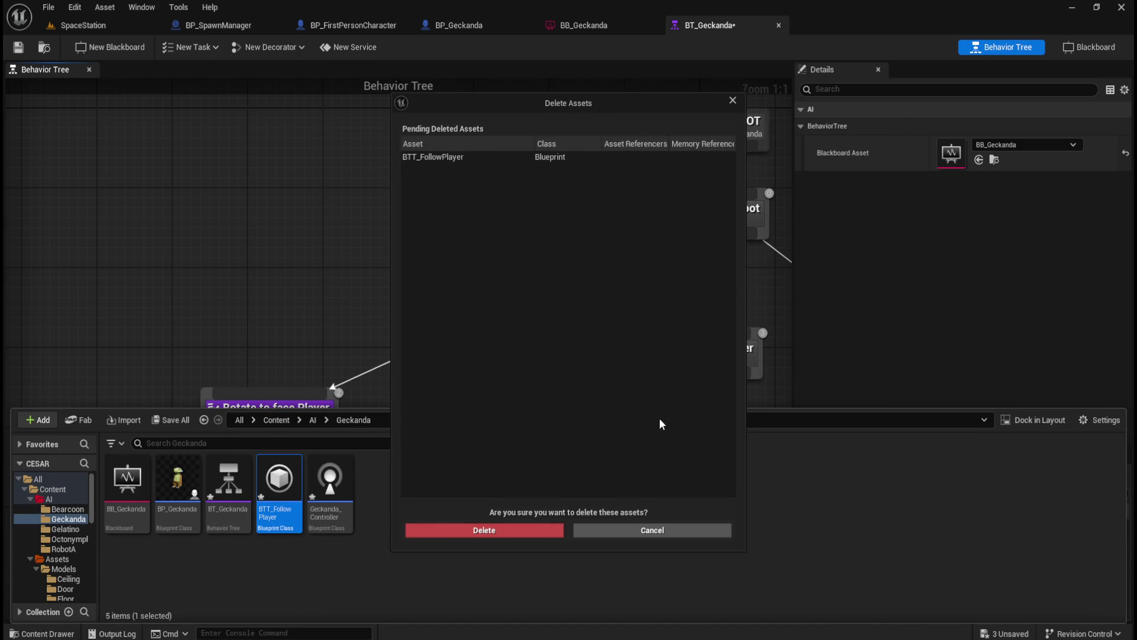
left_click(532, 530)
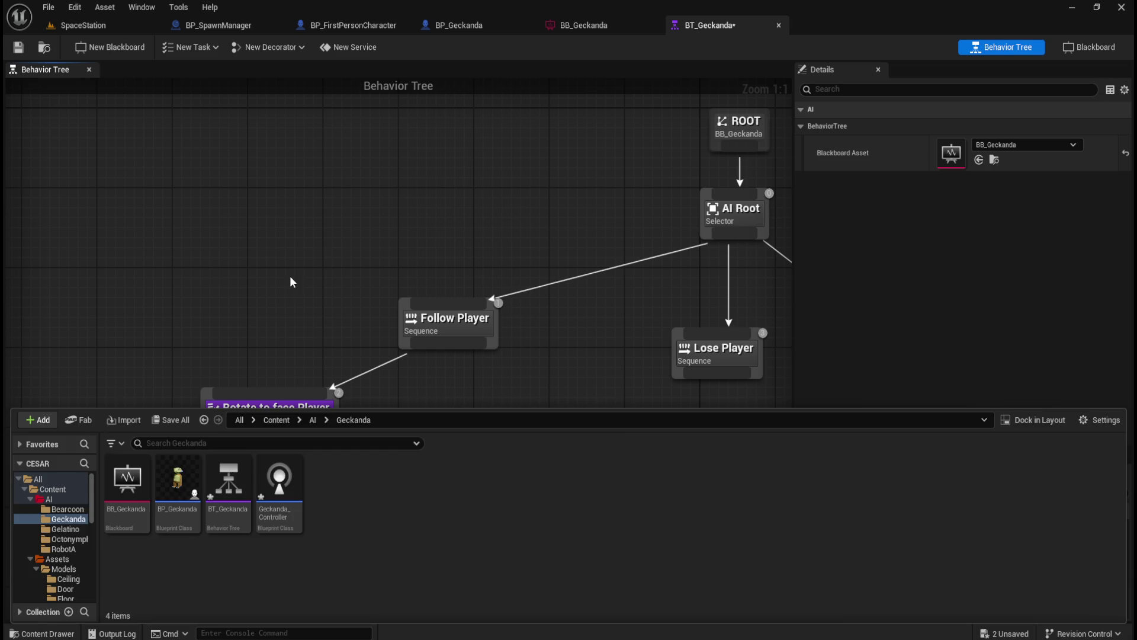
- Create a new task from BTT_ChasePlayer saved as BTT_FollowPlayer, then return to BT_Geckanda
left_click(212, 46)
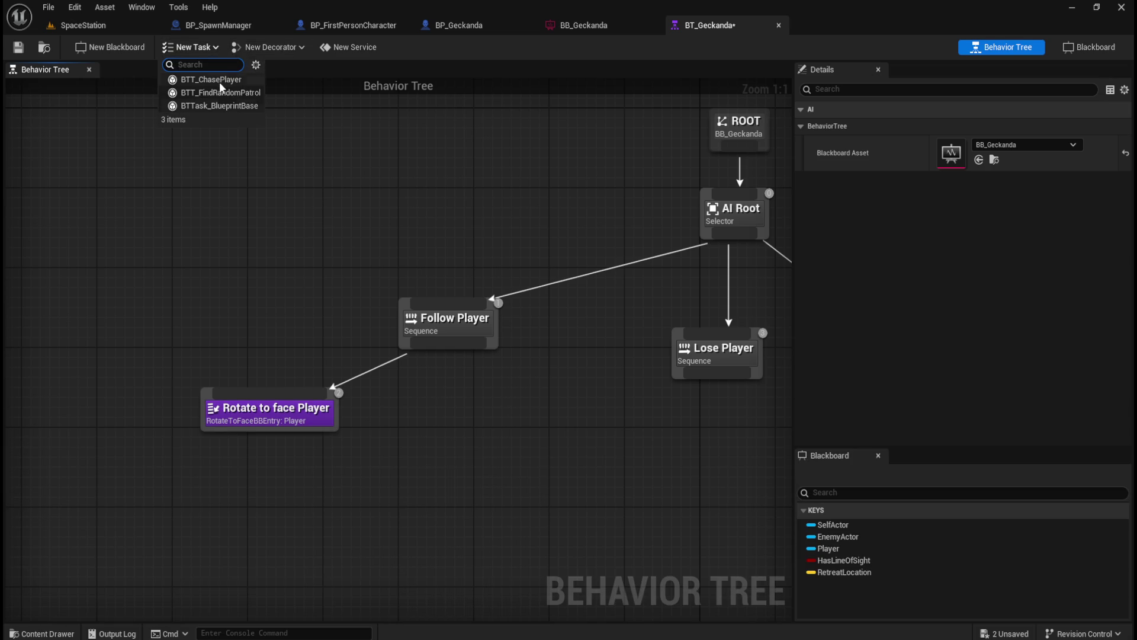
left_click(218, 81)
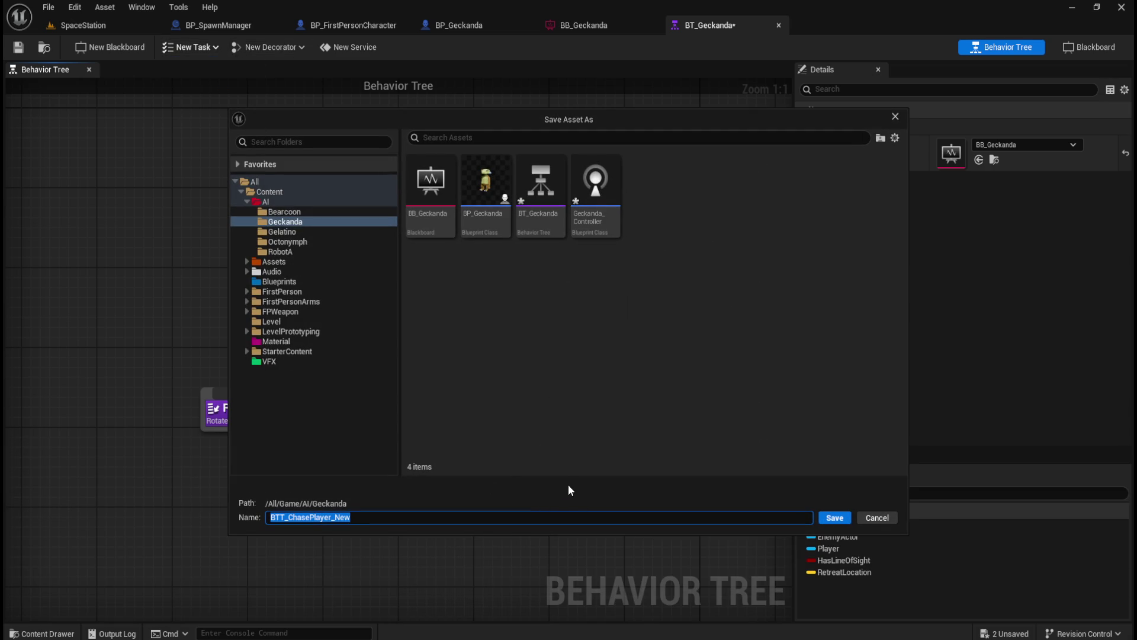
type("B")
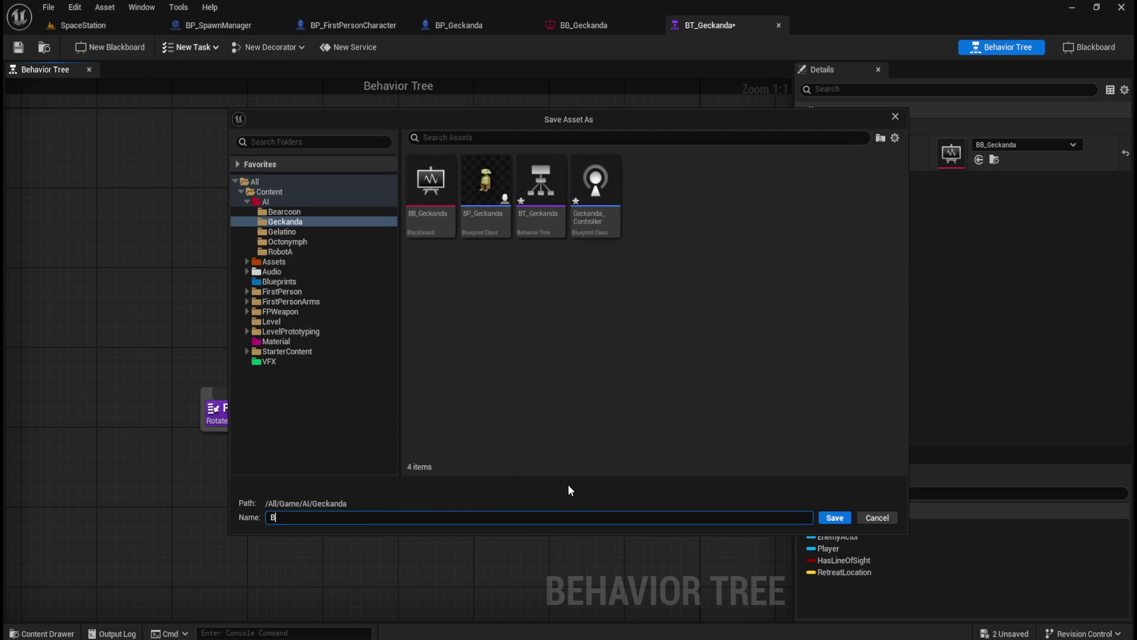
type("TT_FollowPlayer")
left_click(835, 518)
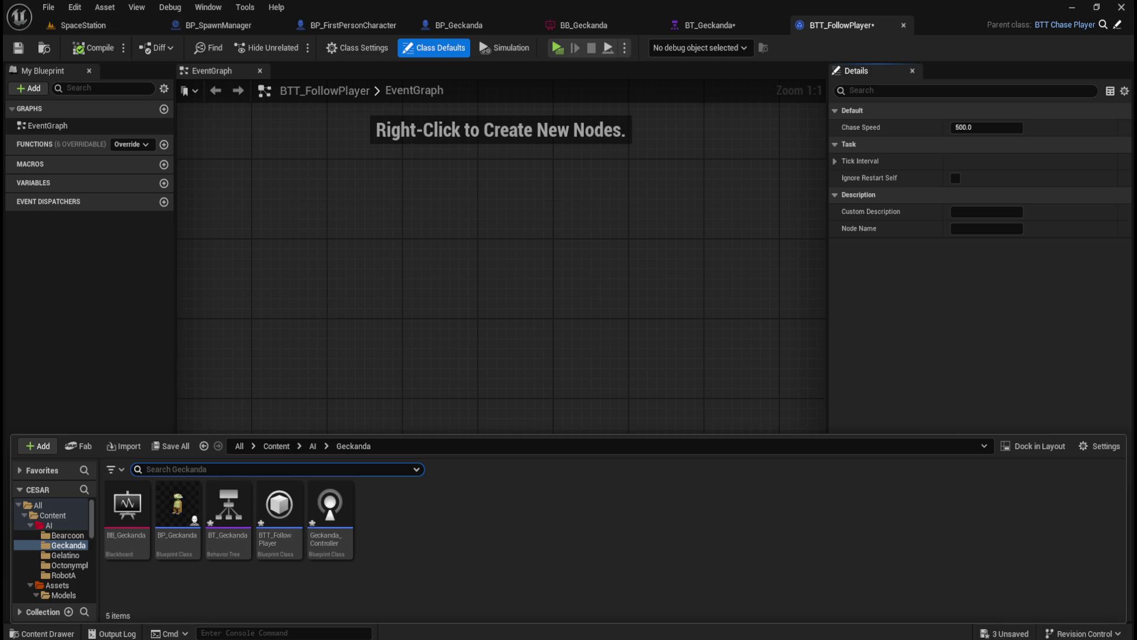
left_click(723, 24)
left_click(828, 28)
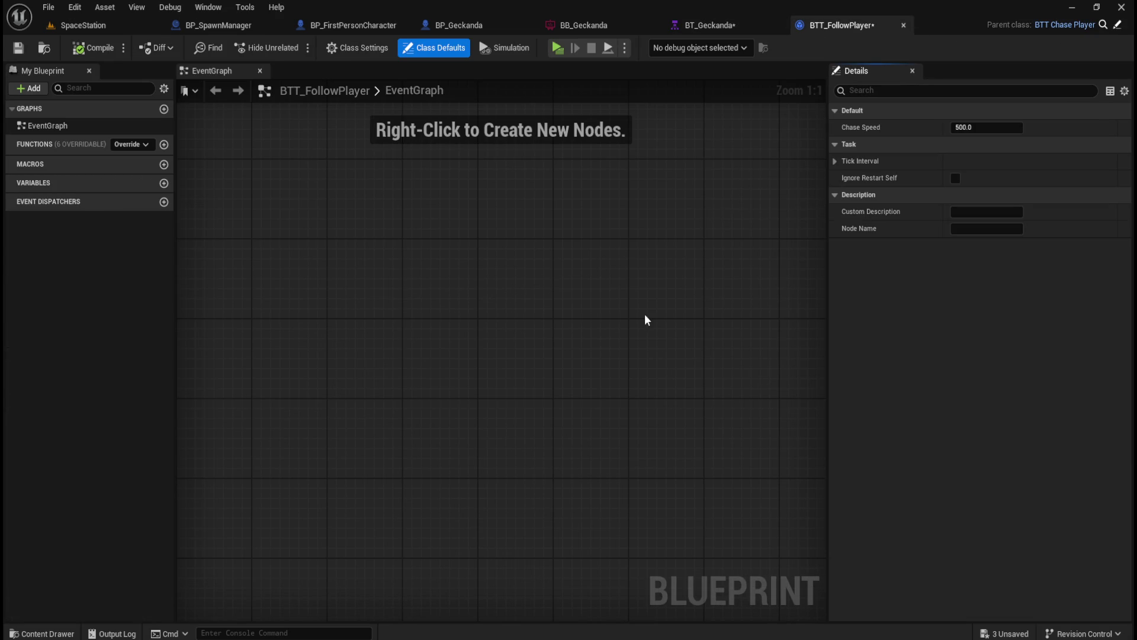
left_click(710, 24)
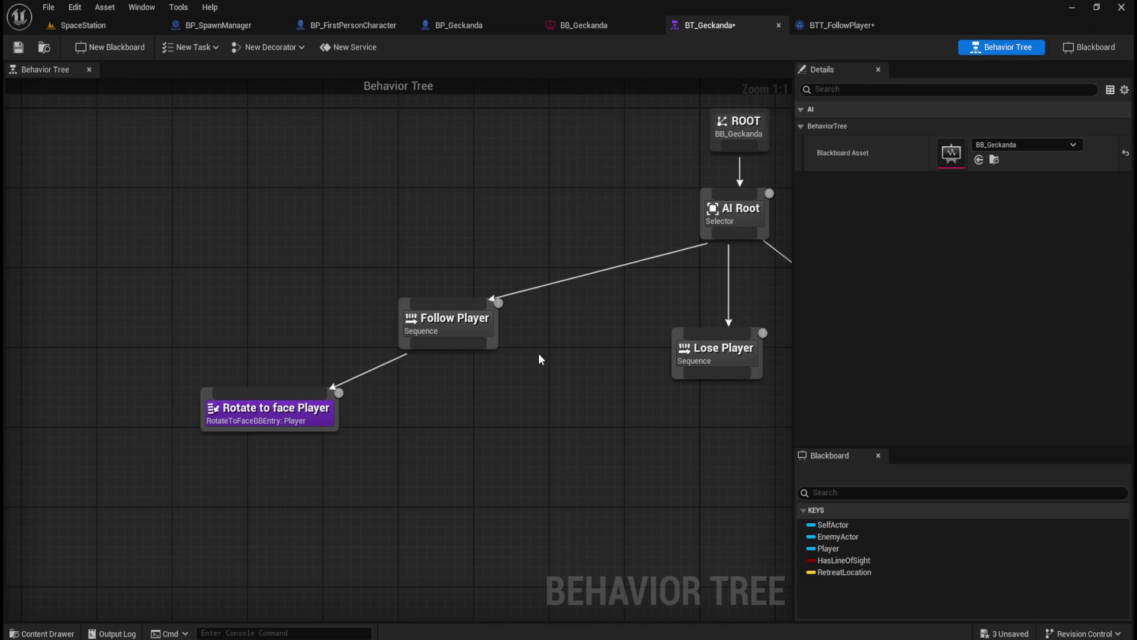
- Add a BTT_FollowPlayer task under Follow Player beside Rotate to face Player
mouse_move(476, 466)
left_mouse_down()
mouse_move(465, 407)
mouse_move(482, 411)
left_mouse_up()
left_click_drag(450, 290, 447, 374)
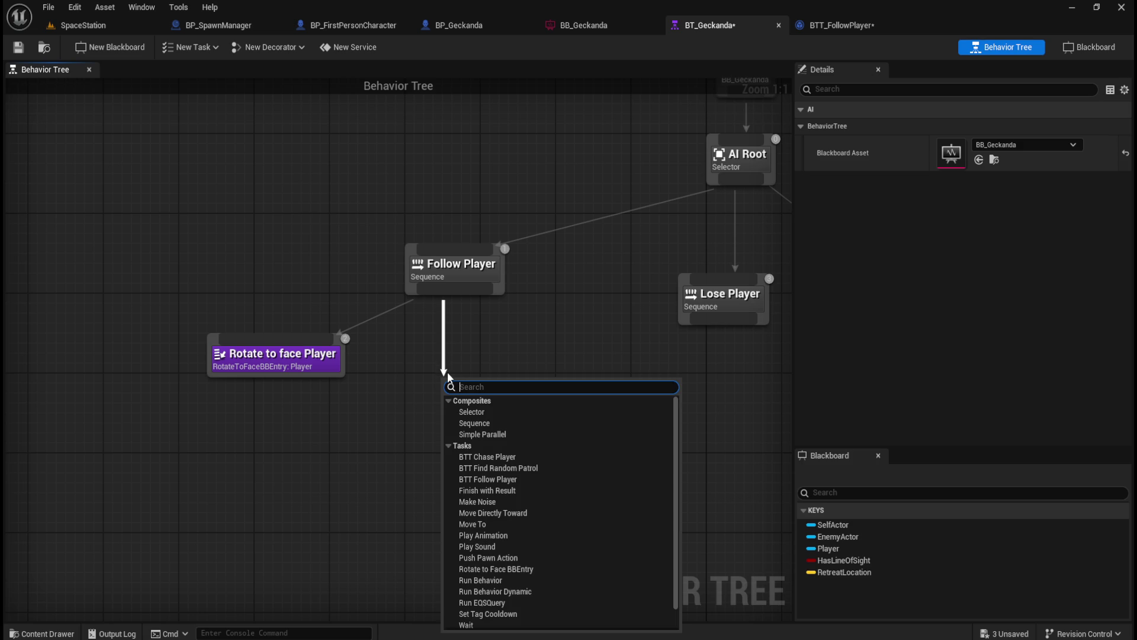
type("task")
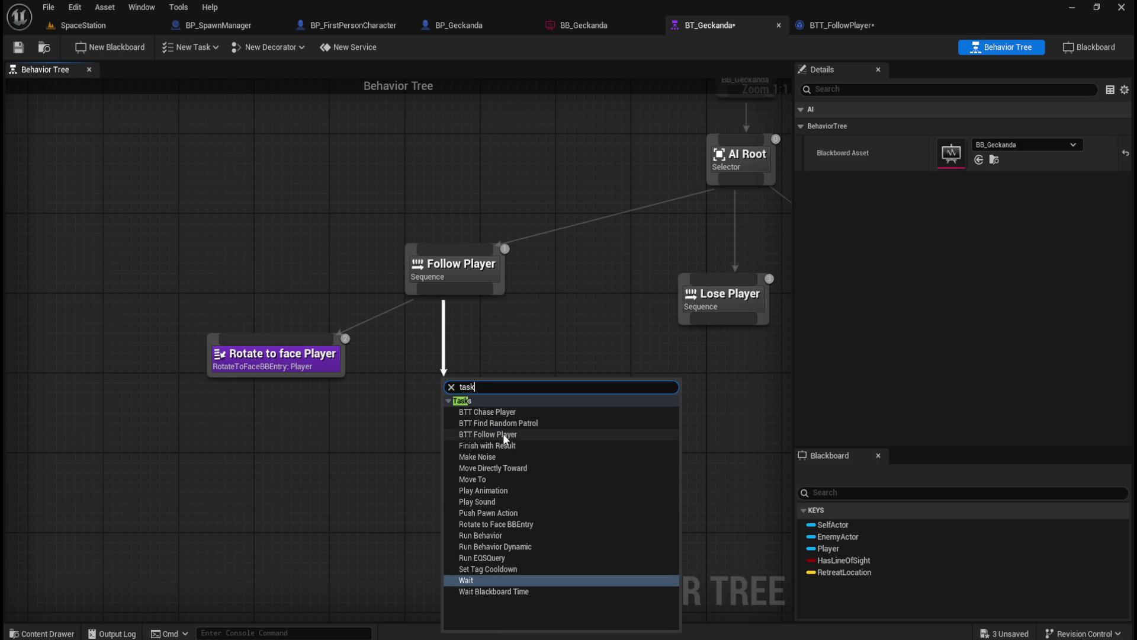
left_click(503, 433)
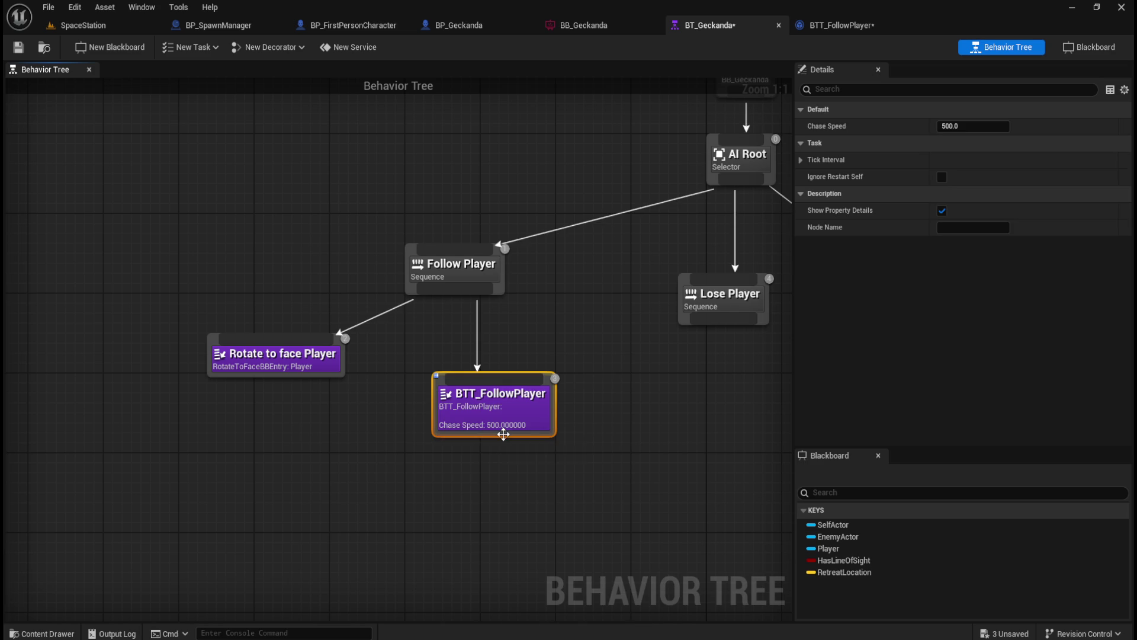
left_click_drag(488, 420, 465, 428)
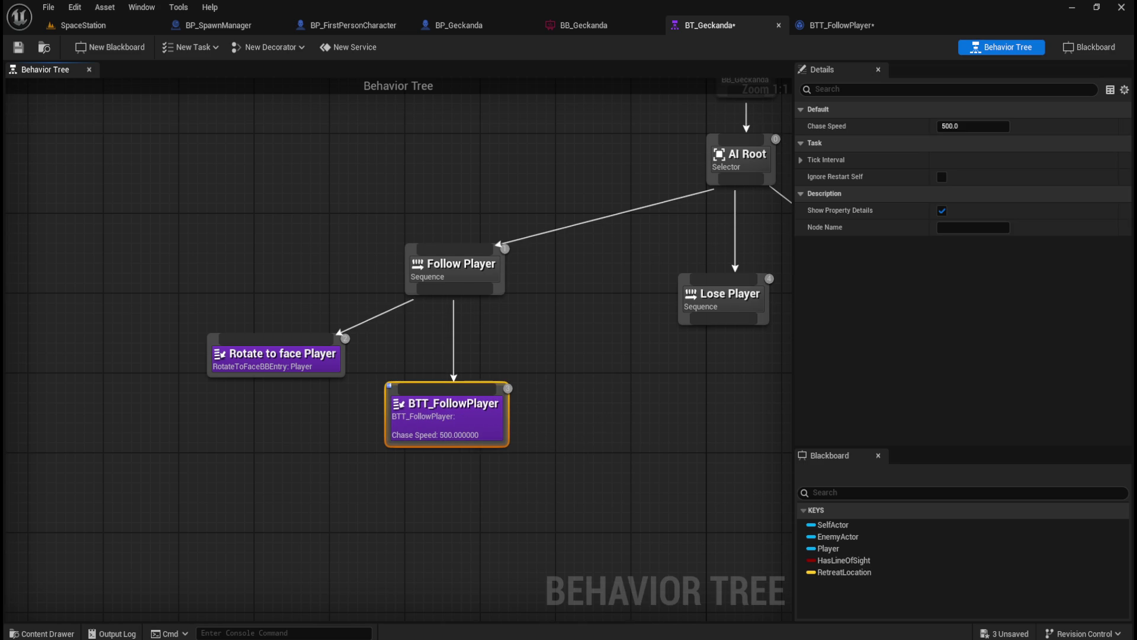
left_click(564, 414)
- Add a Move To task under Follow Player with its Blackboard Key set to Player
mouse_move(470, 290)
left_mouse_down()
mouse_move(570, 402)
mouse_move(547, 415)
left_mouse_up()
type("move to")
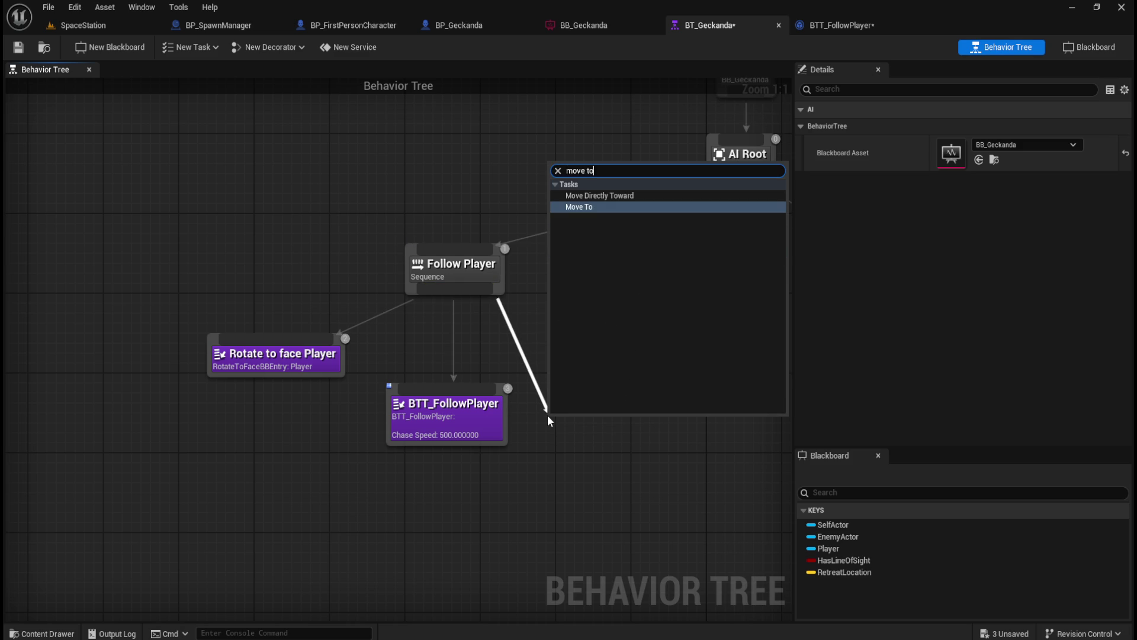
key("Return")
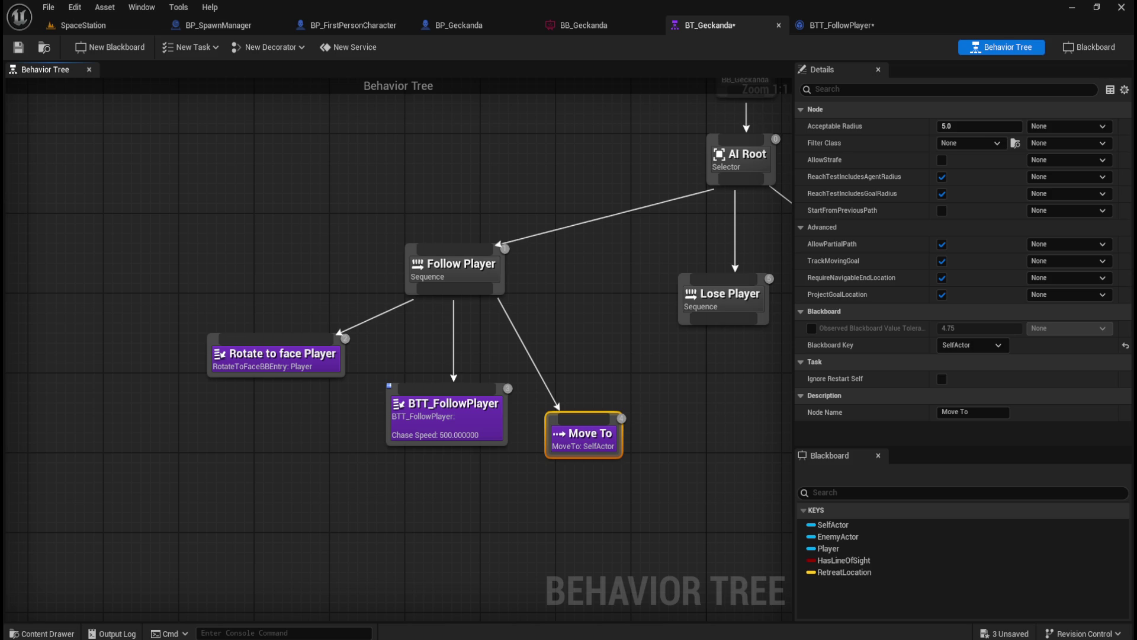
left_click(678, 449)
left_click(623, 447)
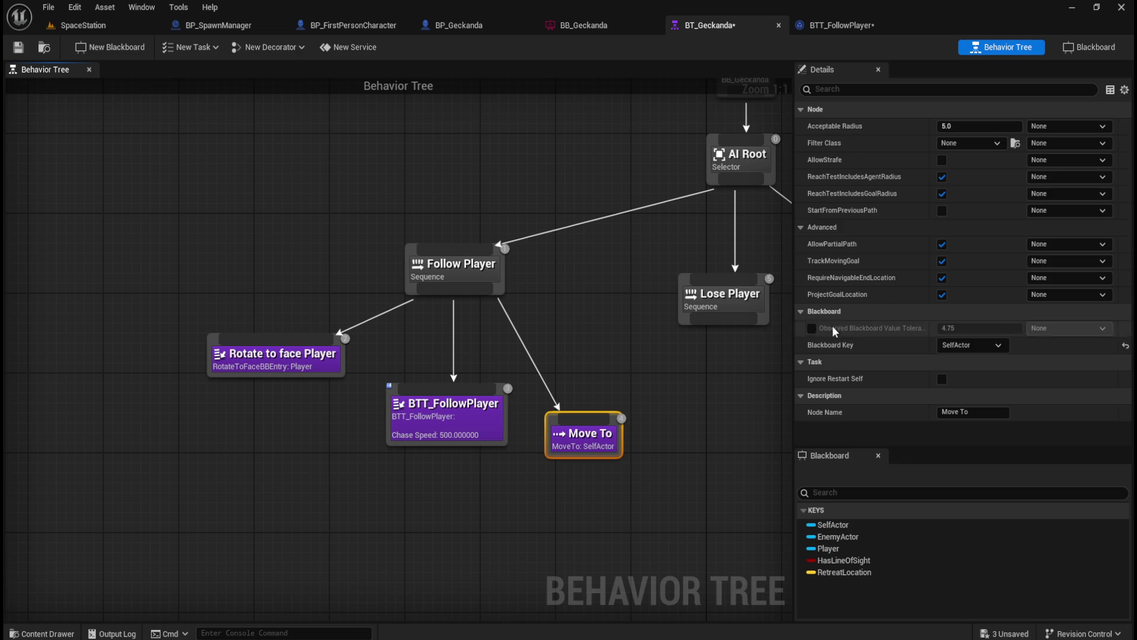
left_click(985, 348)
left_click(972, 388)
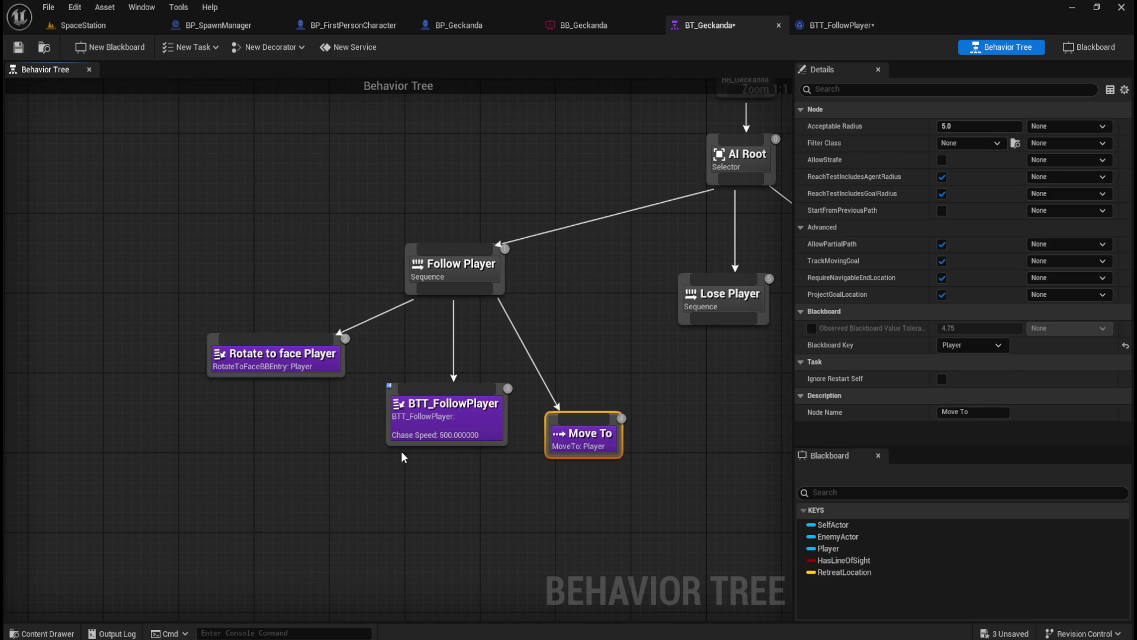
left_click(188, 377)
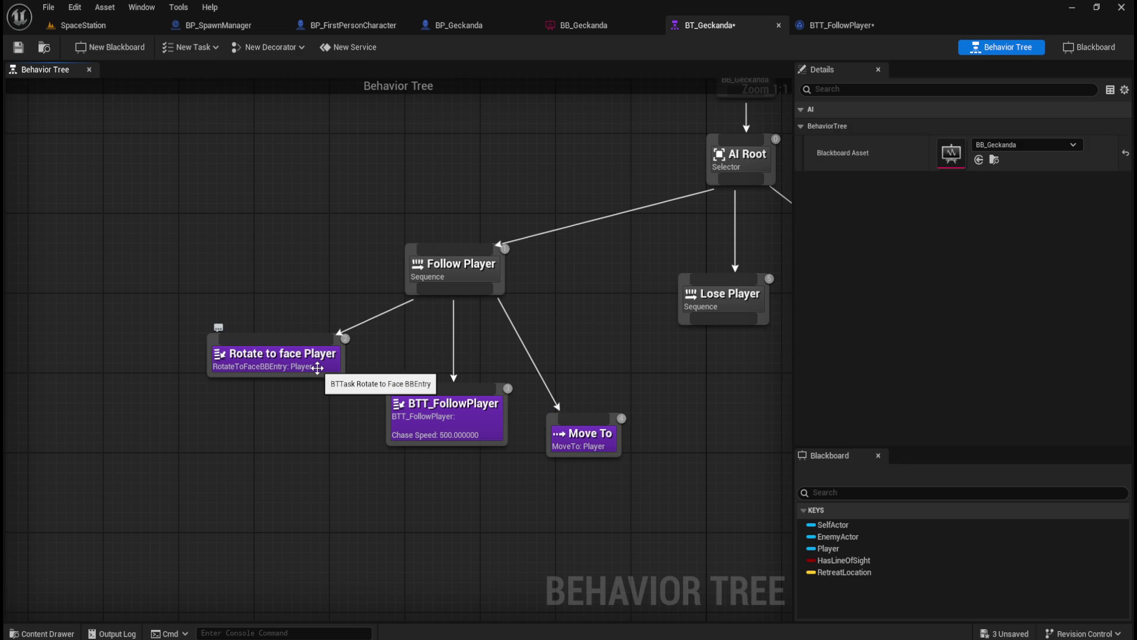
- Check BTT_FollowPlayer's settings and reposition the three Follow Player child nodes
left_click(465, 417)
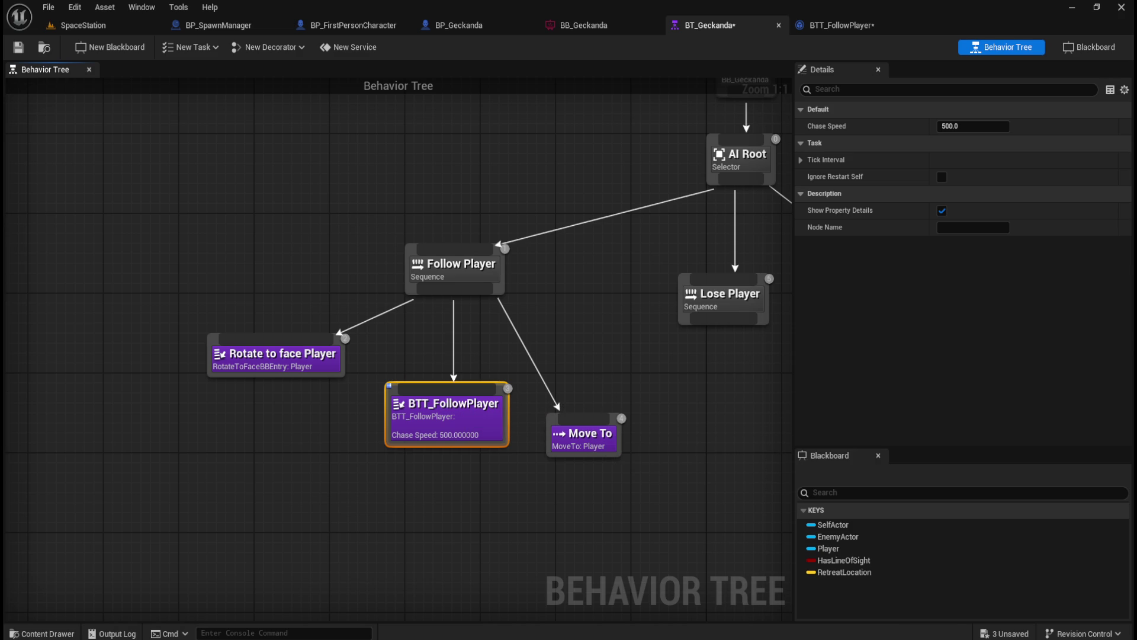
mouse_move(145, 354)
left_mouse_down()
mouse_move(414, 465)
mouse_move(554, 465)
left_mouse_up()
left_click_drag(464, 430, 388, 440)
left_click(597, 331)
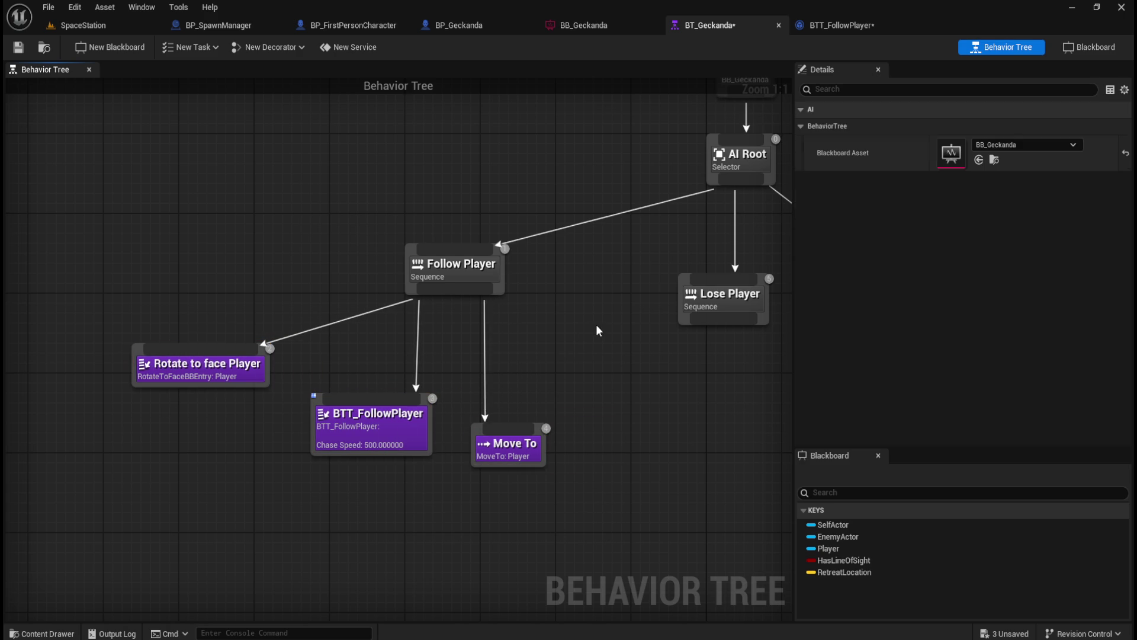
left_click_drag(550, 343, 247, 449)
left_click_drag(351, 430, 389, 451)
- Open BT_Enemy_A from the AI/RobotA folder and review Chase Player's four child tasks
left_click(602, 363)
key("ctrl+space")
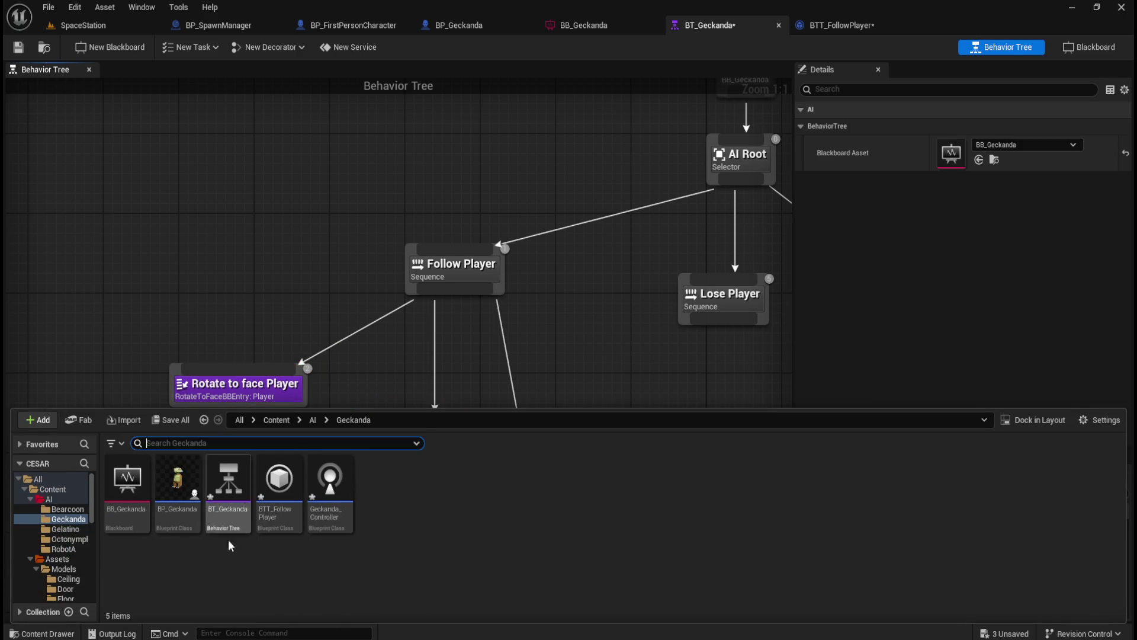
left_click(313, 420)
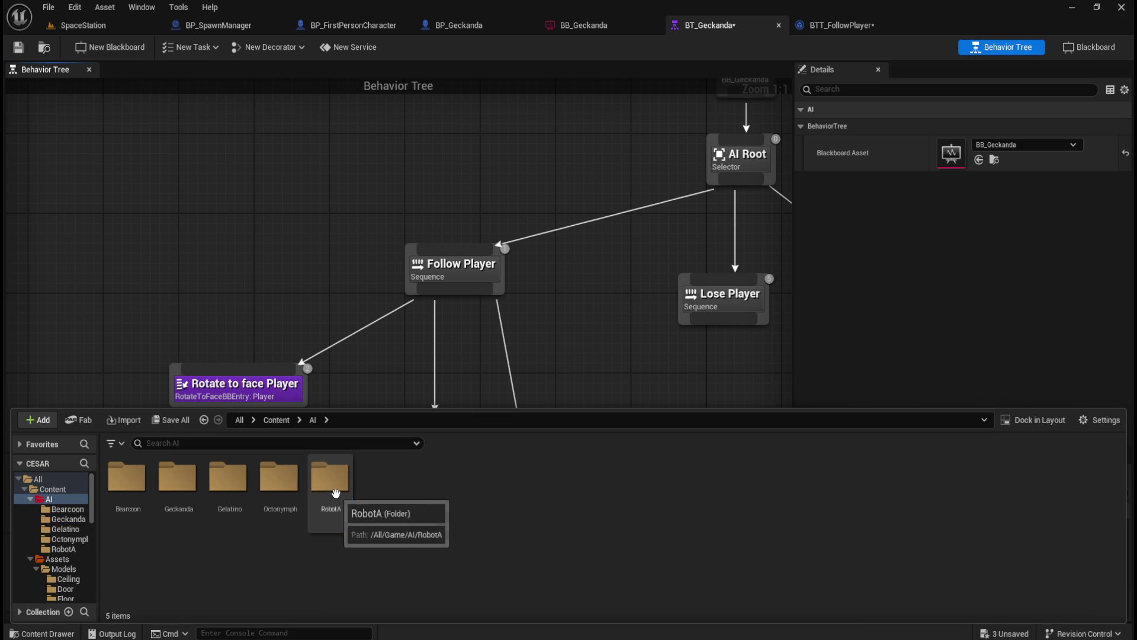
double_click(330, 482)
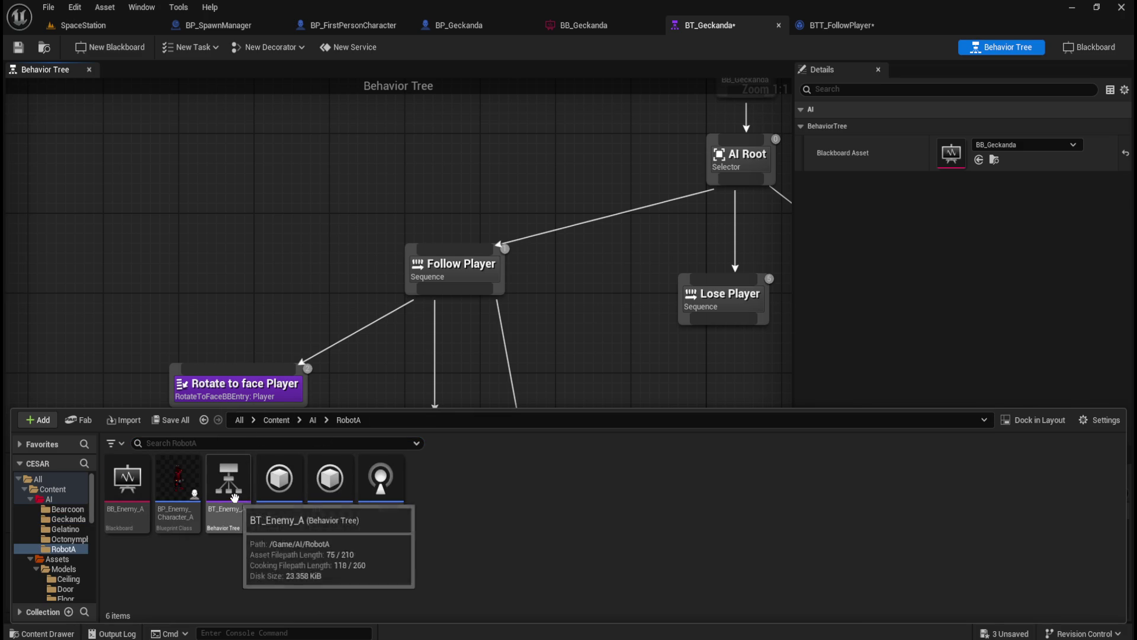
double_click(228, 484)
mouse_move(519, 459)
left_mouse_down()
mouse_move(409, 398)
mouse_move(291, 355)
left_mouse_up()
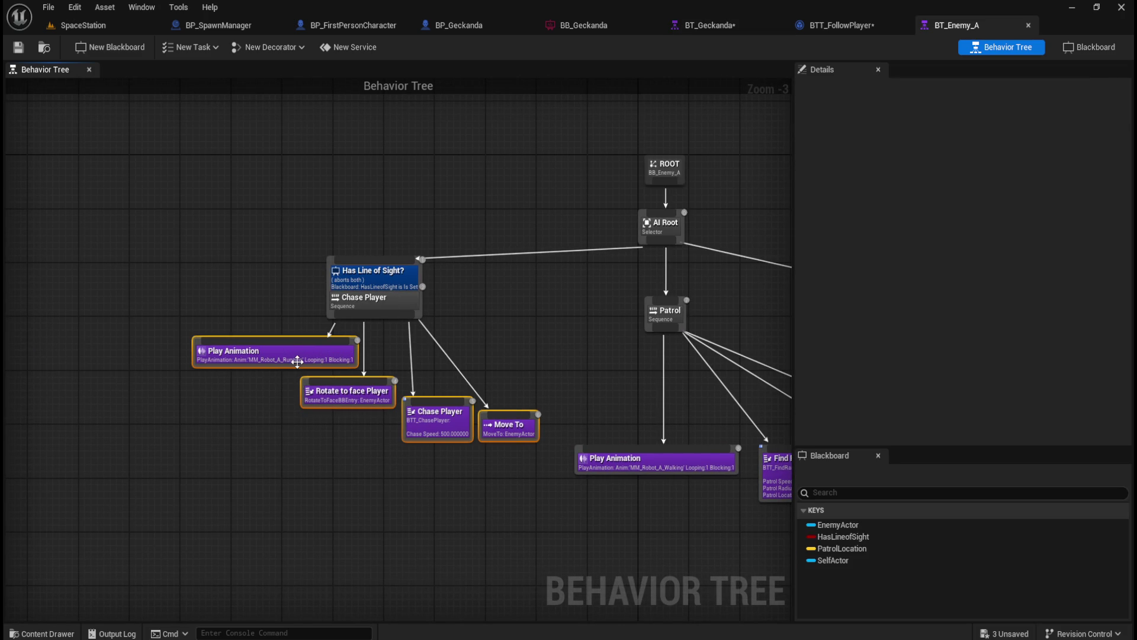
left_click(250, 453)
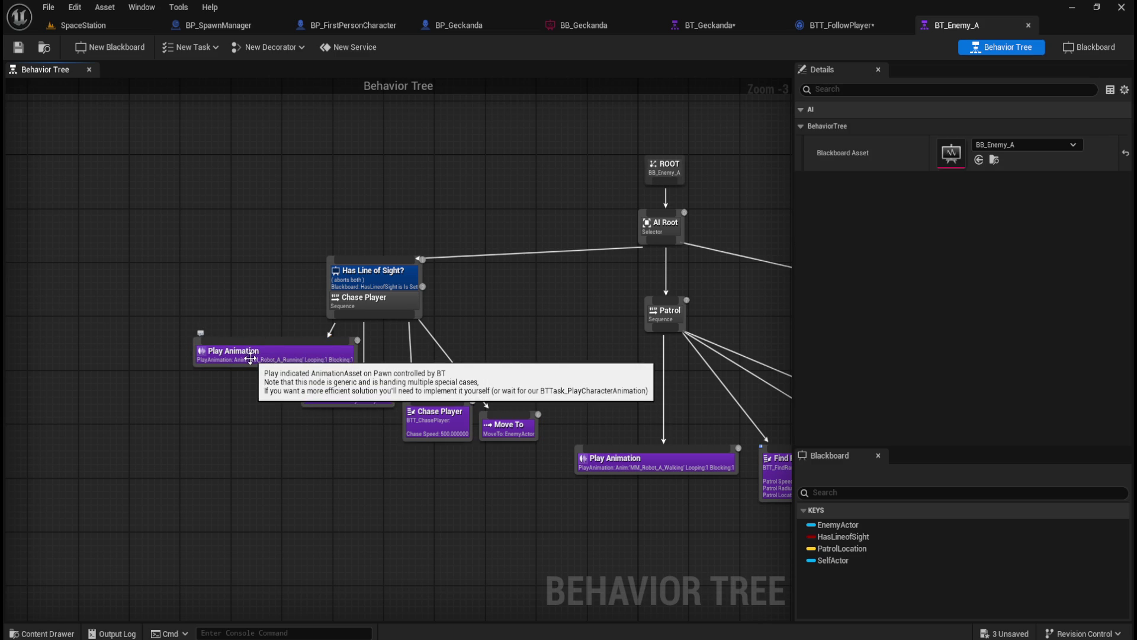
- Switch back to BT_Geckanda and bring up the Content Drawer over it
scroll(253, 355, "up", 1)
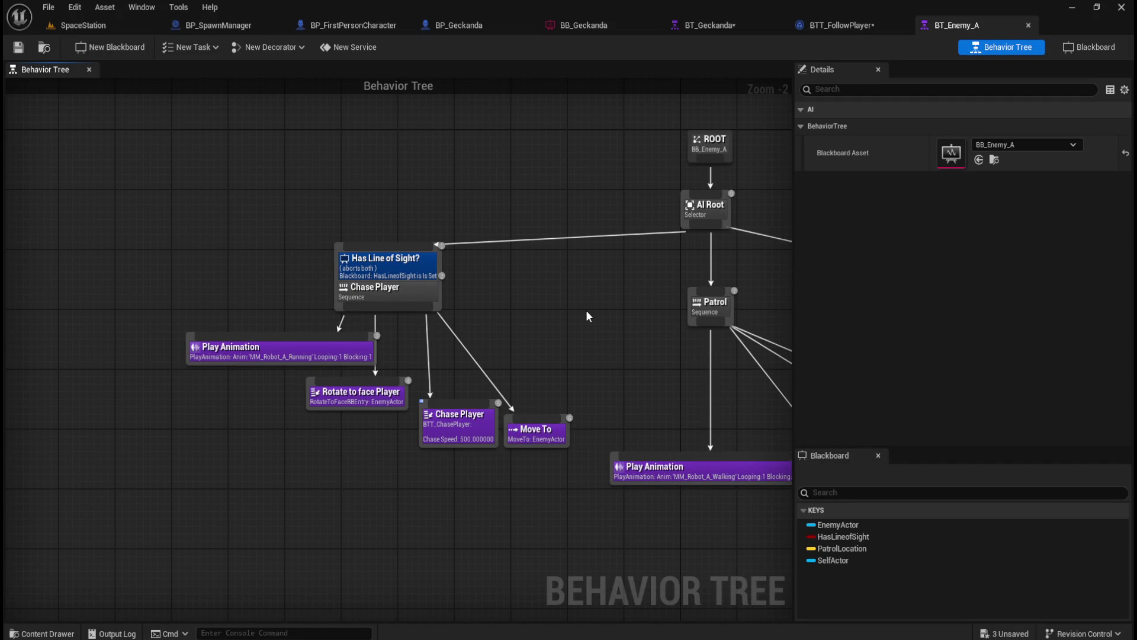
key("ctrl+space")
left_click(550, 305)
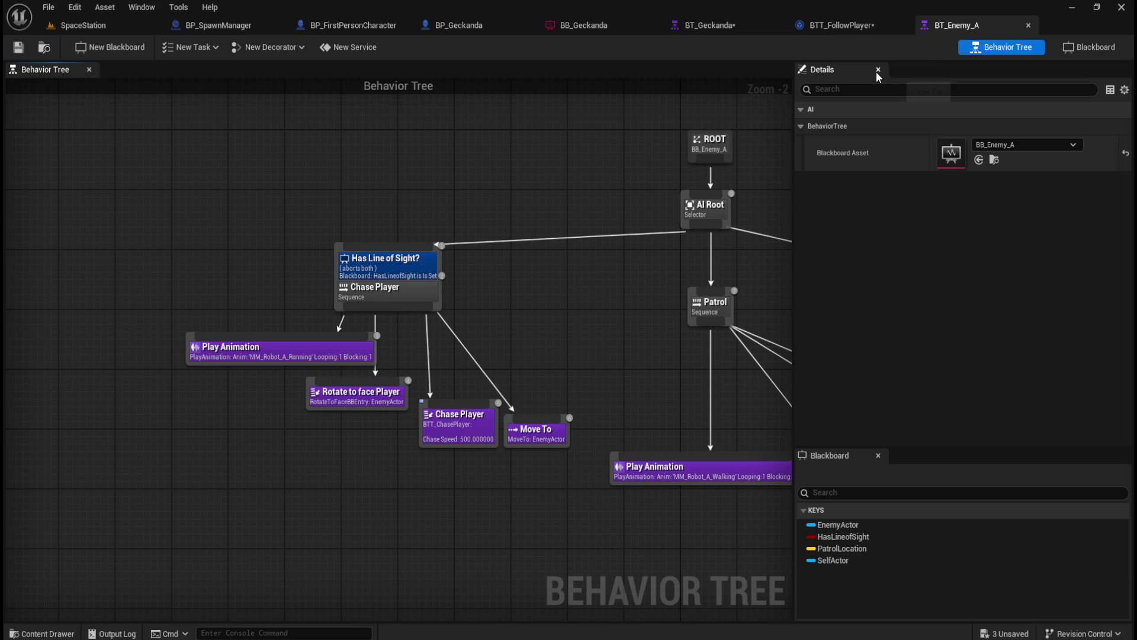
left_click(730, 23)
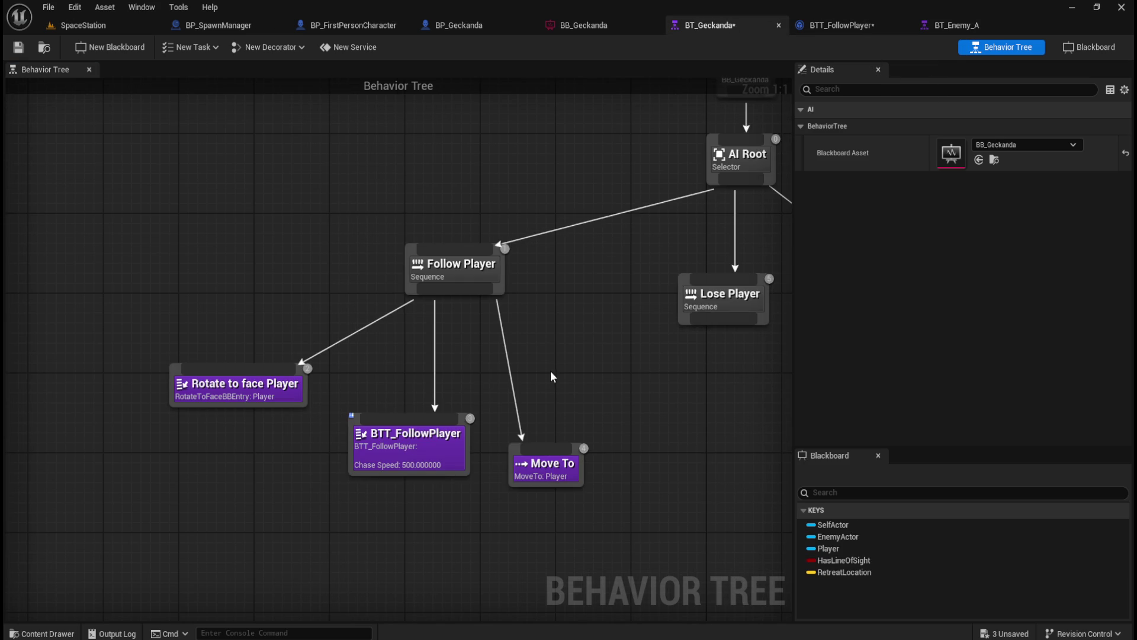
left_click(959, 27)
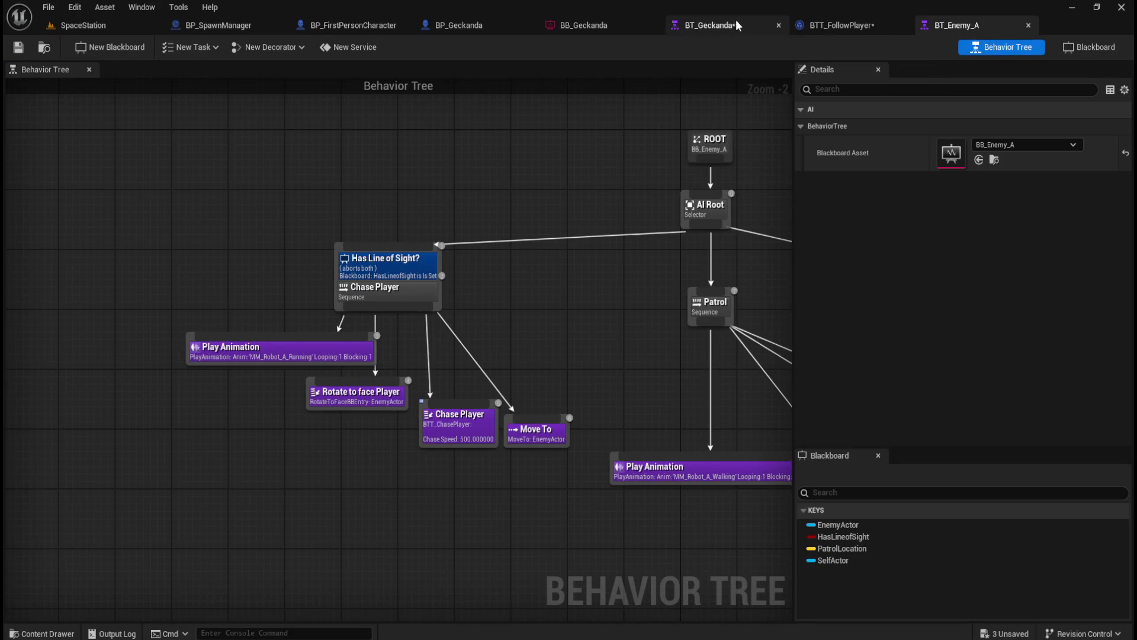
left_click(729, 28)
key("ctrl+space")
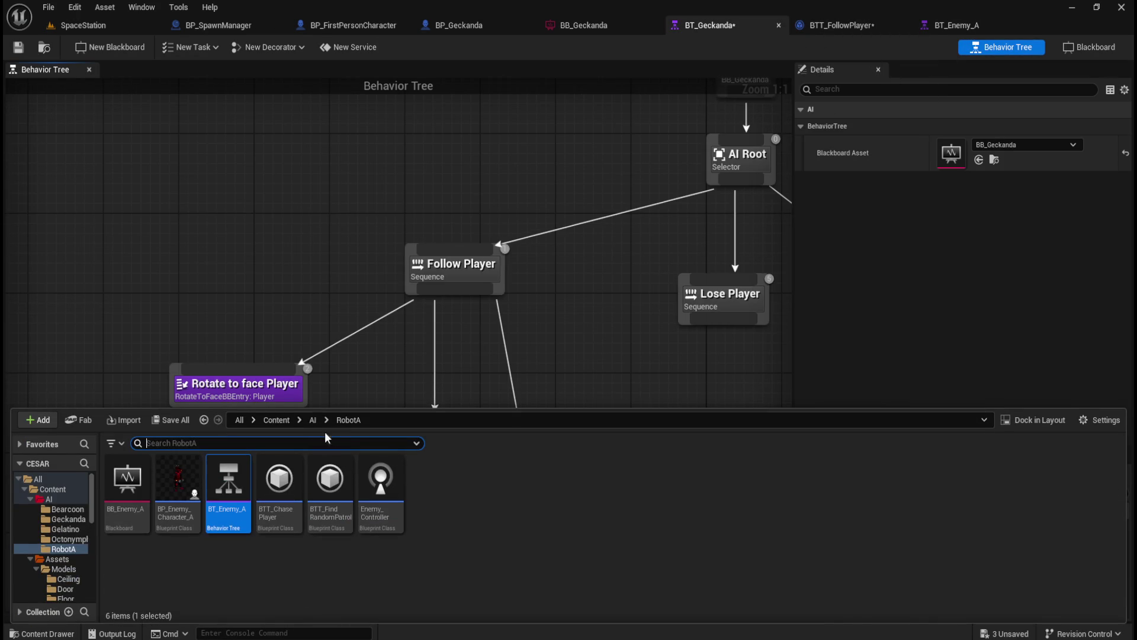
- Navigate the Content Drawer to Content > Assets > NPCs > Geckanda
left_click(276, 420)
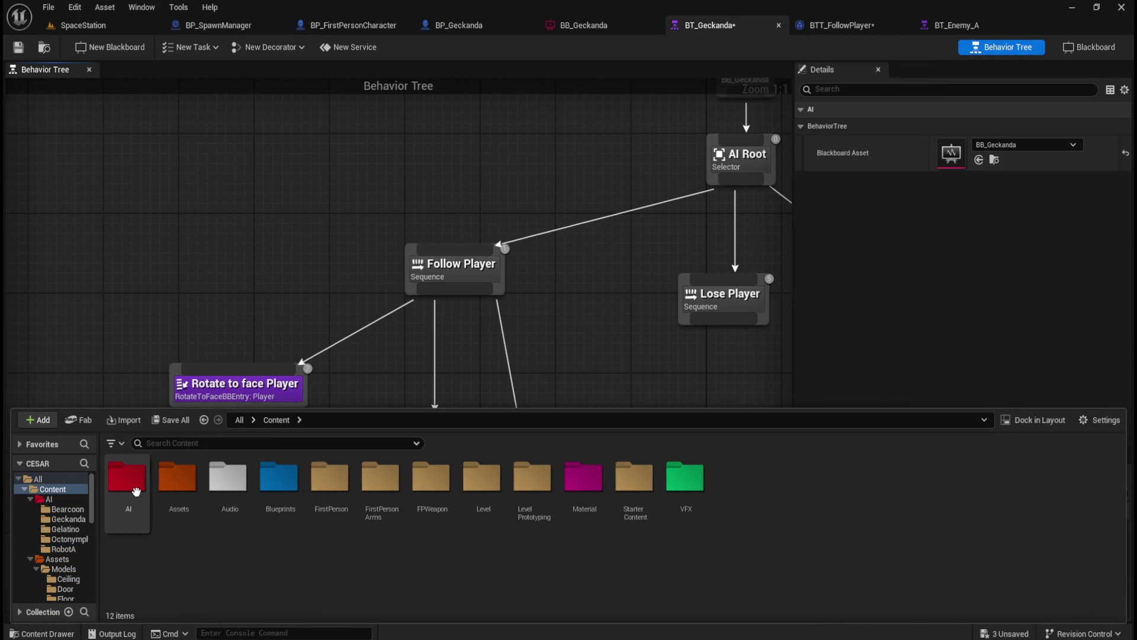
double_click(178, 482)
double_click(177, 480)
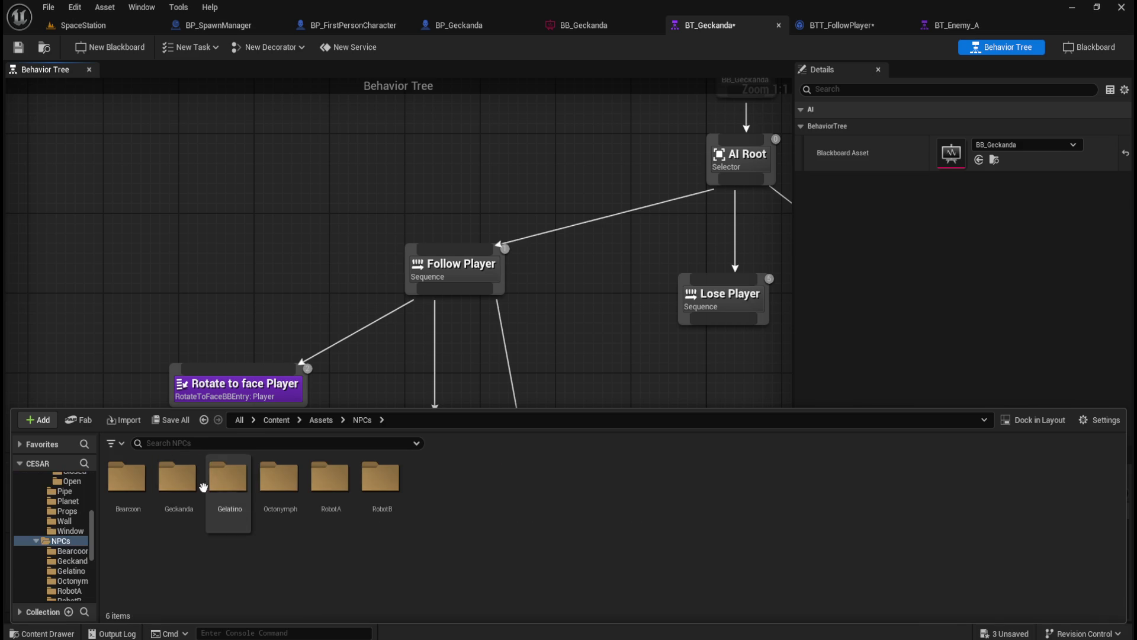
double_click(178, 480)
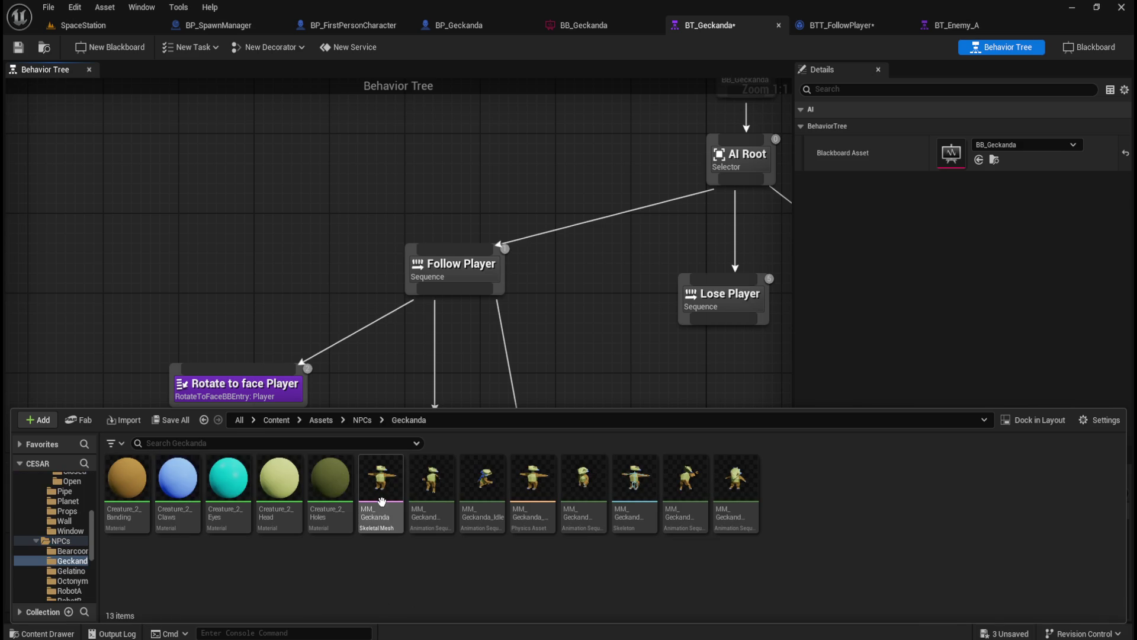
- Preview the MM_Geckanda_Walk animation, orbiting around the character, then close it
mouse_move(456, 498)
mouse_move(493, 504)
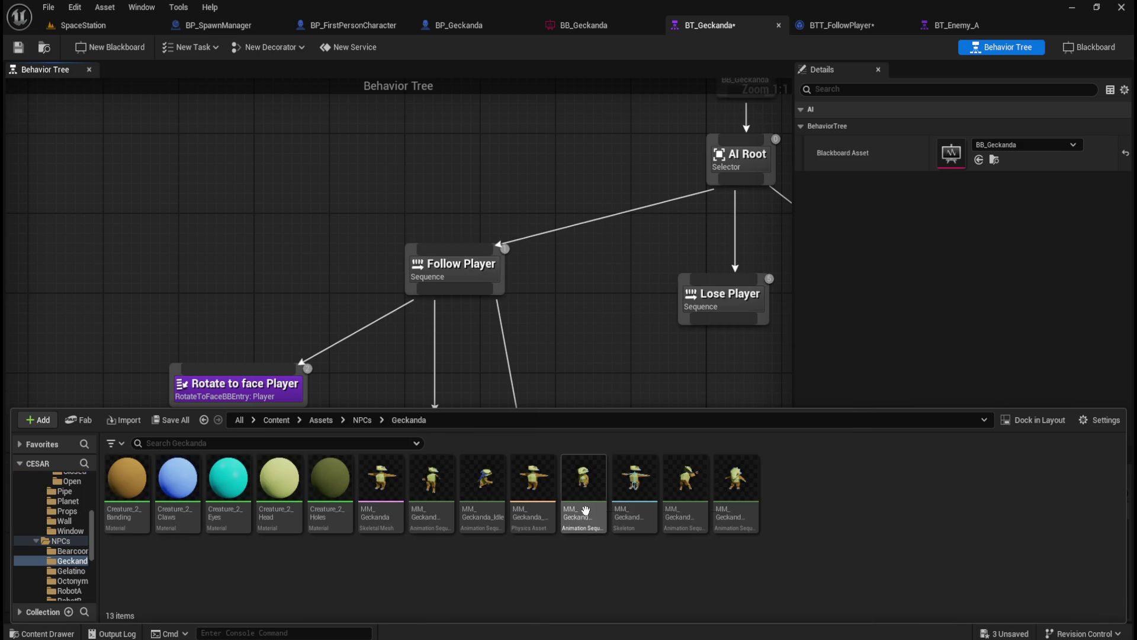
mouse_move(586, 503)
mouse_move(685, 495)
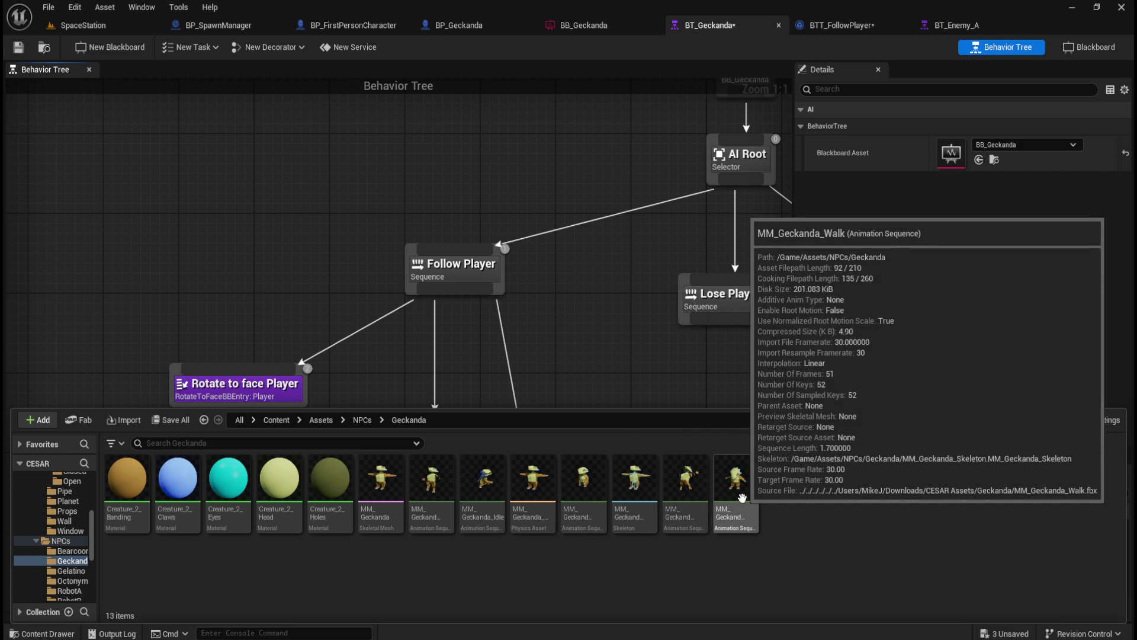
left_click(743, 495)
double_click(743, 495)
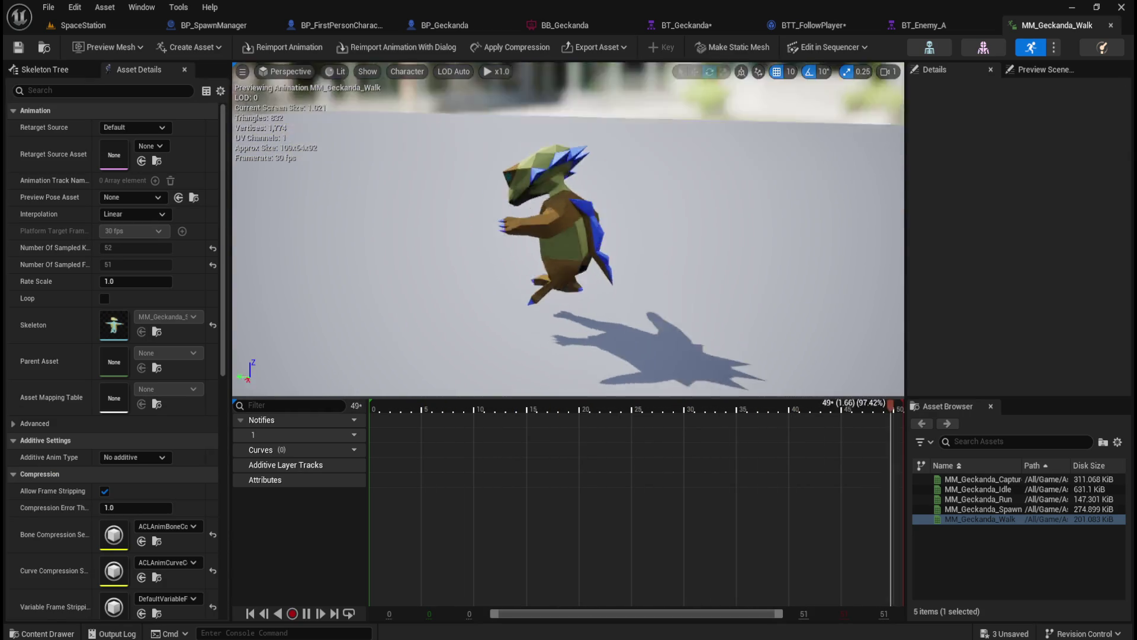
left_click_drag(569, 258, 570, 258)
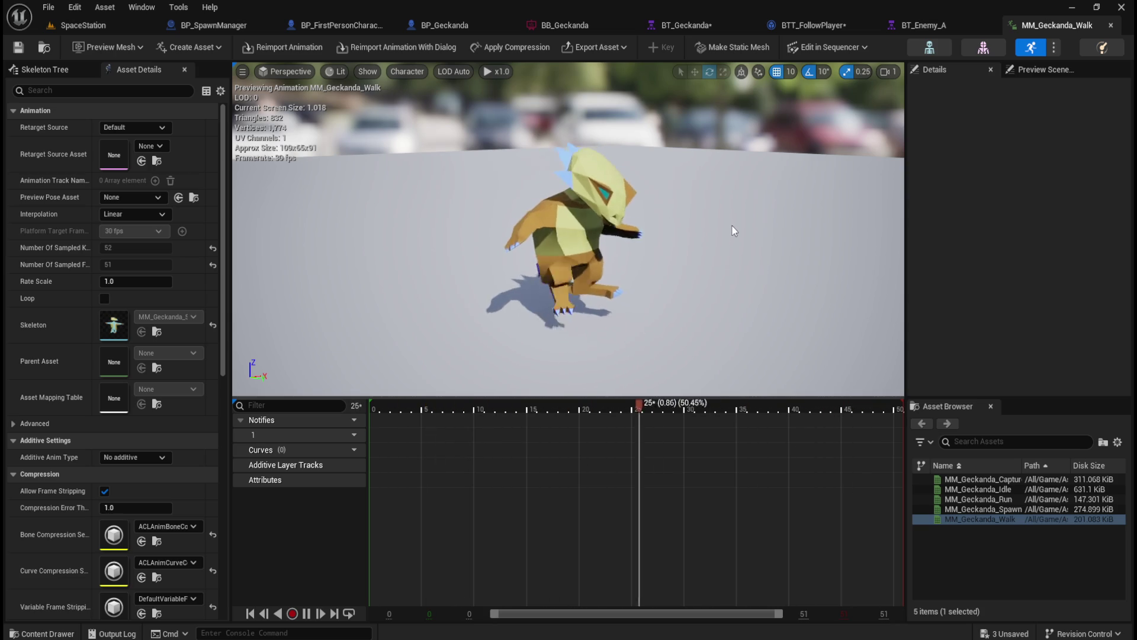
left_click_drag(723, 236, 574, 236)
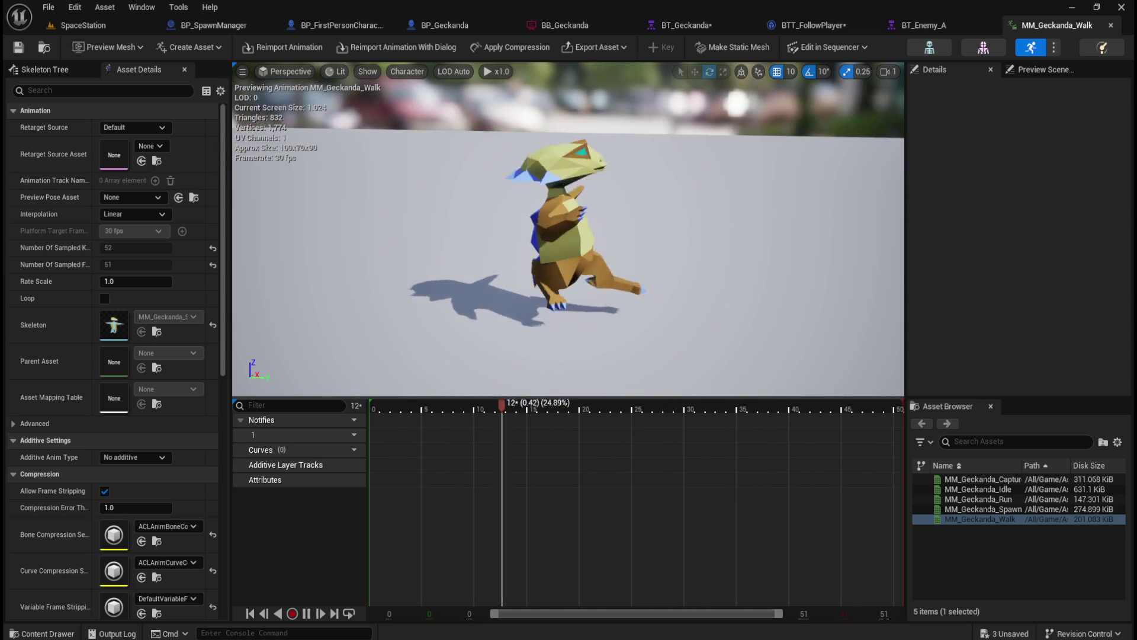
left_click(1112, 24)
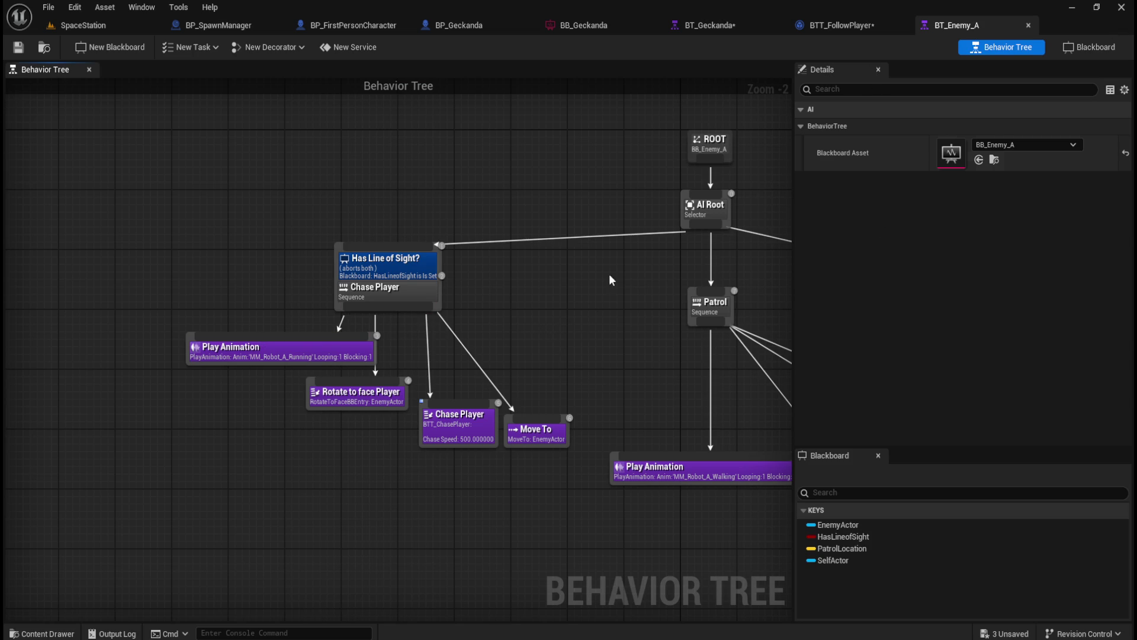
- Shift Rotate to face Player, BTT_FollowPlayer and Move To right to make room
left_click(708, 25)
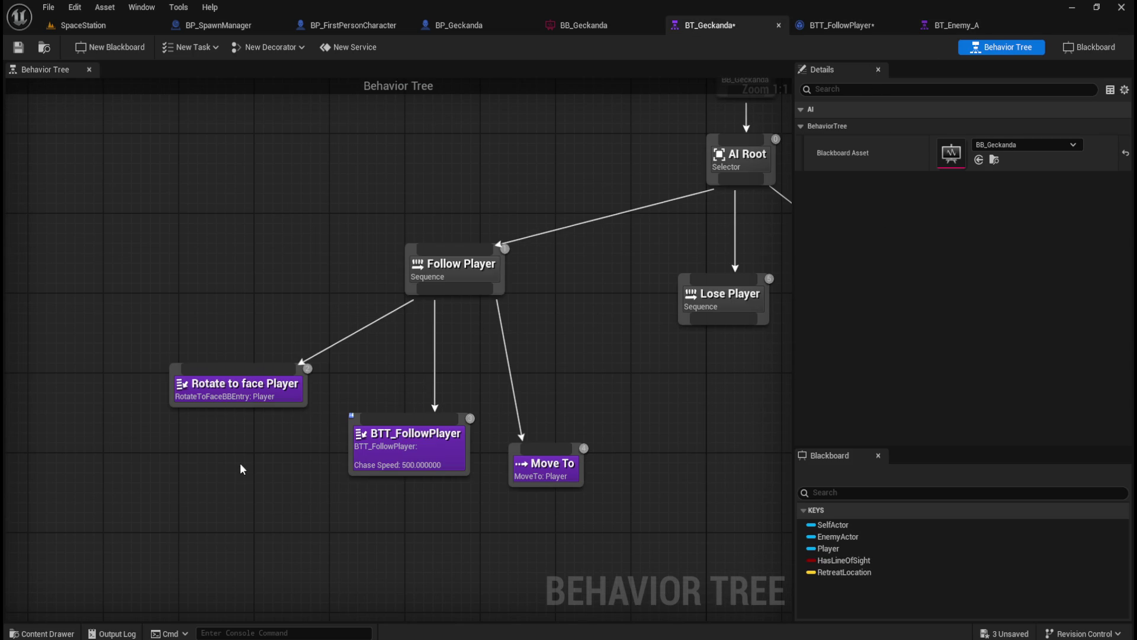
left_click(971, 25)
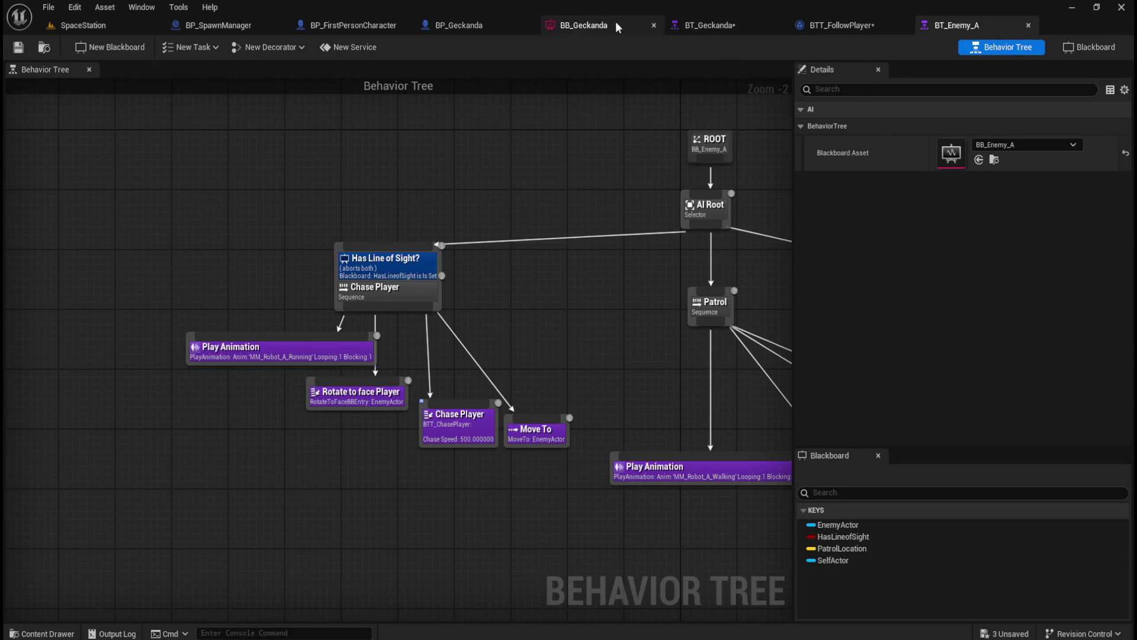
left_click(711, 25)
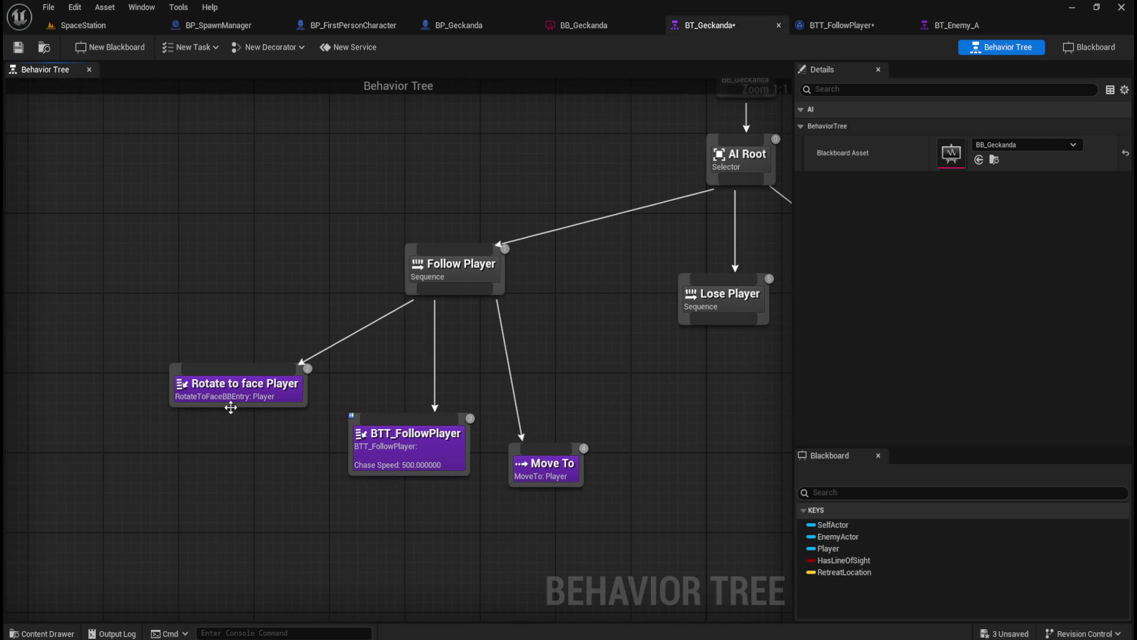
left_click_drag(234, 405, 265, 422)
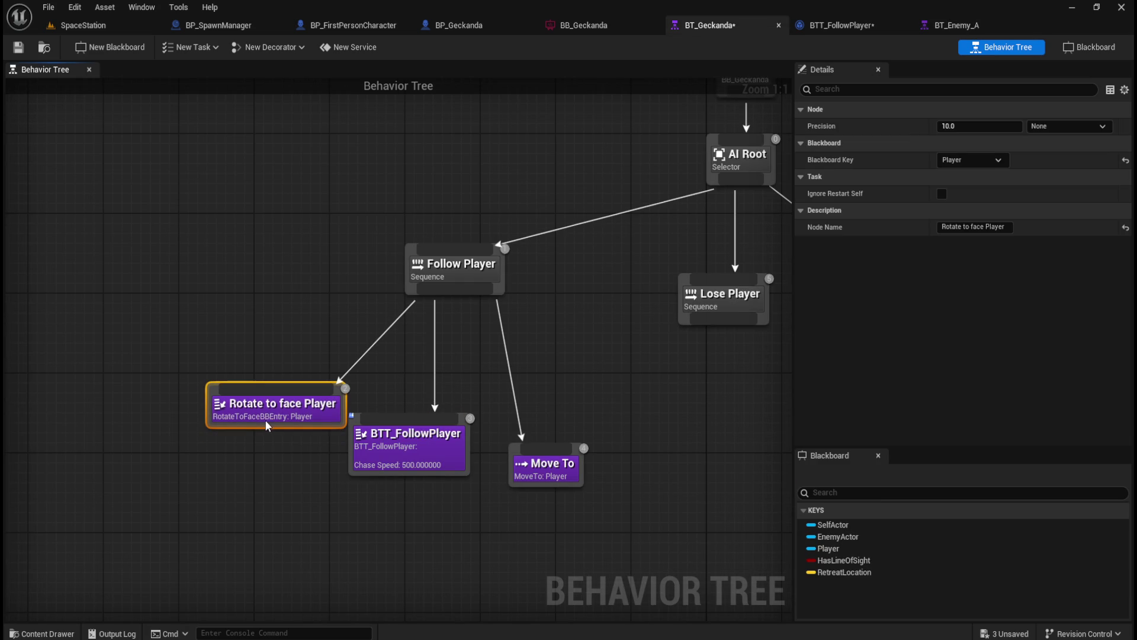
left_click_drag(535, 476, 507, 466)
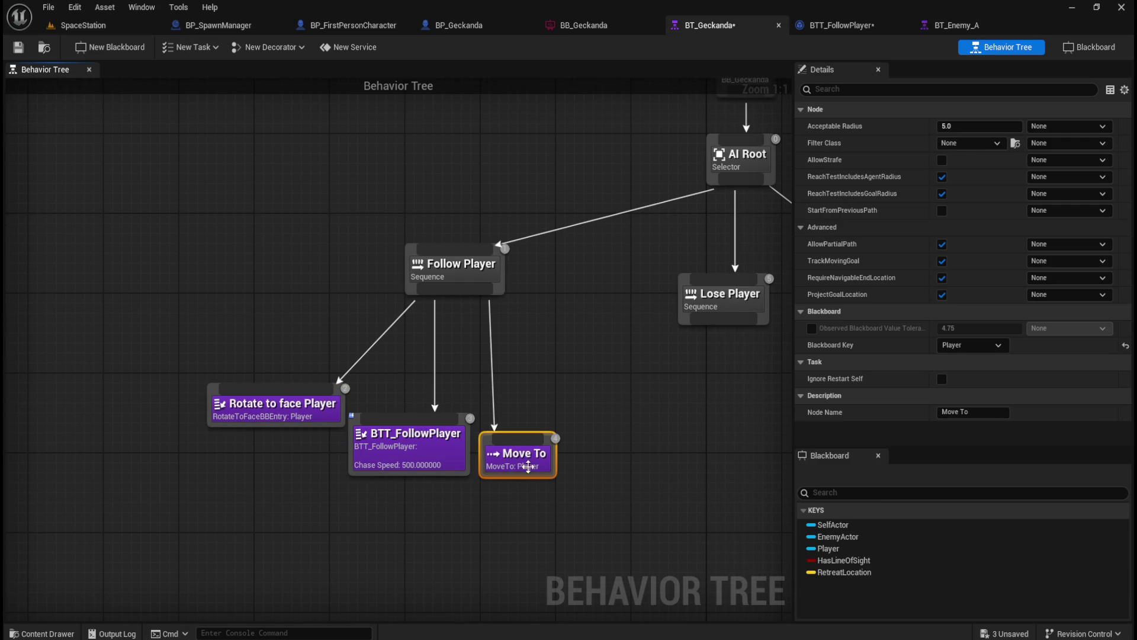
mouse_move(332, 373)
left_mouse_down()
mouse_move(515, 453)
mouse_move(609, 473)
left_mouse_up()
left_click(292, 351)
- Add a Play Animation task as Follow Player's leftmost child and open its settings
left_click_drag(446, 289, 218, 382)
type("play anim")
key("Return")
left_click_drag(266, 391, 187, 389)
left_click_drag(272, 383, 265, 378)
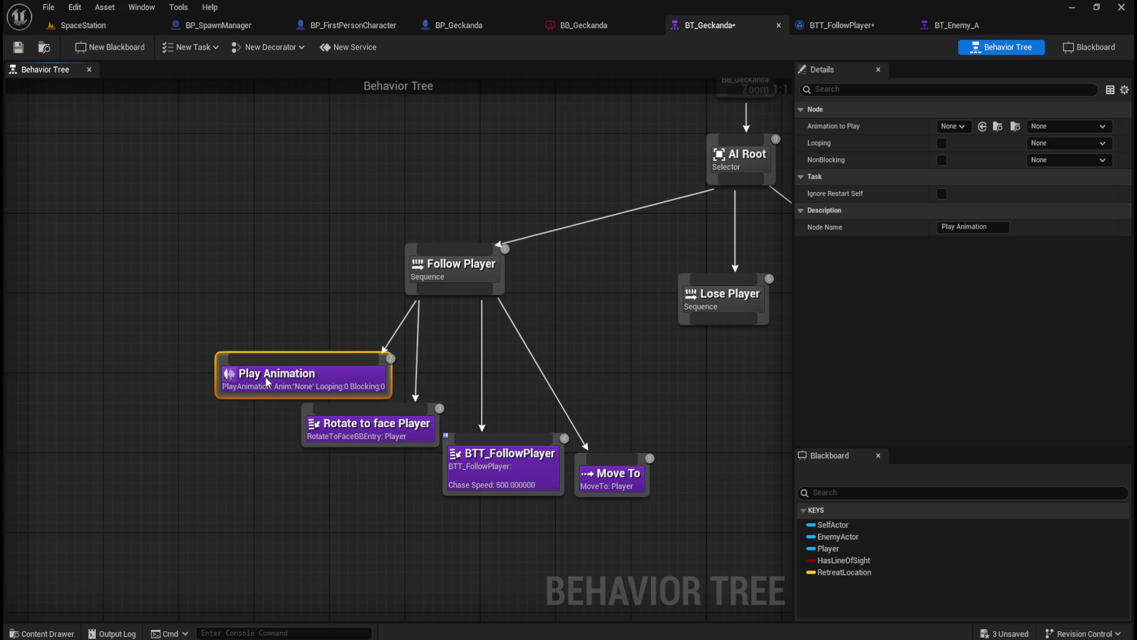
left_click(237, 445)
left_click(288, 379)
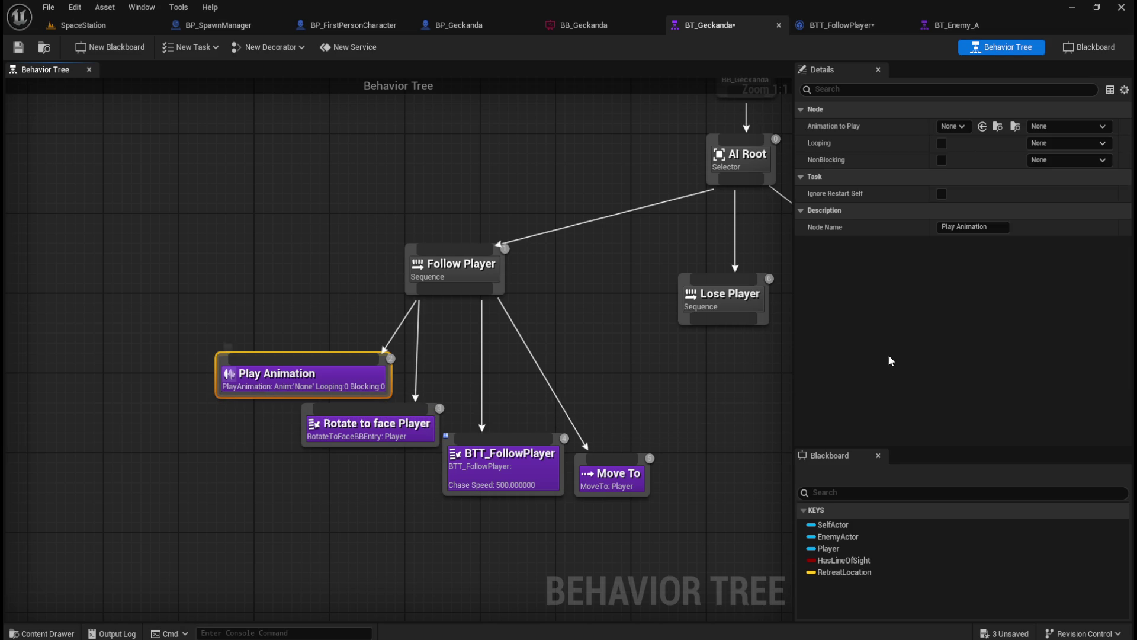
left_click(955, 126)
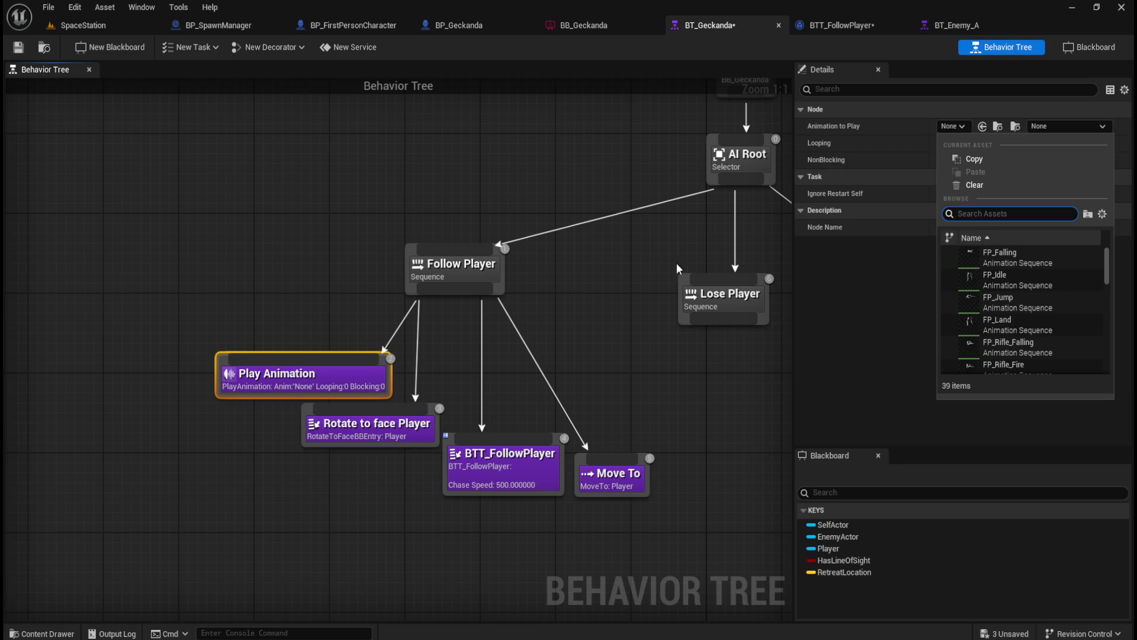
left_click(287, 508)
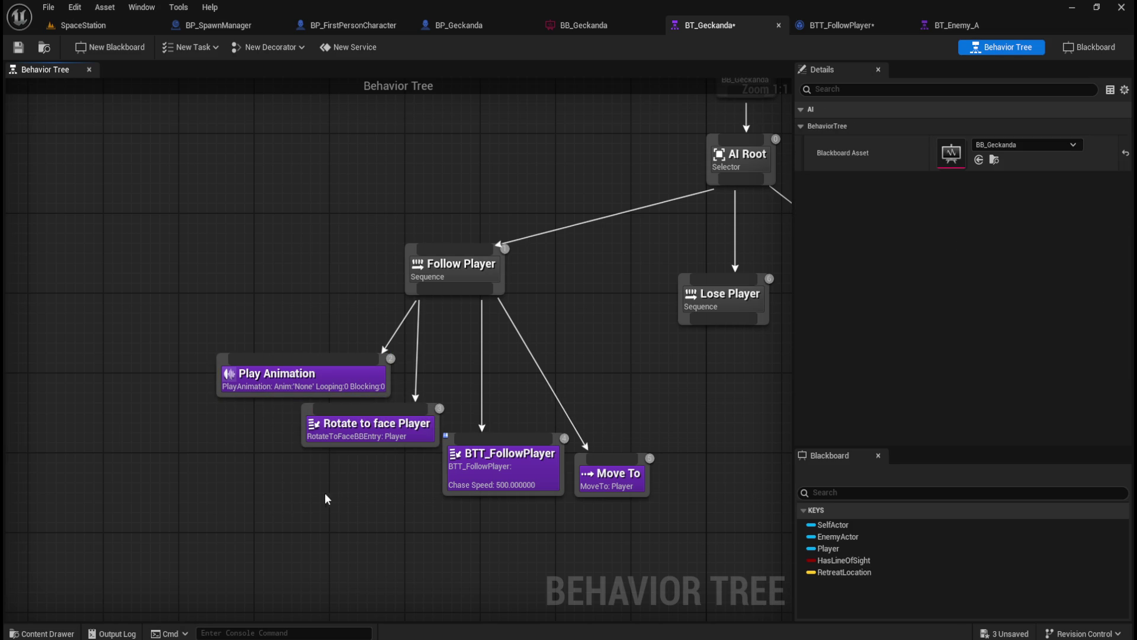
left_click(332, 382)
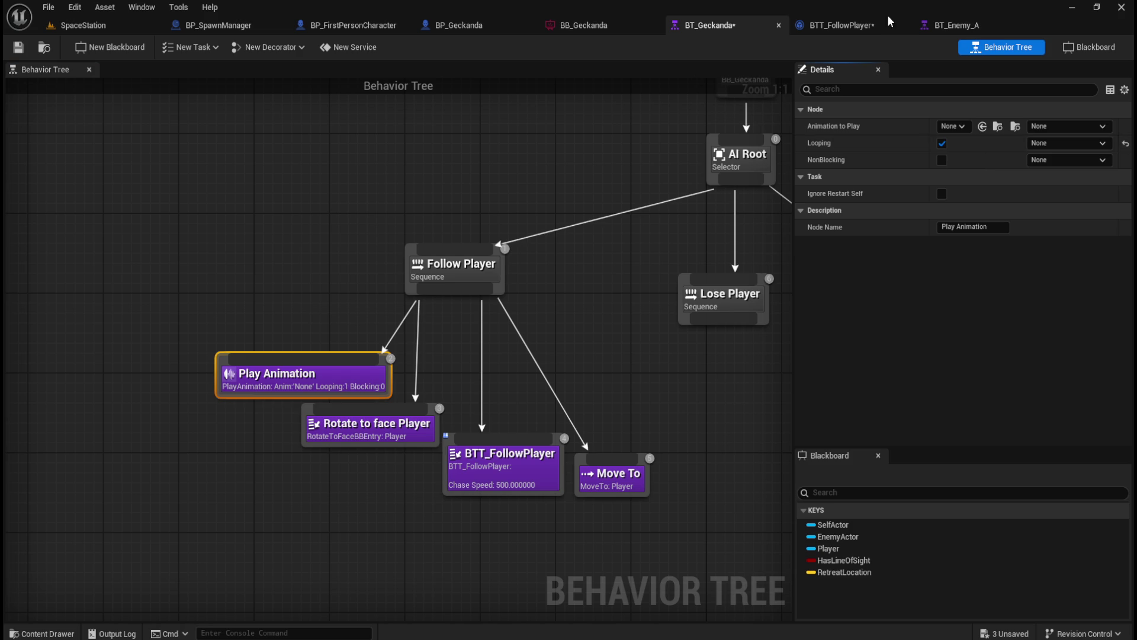
- Compare with BT_Enemy_A's Play Animation settings, then return to BT_Geckanda
left_click(954, 25)
left_click(285, 348)
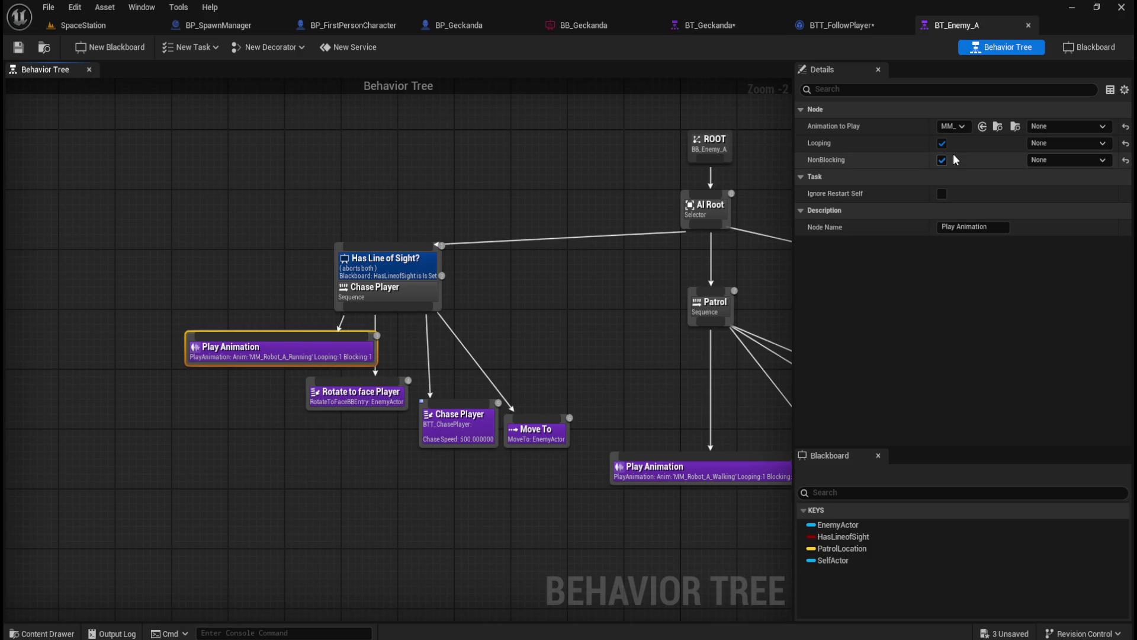
mouse_move(833, 157)
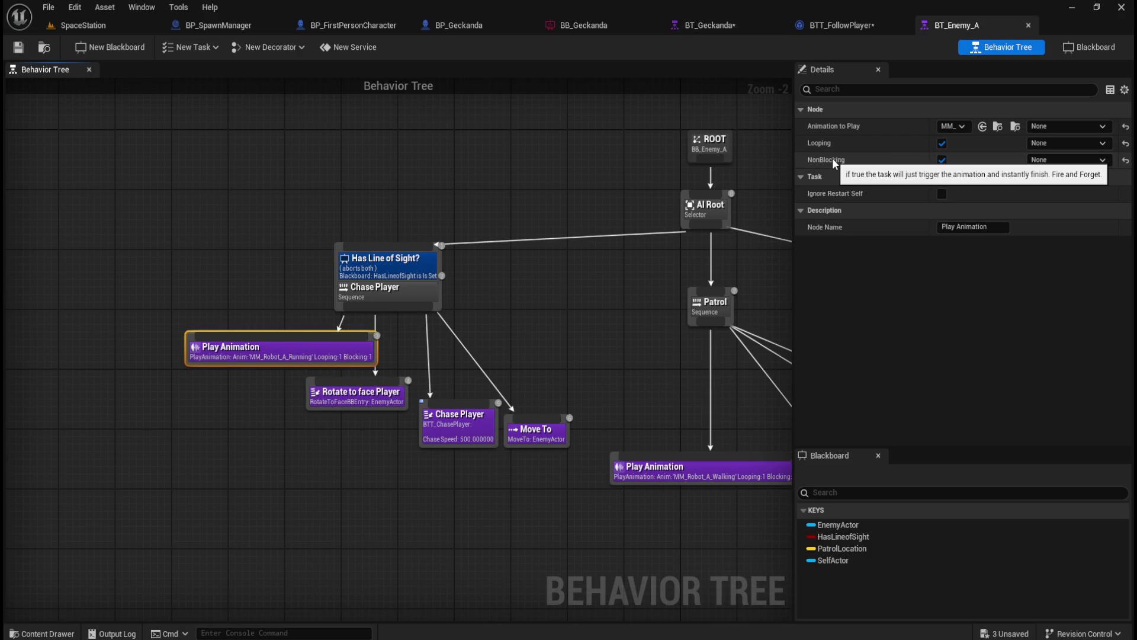
left_click(940, 159)
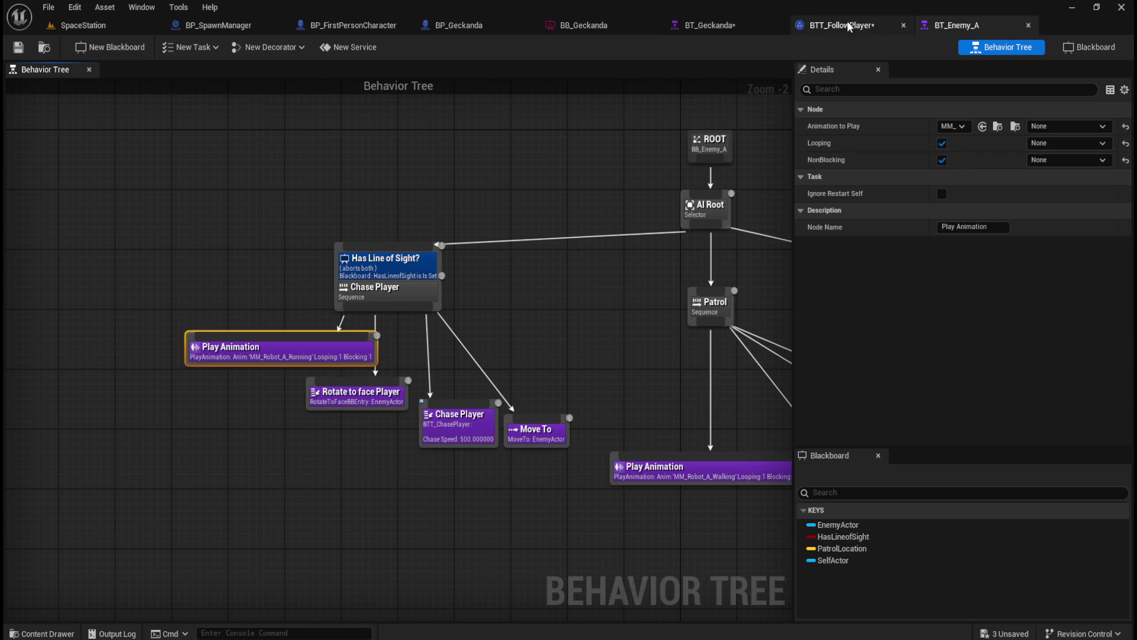
left_click(710, 25)
left_click(222, 465)
key("ctrl+space")
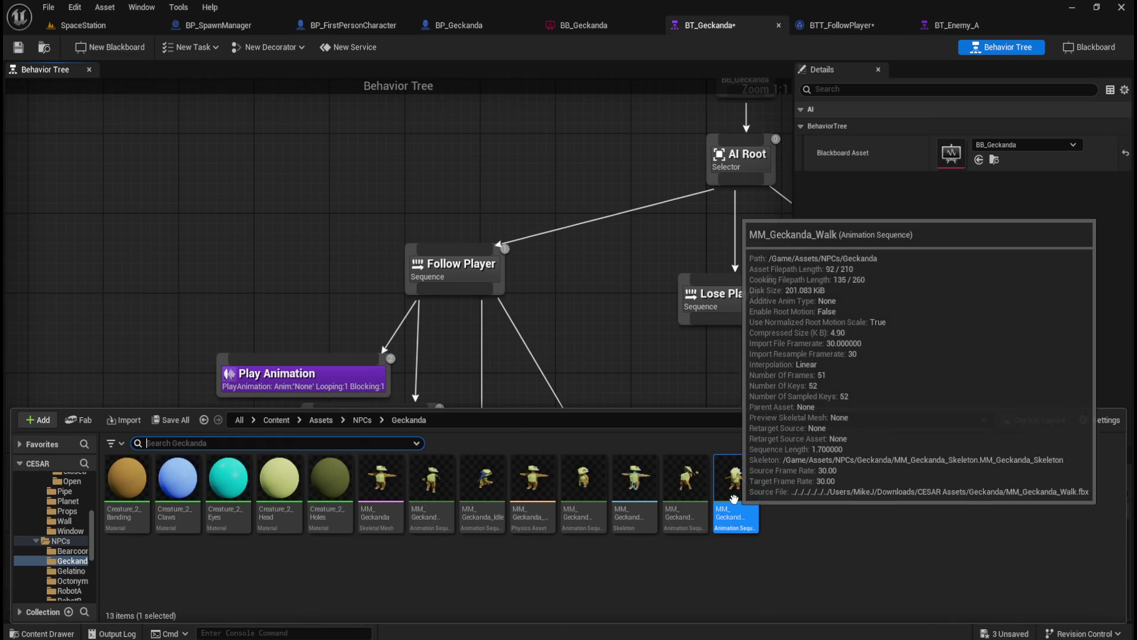
mouse_move(737, 483)
left_mouse_down()
mouse_move(918, 330)
mouse_move(904, 123)
mouse_move(900, 249)
mouse_move(729, 503)
mouse_move(734, 519)
left_mouse_up()
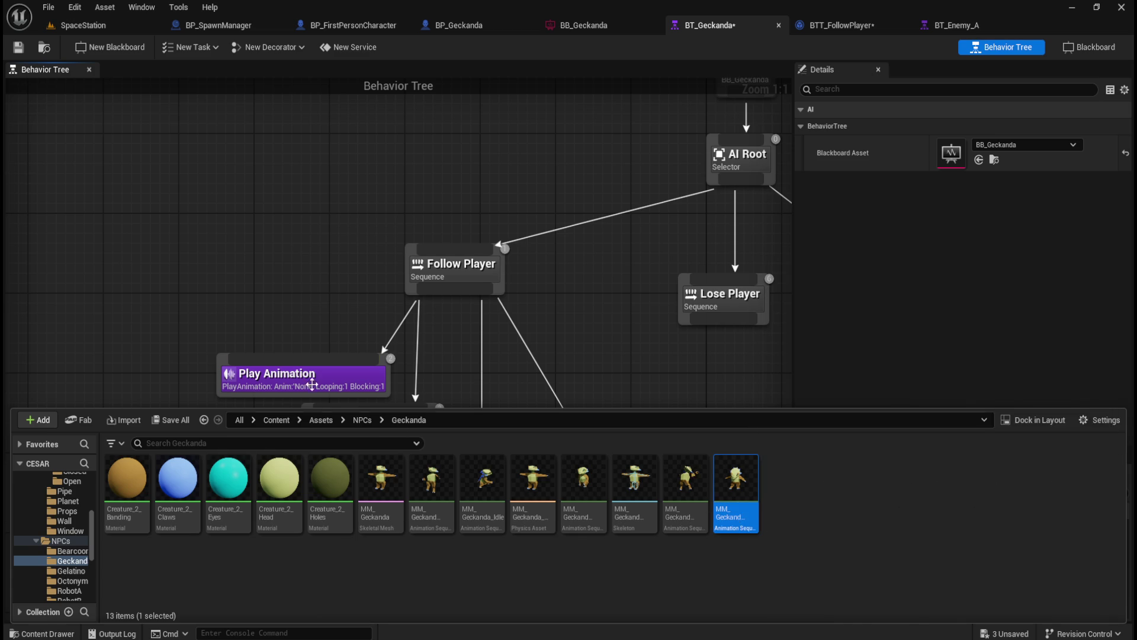
left_click(287, 308)
left_click(295, 374)
key("ctrl+space")
left_click(736, 492)
mouse_move(736, 492)
left_mouse_down()
mouse_move(914, 237)
mouse_move(961, 126)
left_mouse_up()
left_click(196, 272)
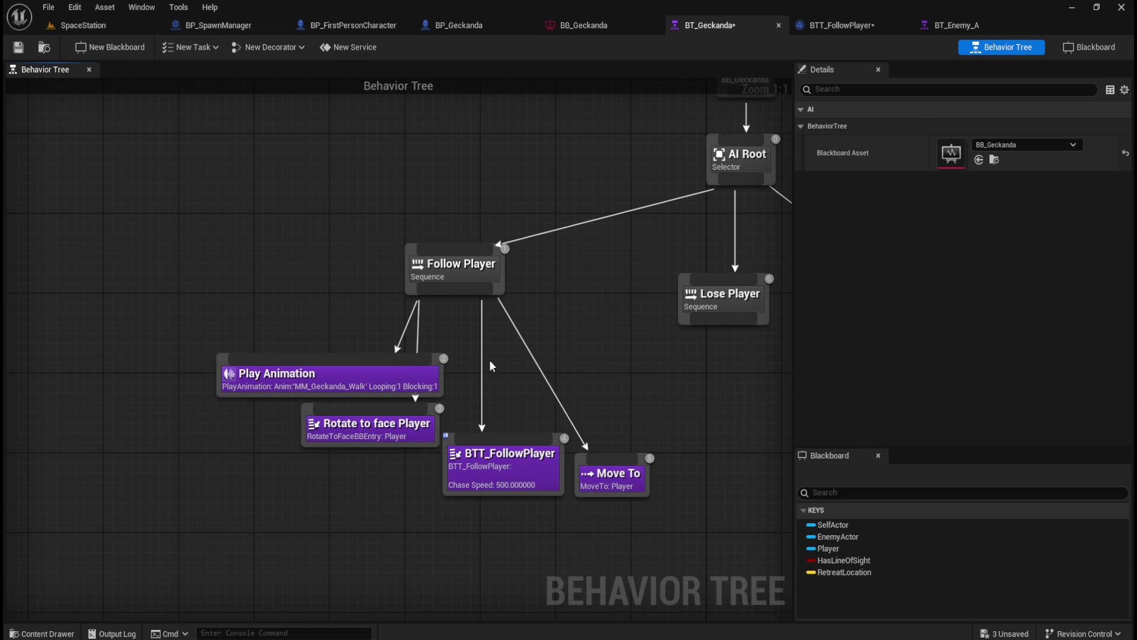
left_click_drag(370, 379, 287, 375)
left_click(355, 320)
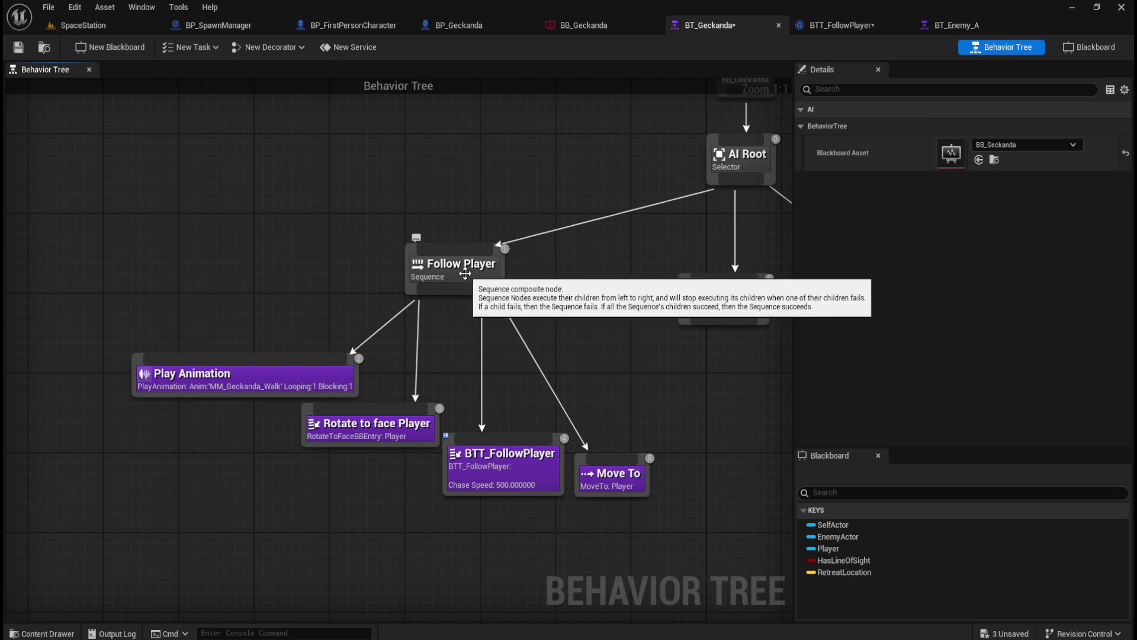
mouse_move(303, 251)
left_mouse_down()
mouse_move(272, 320)
mouse_move(286, 300)
left_mouse_up()
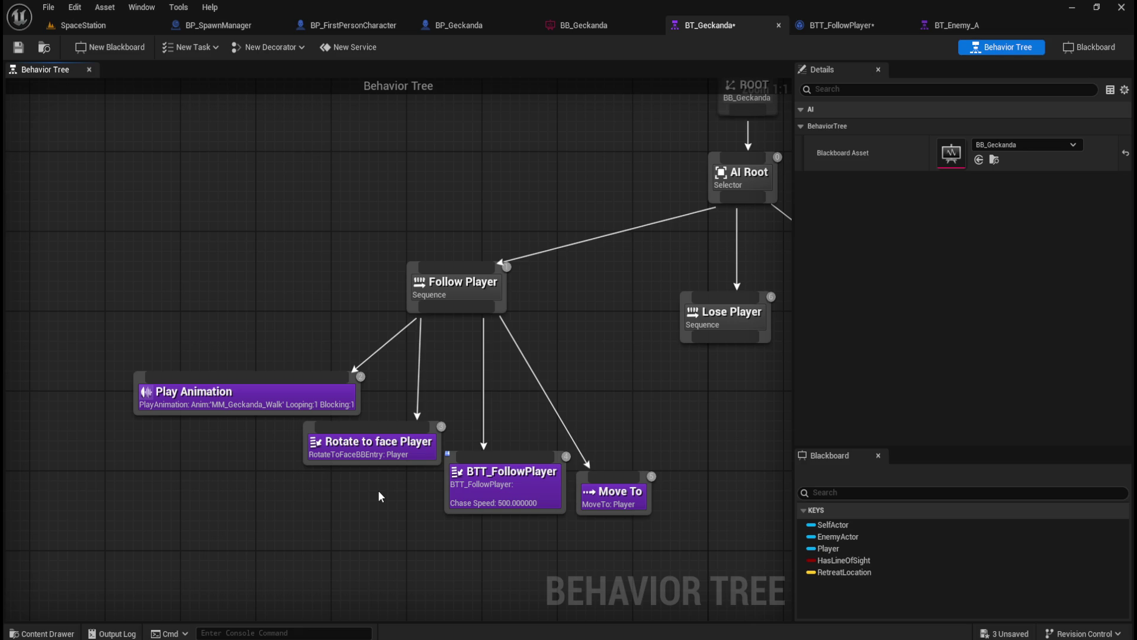
mouse_move(326, 407)
left_mouse_down()
mouse_move(259, 417)
mouse_move(267, 421)
left_mouse_up()
left_click(298, 397)
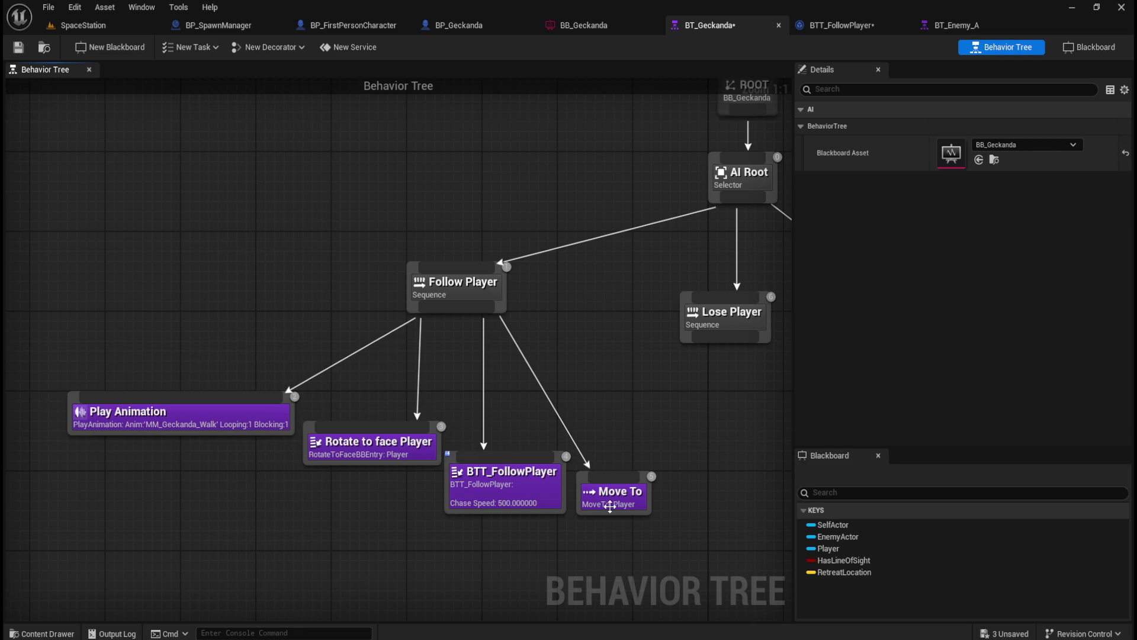
mouse_move(610, 506)
left_mouse_down()
mouse_move(616, 516)
mouse_move(618, 507)
left_mouse_up()
left_click(592, 428)
left_click(204, 419)
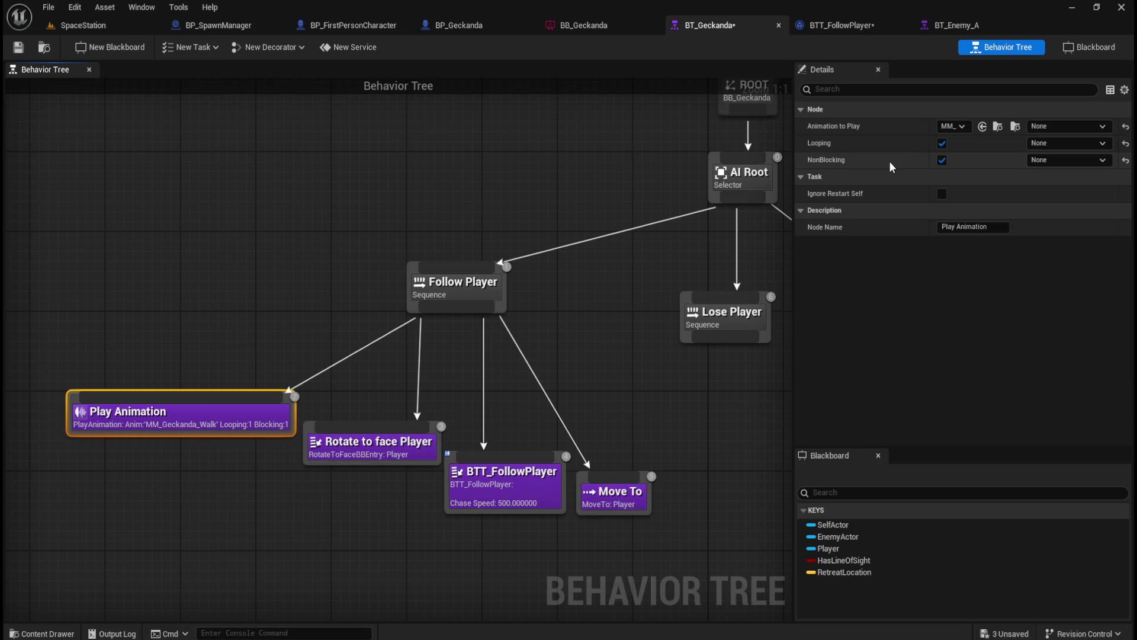
left_click(401, 370)
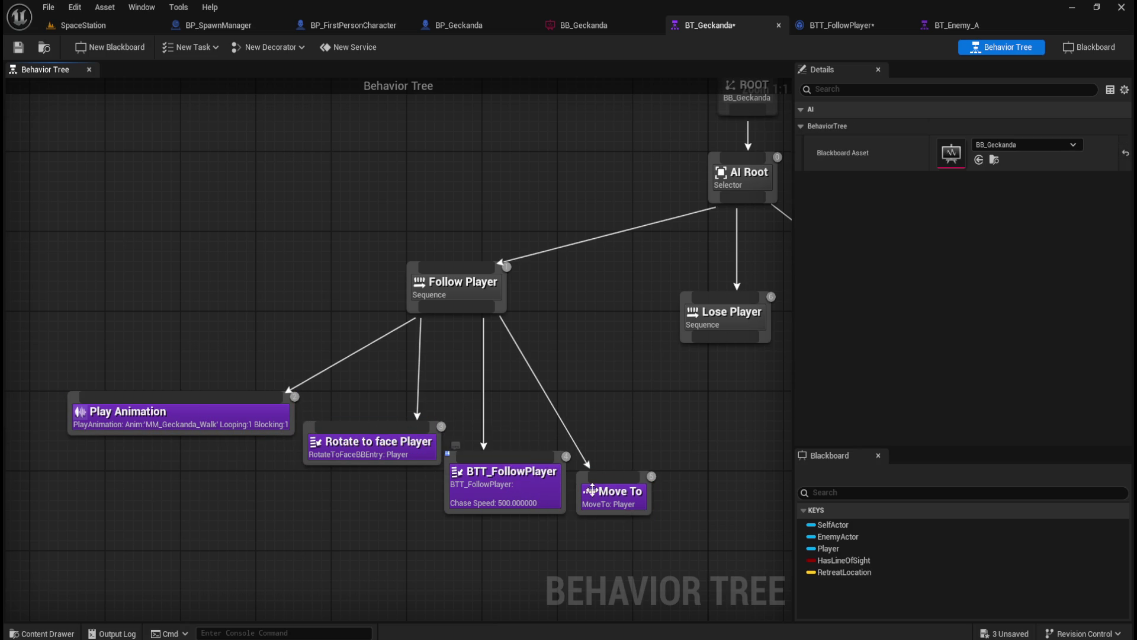
left_click(382, 458)
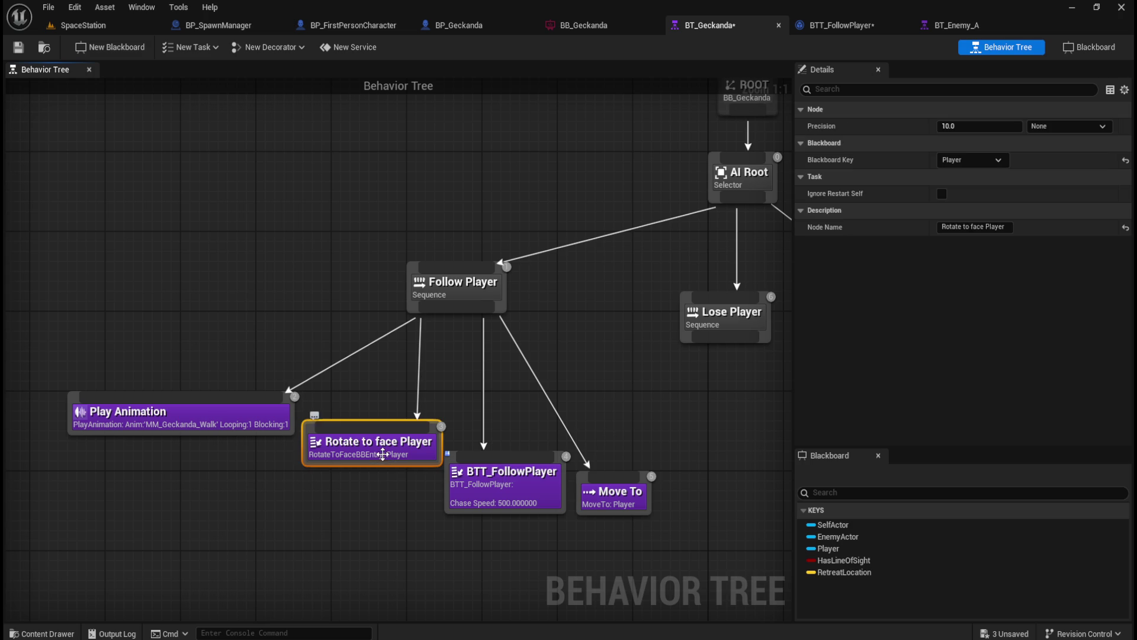
left_click(496, 493)
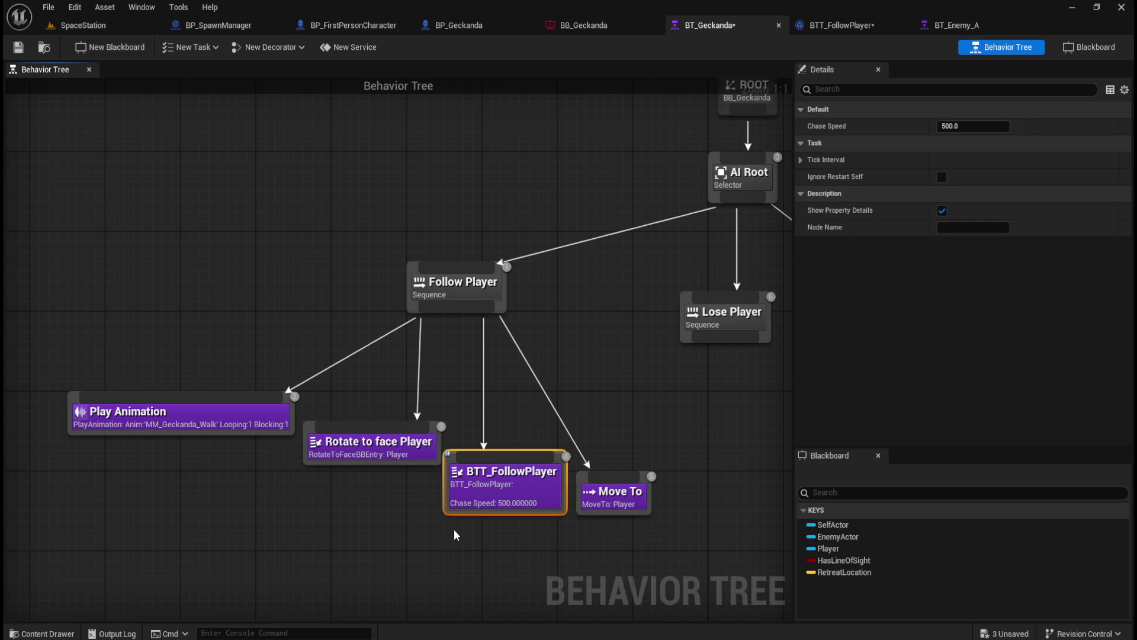
left_click(613, 500)
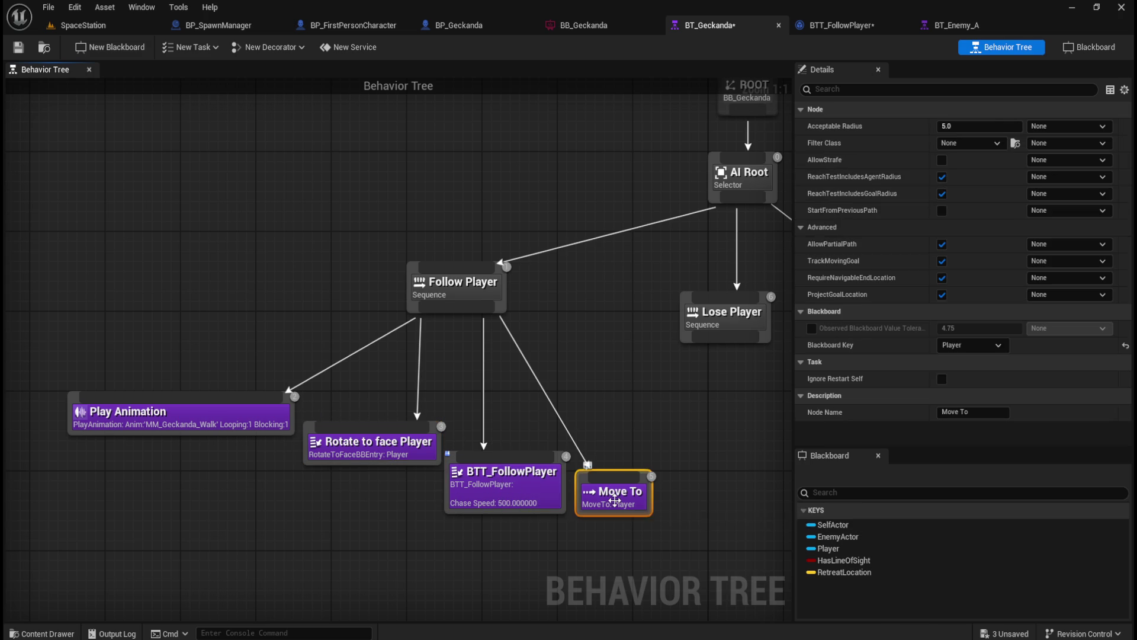
left_click(606, 379)
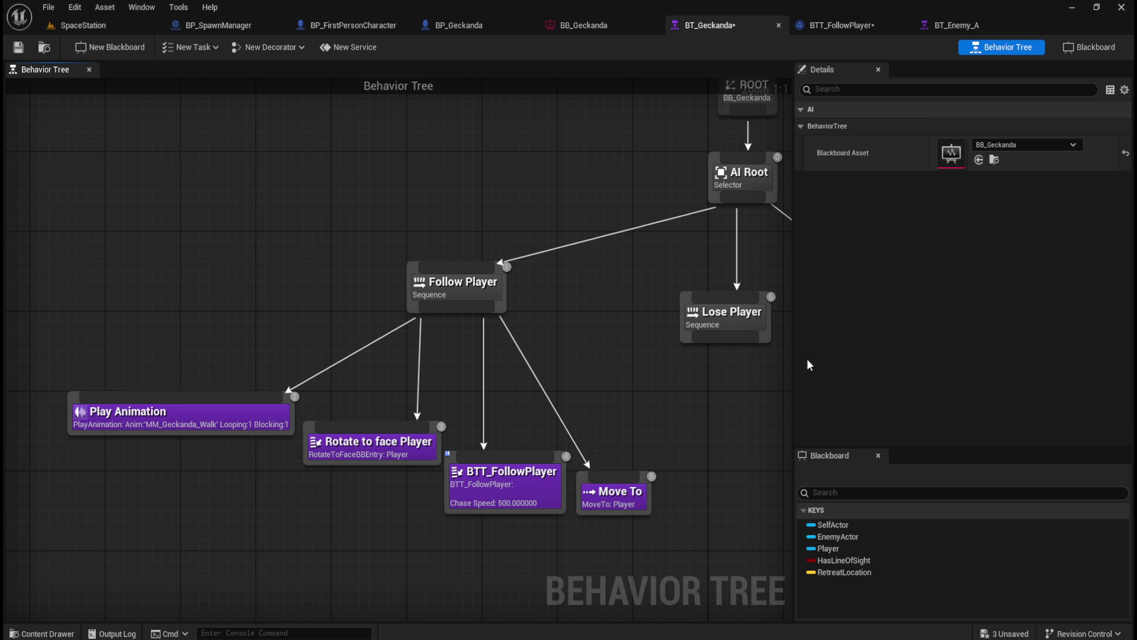
mouse_move(703, 392)
left_mouse_down()
mouse_move(597, 341)
mouse_move(540, 365)
left_mouse_up()
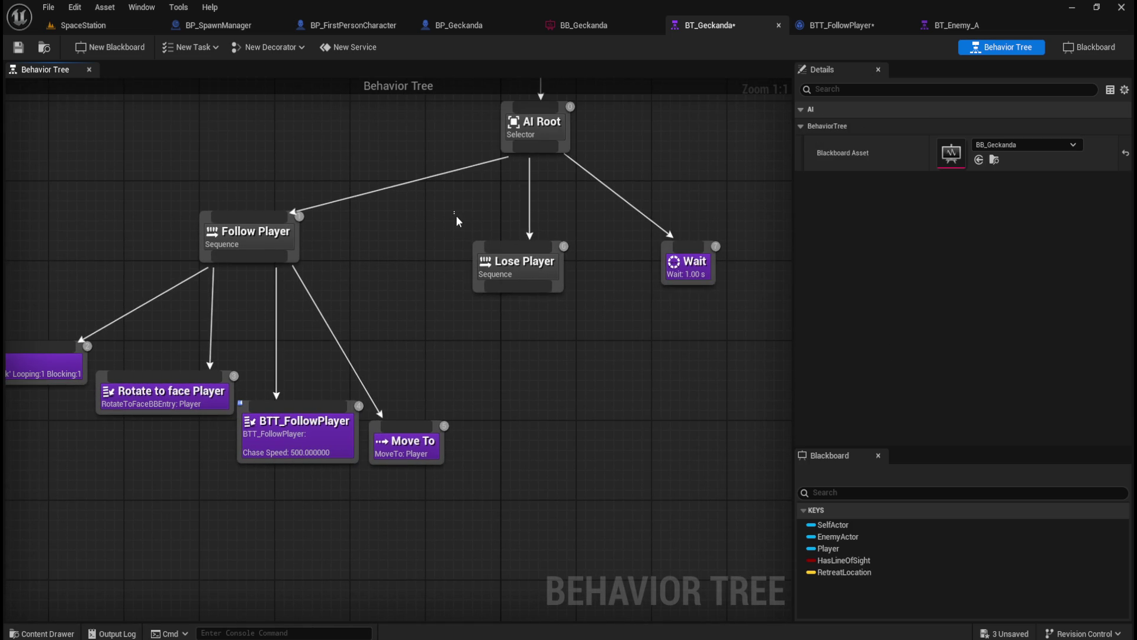
- Review the Lose Player and Follow Player branches in BT_Geckanda, then switch to the BTT_FollowPlayer blueprint
left_click(543, 278)
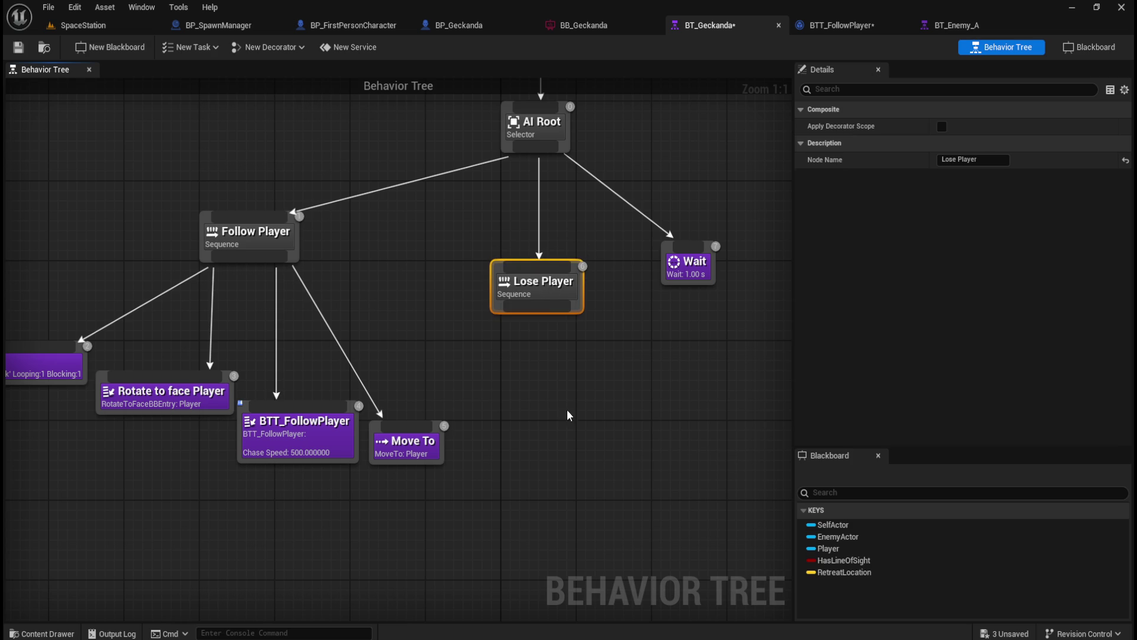
left_click(485, 319)
mouse_move(484, 318)
left_mouse_down()
mouse_move(521, 368)
mouse_move(562, 334)
left_mouse_up()
scroll(160, 212, "down", 1)
scroll(151, 218, "up", 1)
mouse_move(151, 219)
left_mouse_down()
mouse_move(548, 529)
mouse_move(583, 531)
left_mouse_up()
left_click_drag(73, 180, 611, 521)
left_click(577, 335)
scroll(570, 335, "down", 2)
scroll(570, 336, "up", 1)
mouse_move(62, 203)
left_mouse_down()
mouse_move(99, 259)
mouse_move(606, 521)
left_mouse_up()
left_click(550, 401)
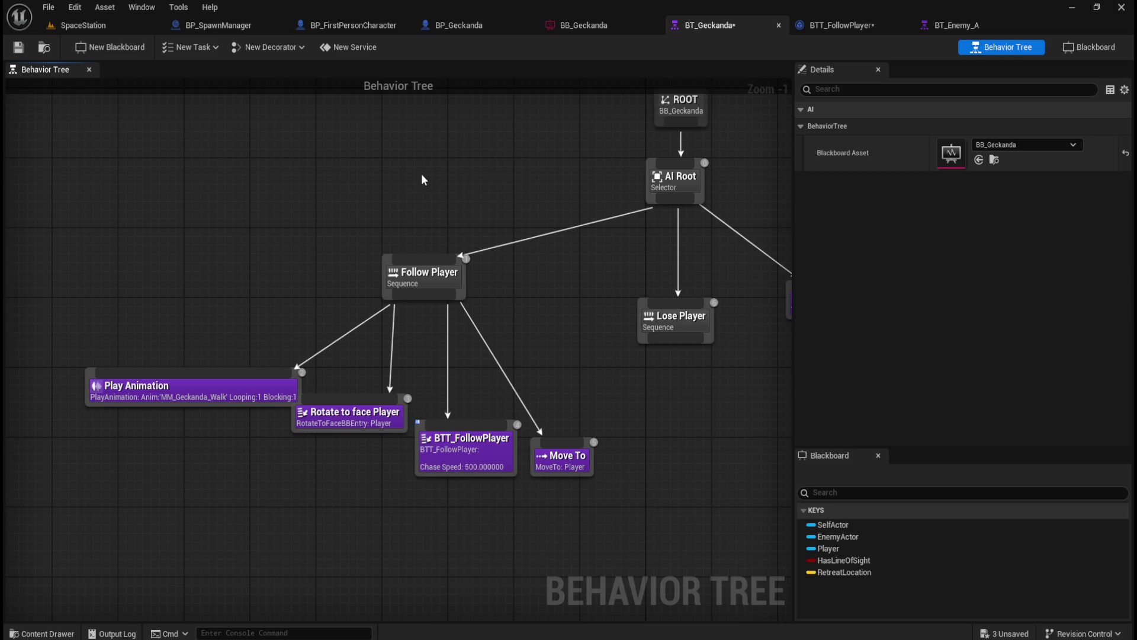
left_click(855, 23)
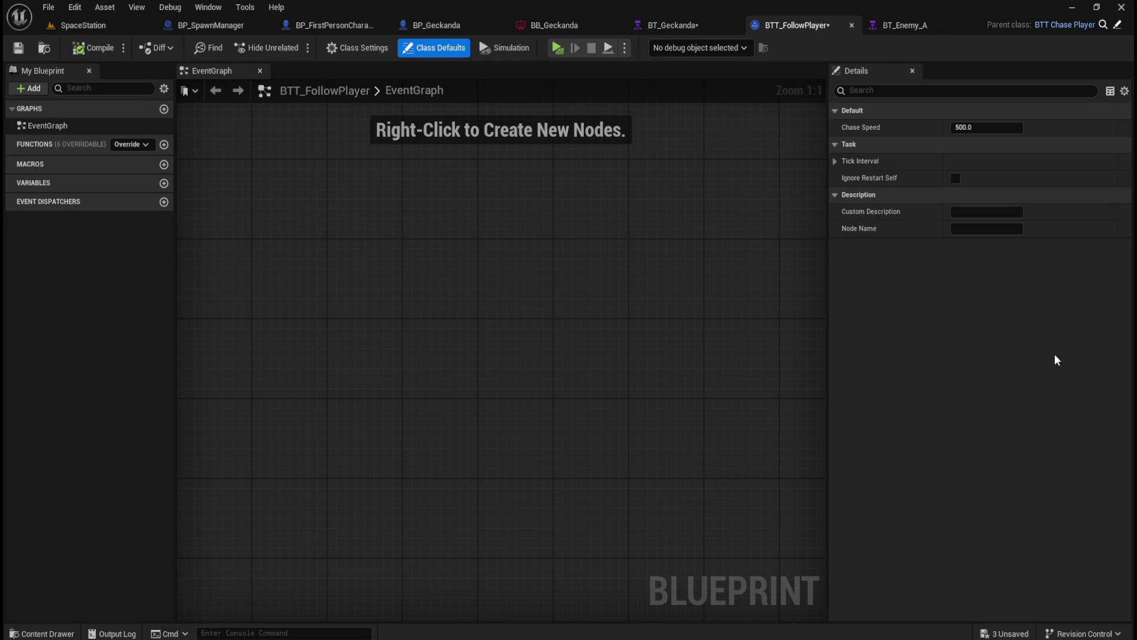
- Add an Event Receive Execute AI node to the event graph
right_click(353, 386)
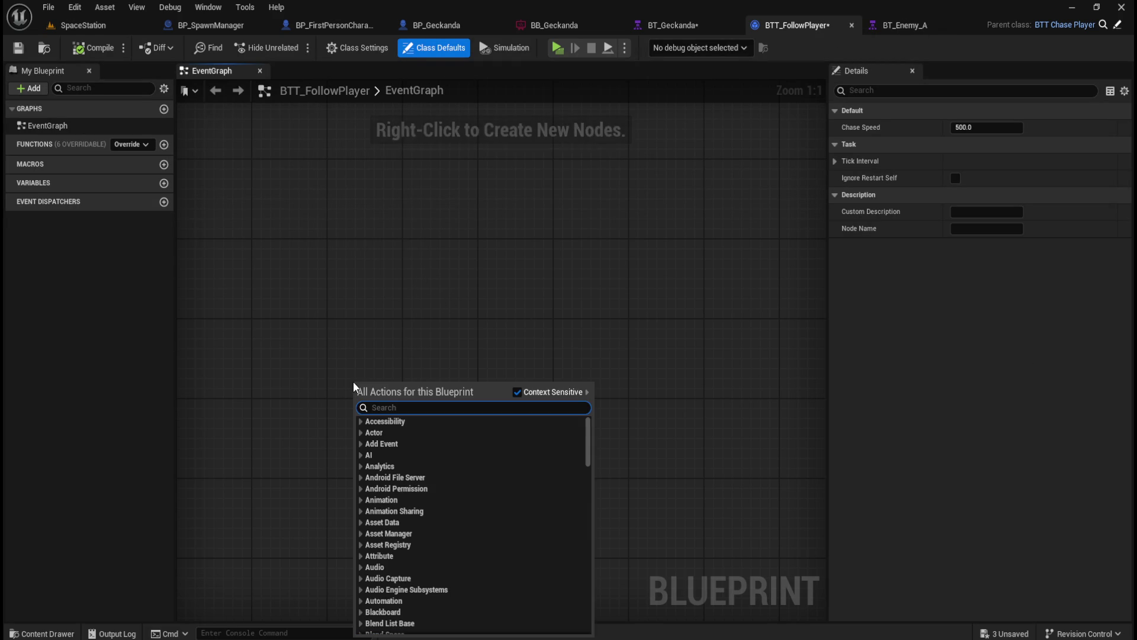
type("event receive ex")
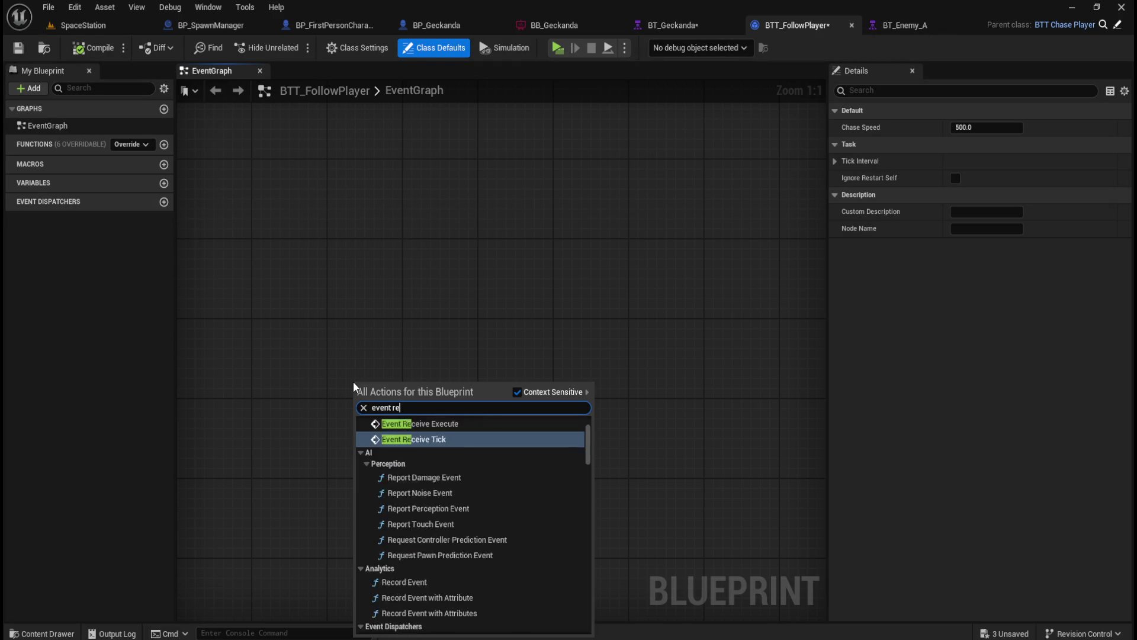
key("Up")
key("Return")
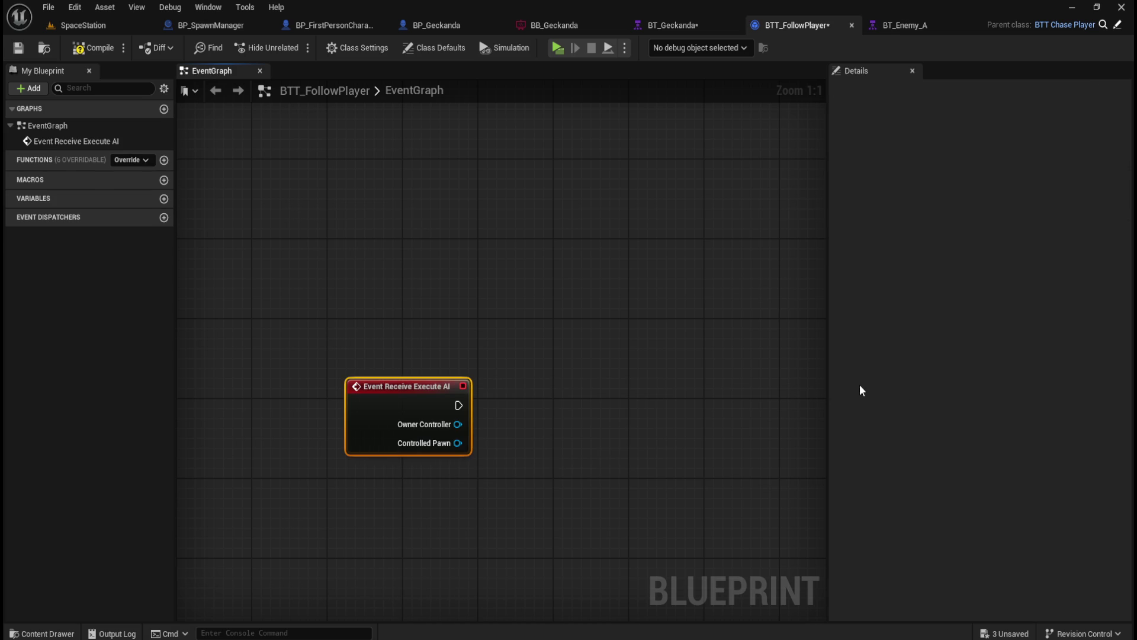
left_click(635, 438)
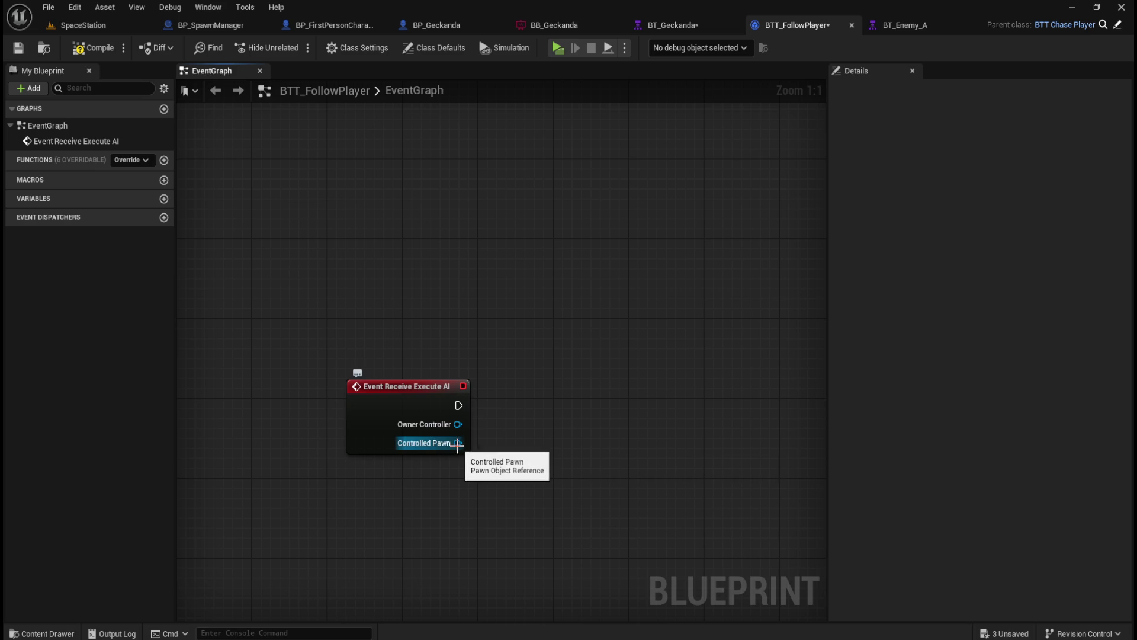
- Cast the event's Controlled Pawn to BP_Geckanda and compile the blueprint
left_click_drag(459, 443, 523, 406)
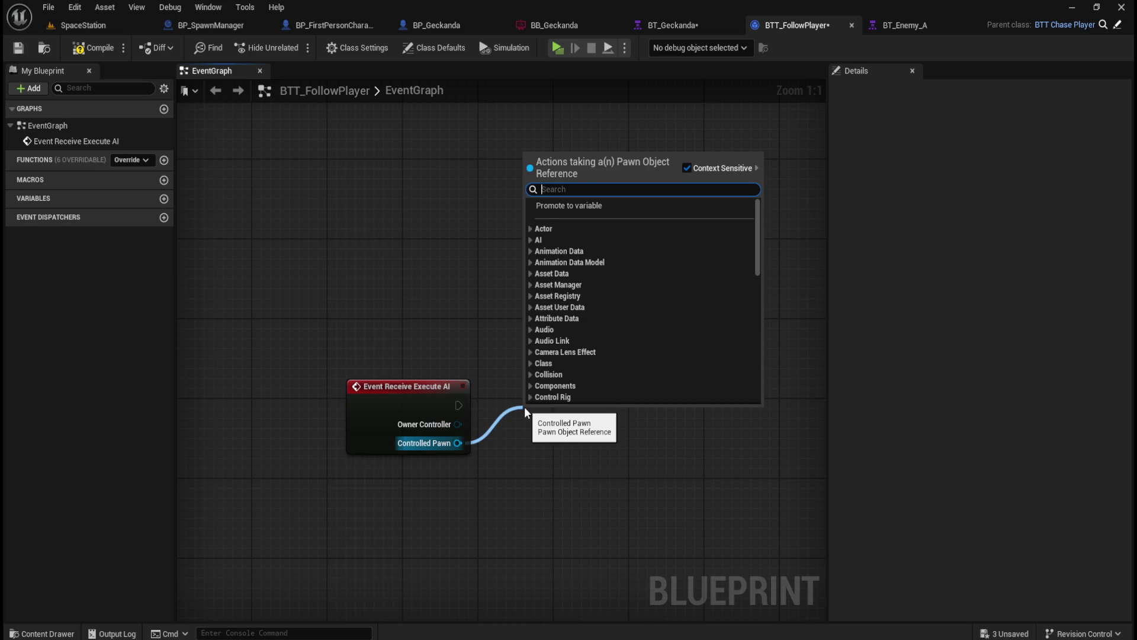
type("cast to")
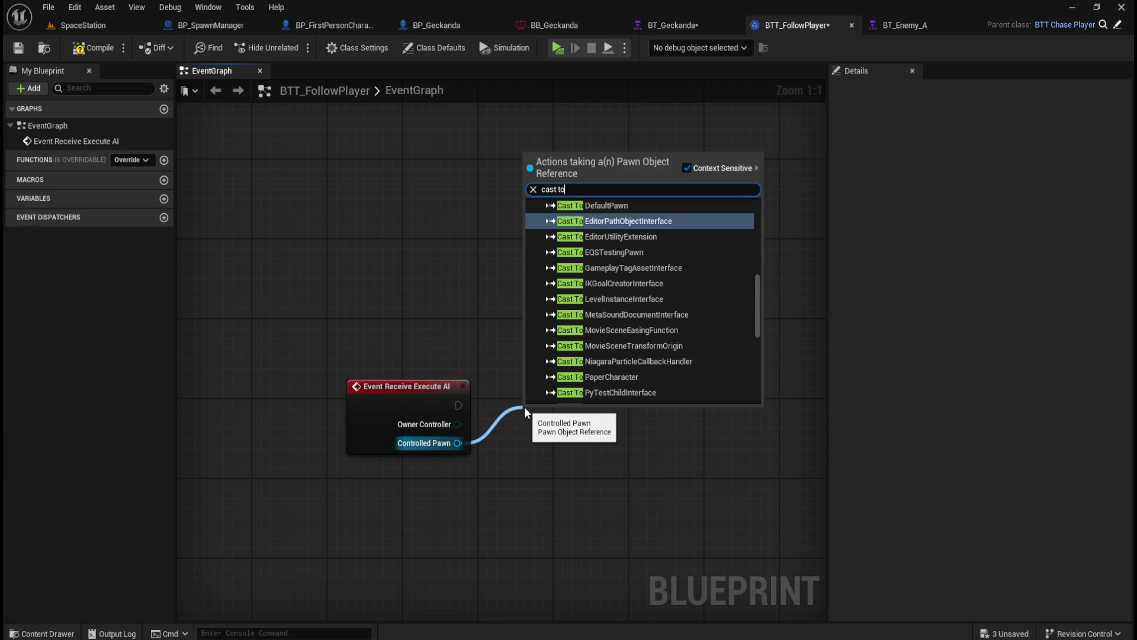
type(" ge")
type("ck")
key("Return")
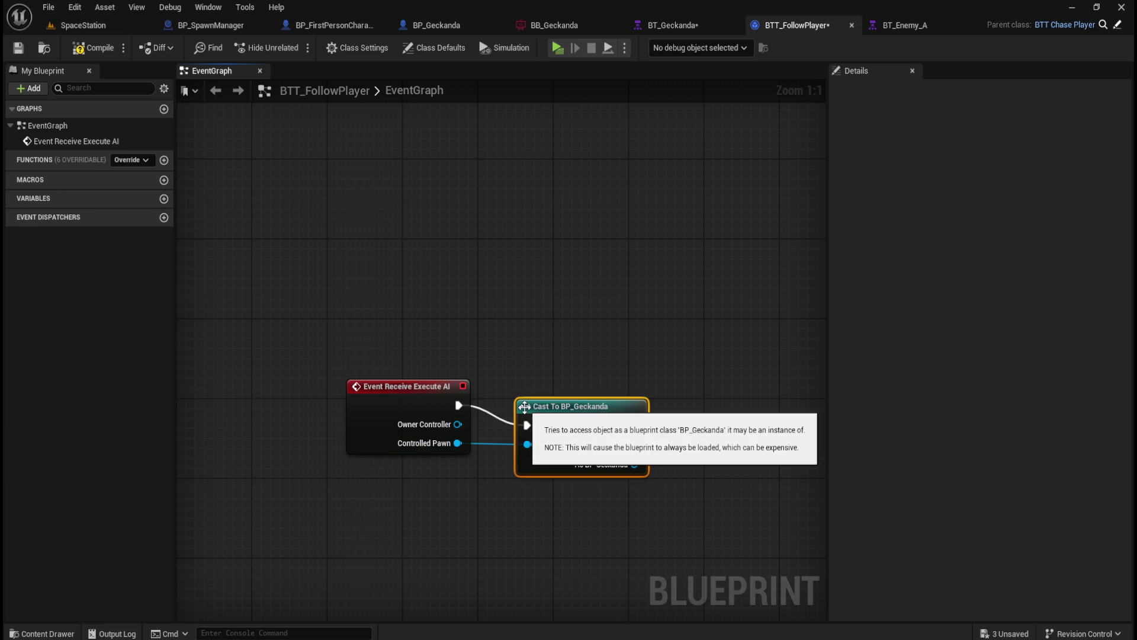
left_click_drag(557, 407, 540, 388)
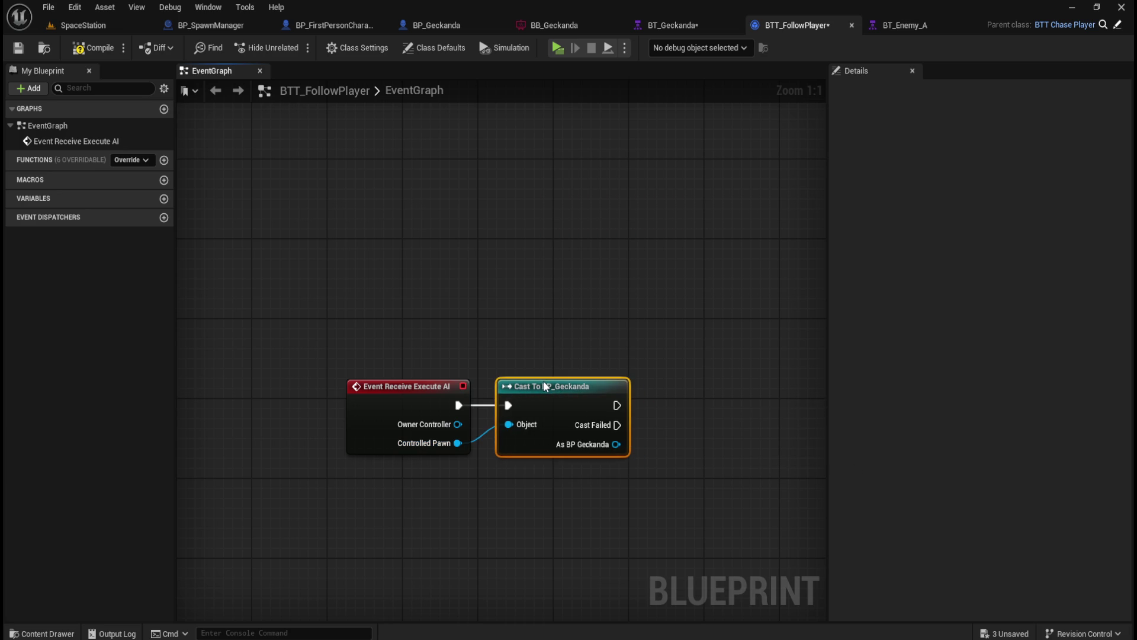
left_click(565, 312)
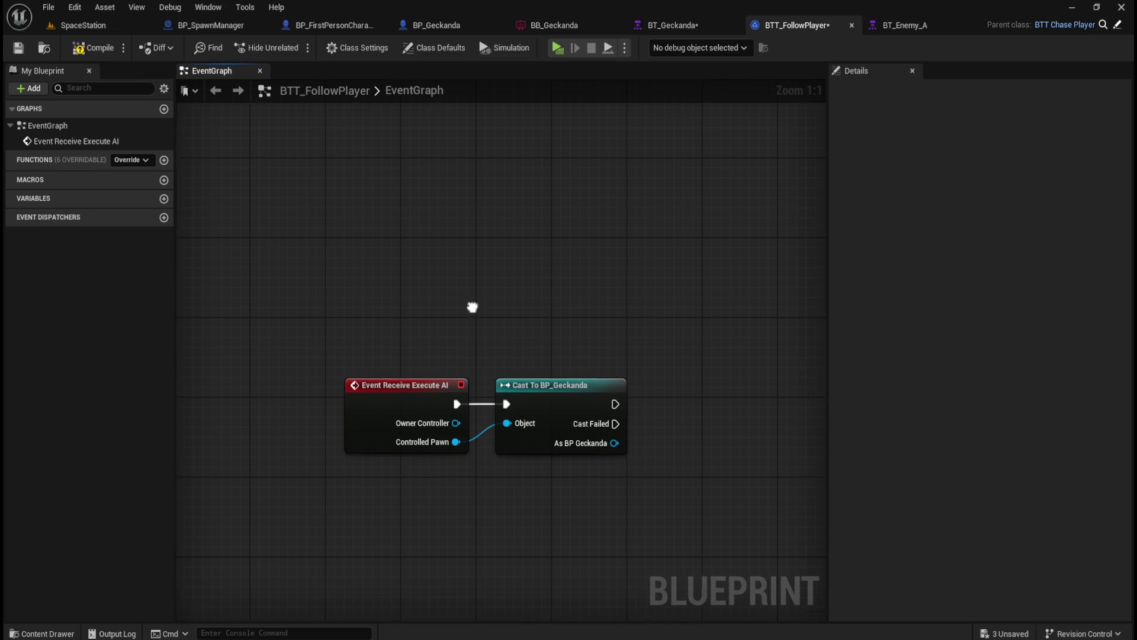
left_click_drag(475, 312, 461, 263)
left_click(83, 50)
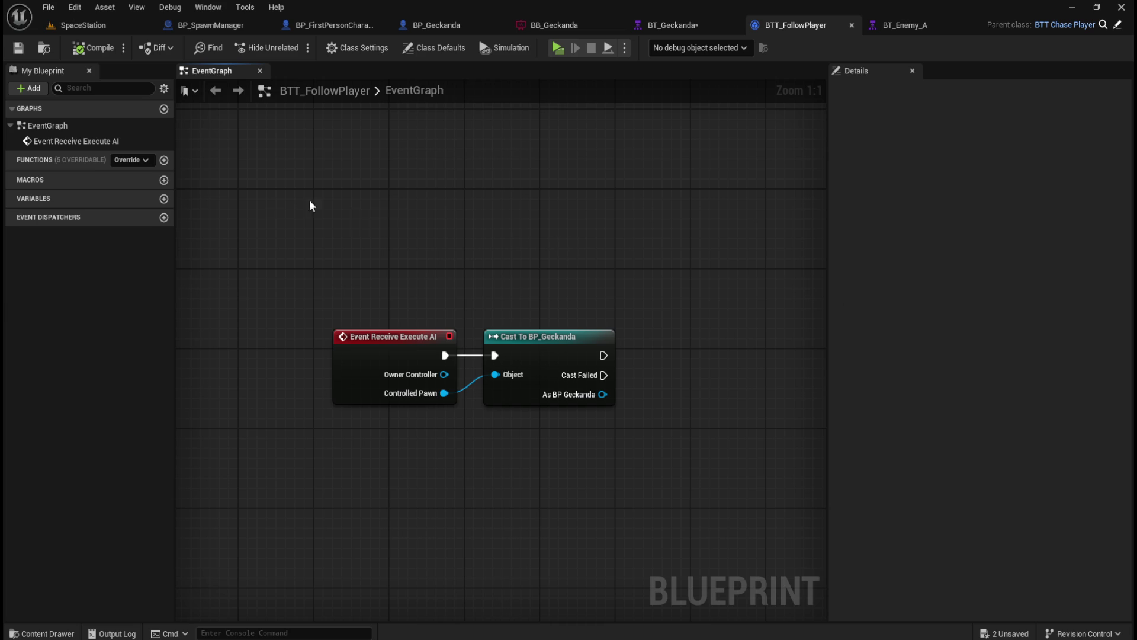
- Add a new function named Update Walk Speed
left_click(165, 160)
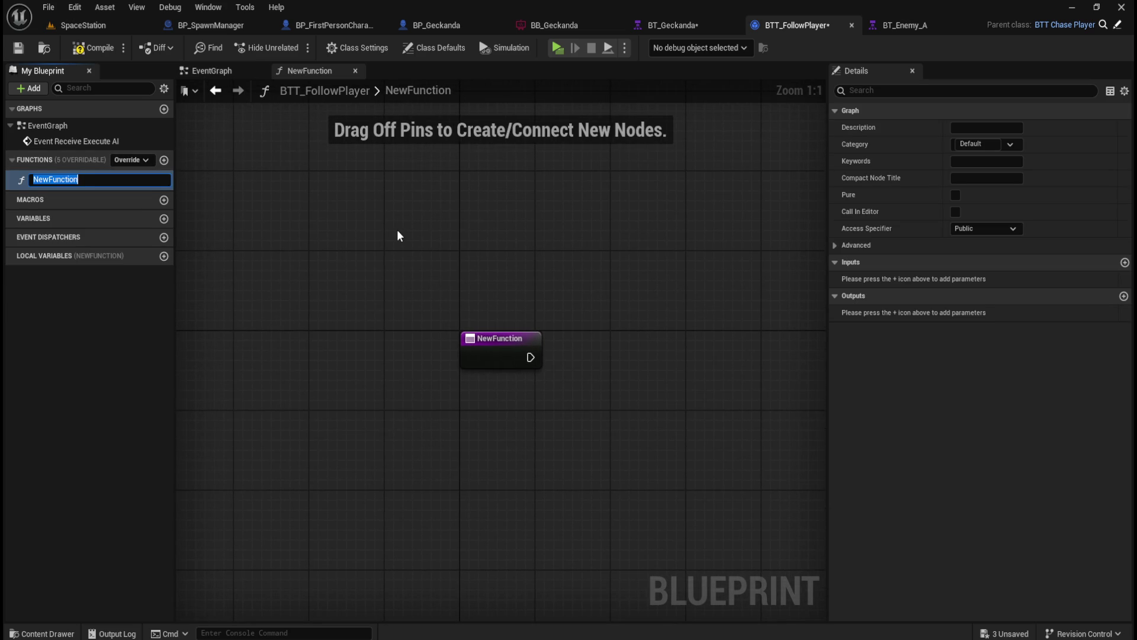
type("Update Walk S")
type("peed")
key("Return")
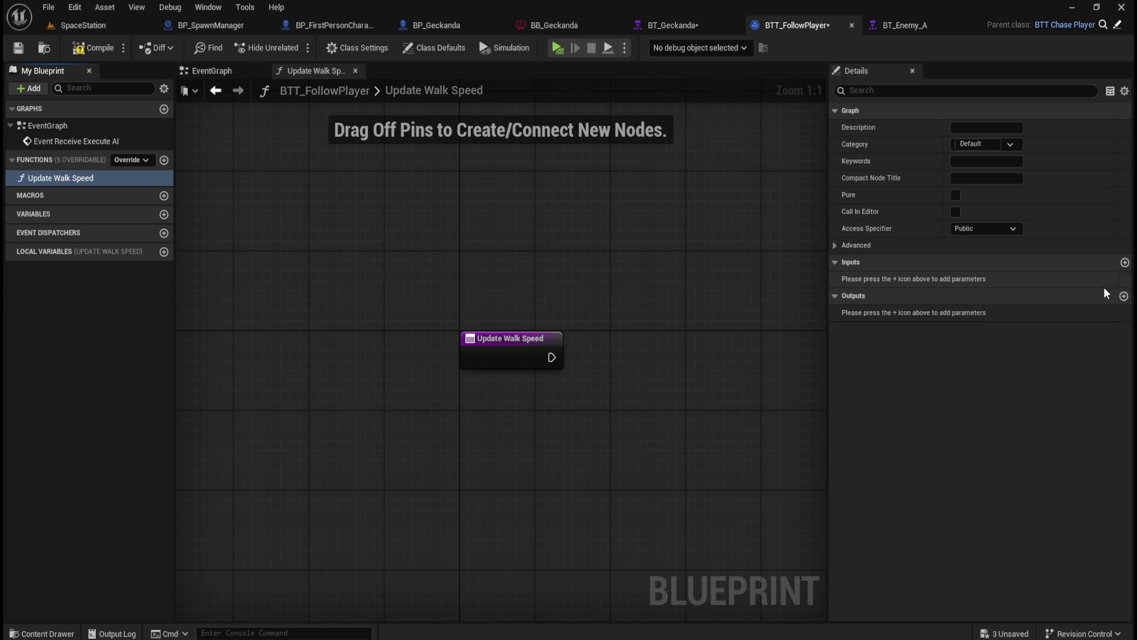
- Give the function a Float input named NewWalkSpeed and compile the blueprint
left_click(1125, 263)
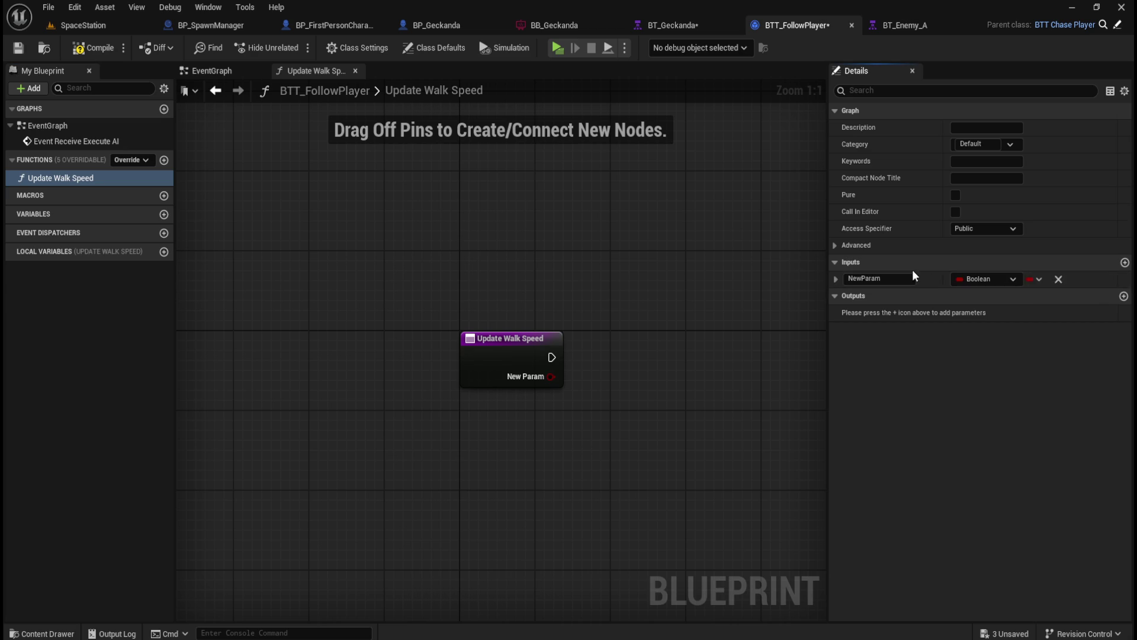
left_click(1013, 280)
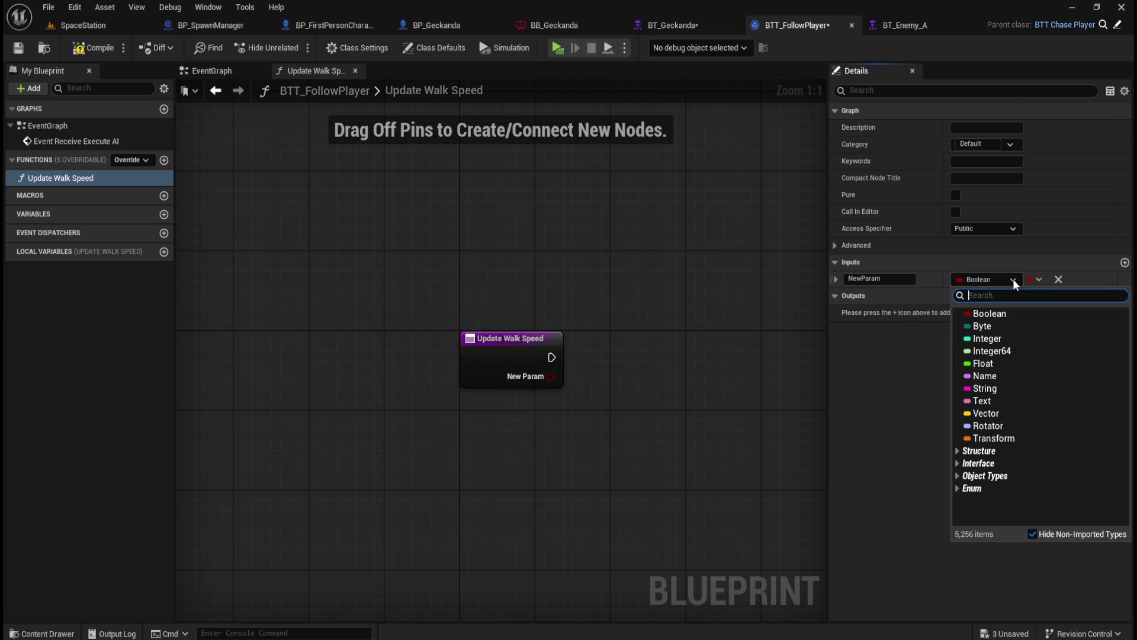
left_click(983, 363)
left_click(904, 280)
key("ctrl+a")
type("NewWalkSpeed")
key("Return")
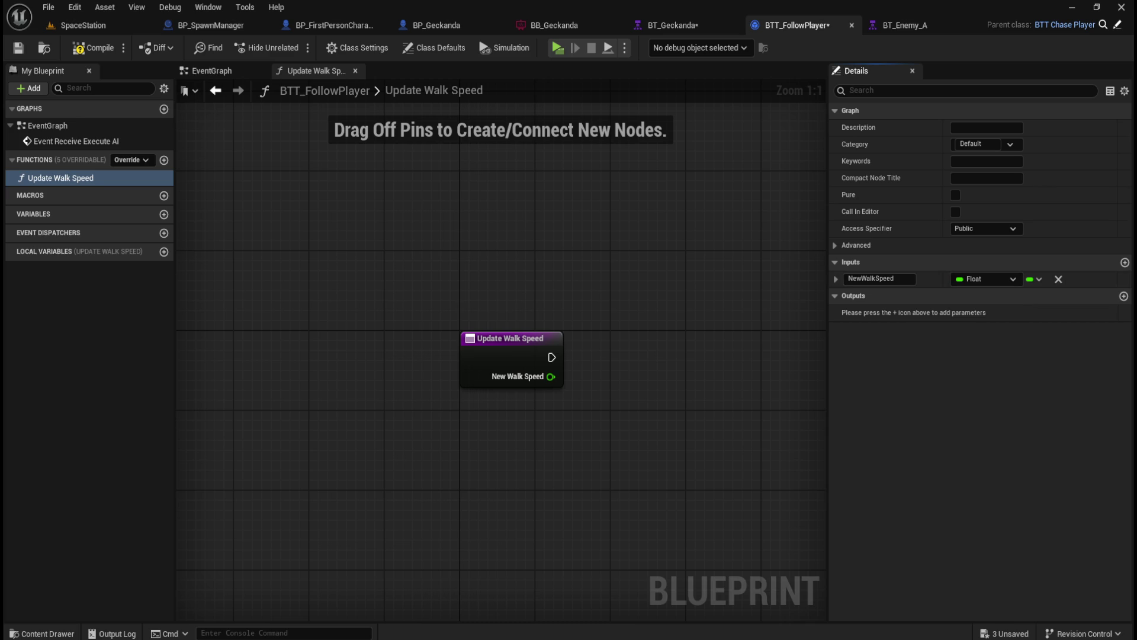
left_click(93, 47)
left_click(19, 48)
- Switch back to the EventGraph of BTT_FollowPlayer
left_click(212, 71)
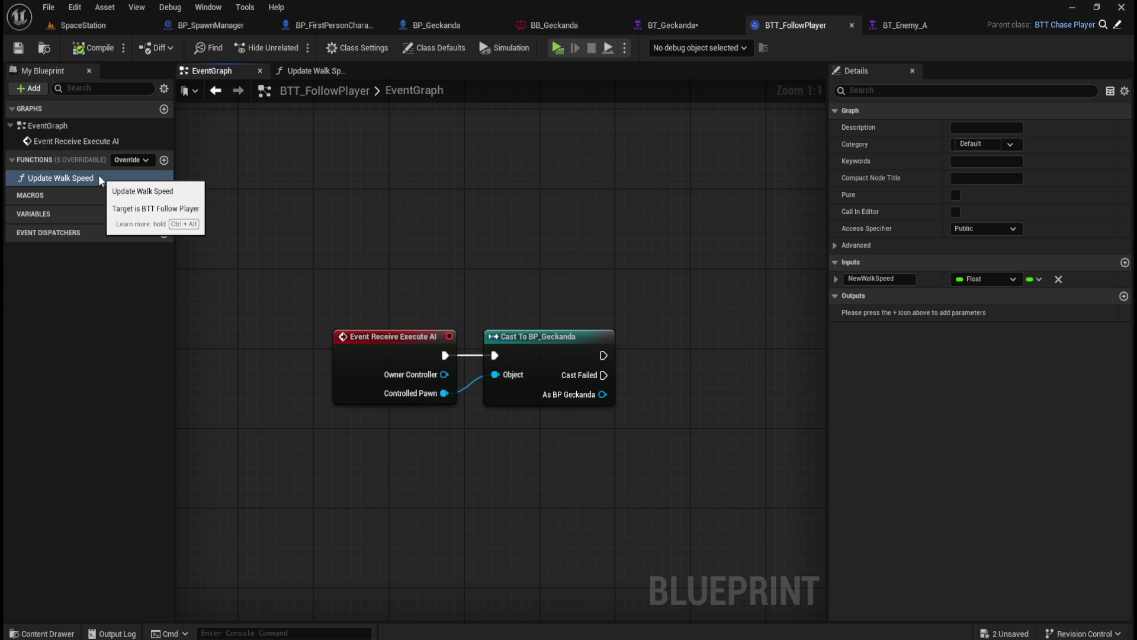
- Delete the Update Walk Speed function from BTT_FollowPlayer
left_click(333, 74)
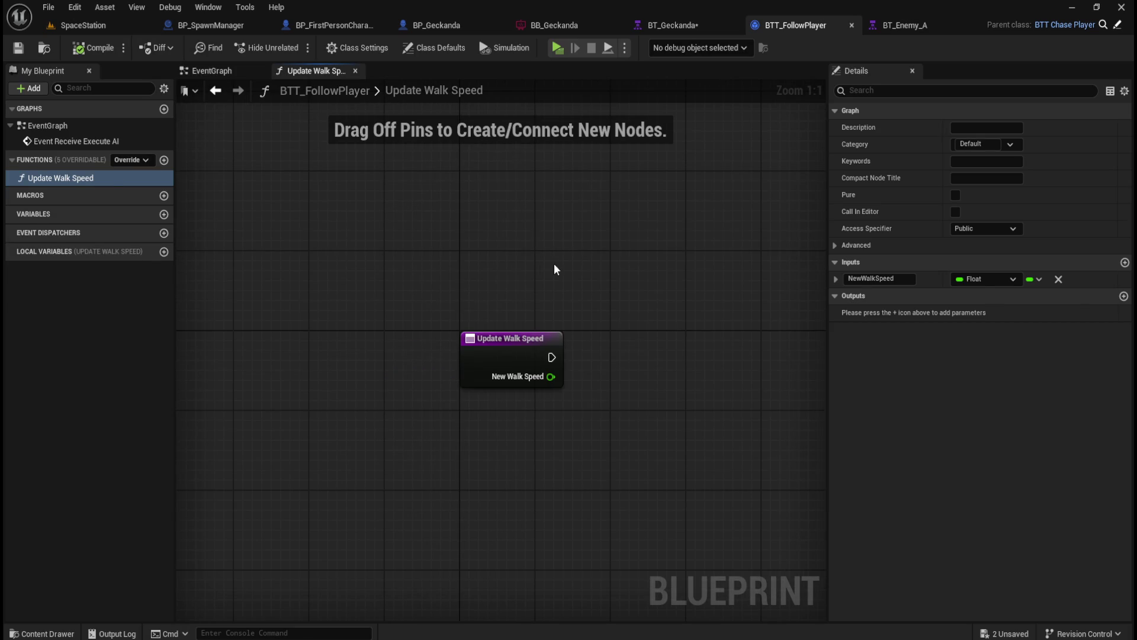
left_click(462, 353)
mouse_move(449, 262)
left_mouse_down()
mouse_move(550, 359)
mouse_move(439, 257)
left_mouse_up()
left_click(62, 176)
key("Delete")
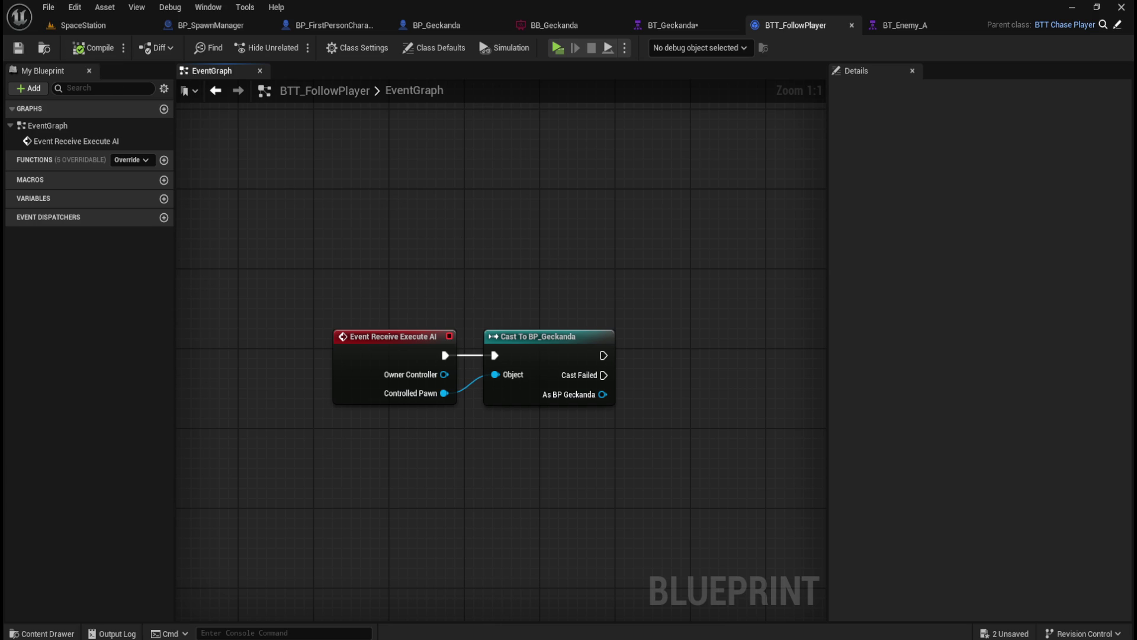
- Check the remaining event graph nodes, then switch to the BP_Geckanda blueprint
mouse_move(318, 246)
left_mouse_down()
mouse_move(662, 407)
mouse_move(661, 438)
left_mouse_up()
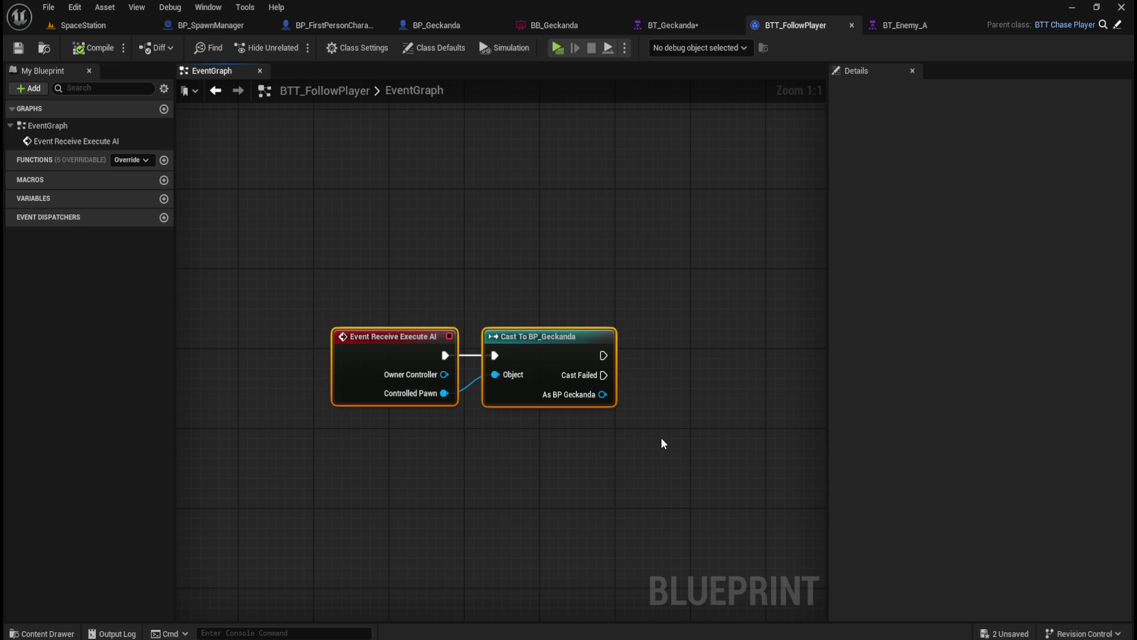
left_click(658, 431)
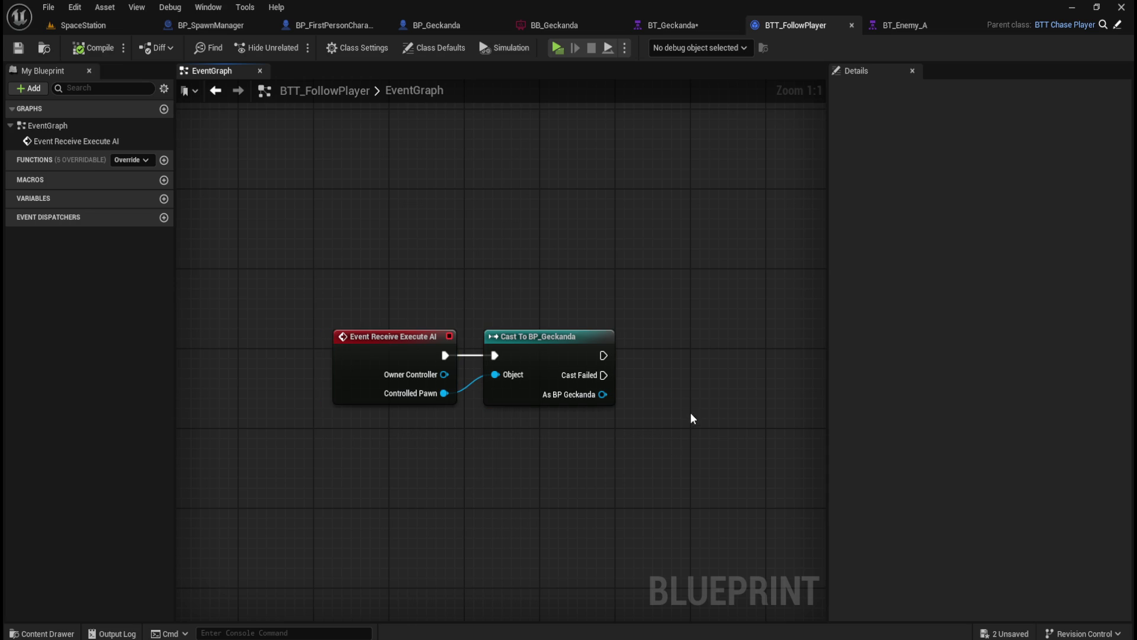
left_click(456, 27)
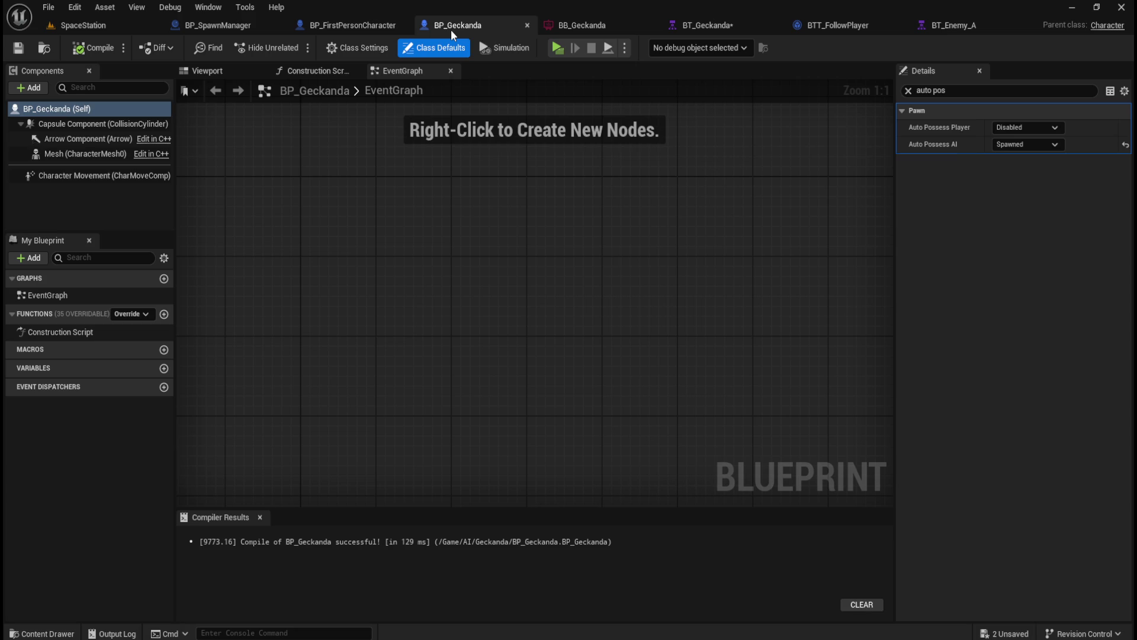
- Add a new function named Update Walk Speed to BP_Geckanda and compile
left_click(908, 91)
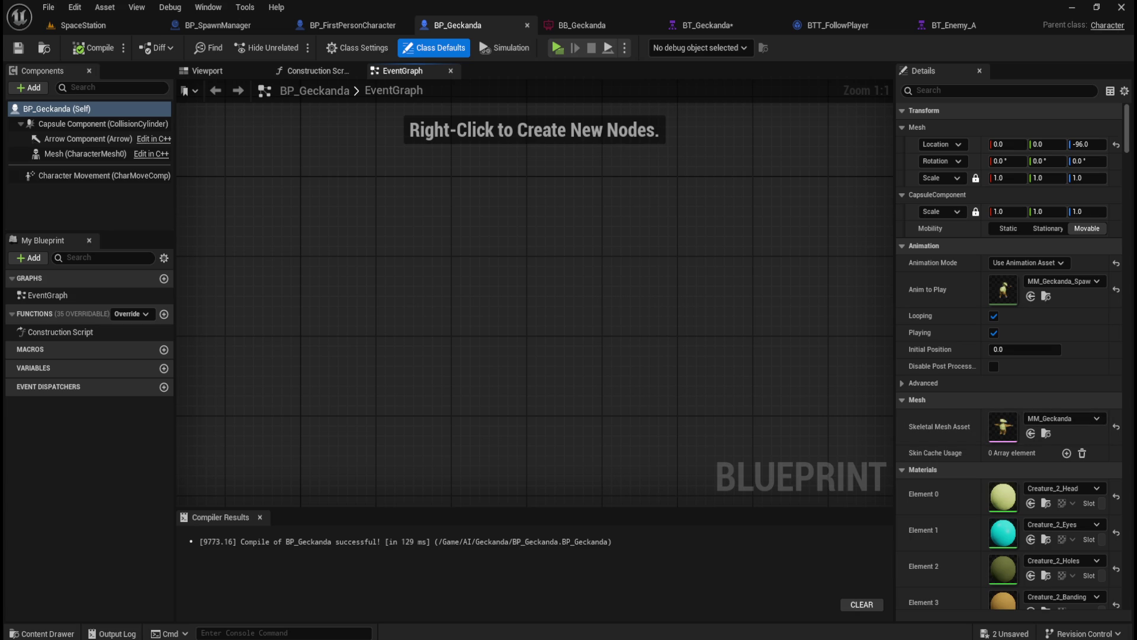
left_click(164, 314)
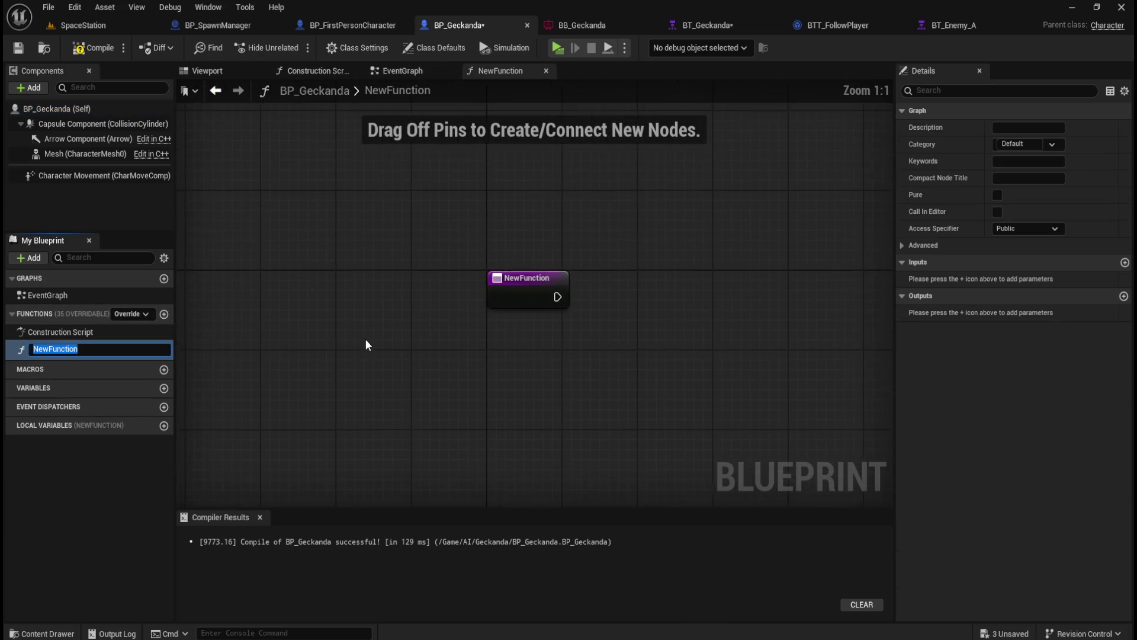
type("UpdateW")
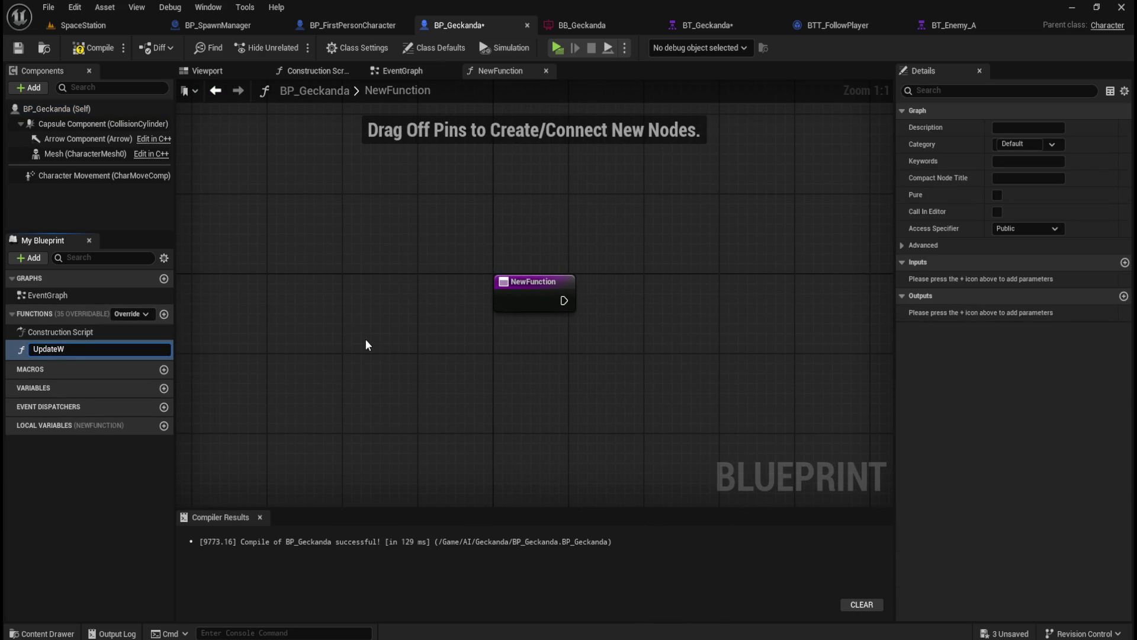
key("BackSpace")
type("Walk Spee")
type("d")
key("Return")
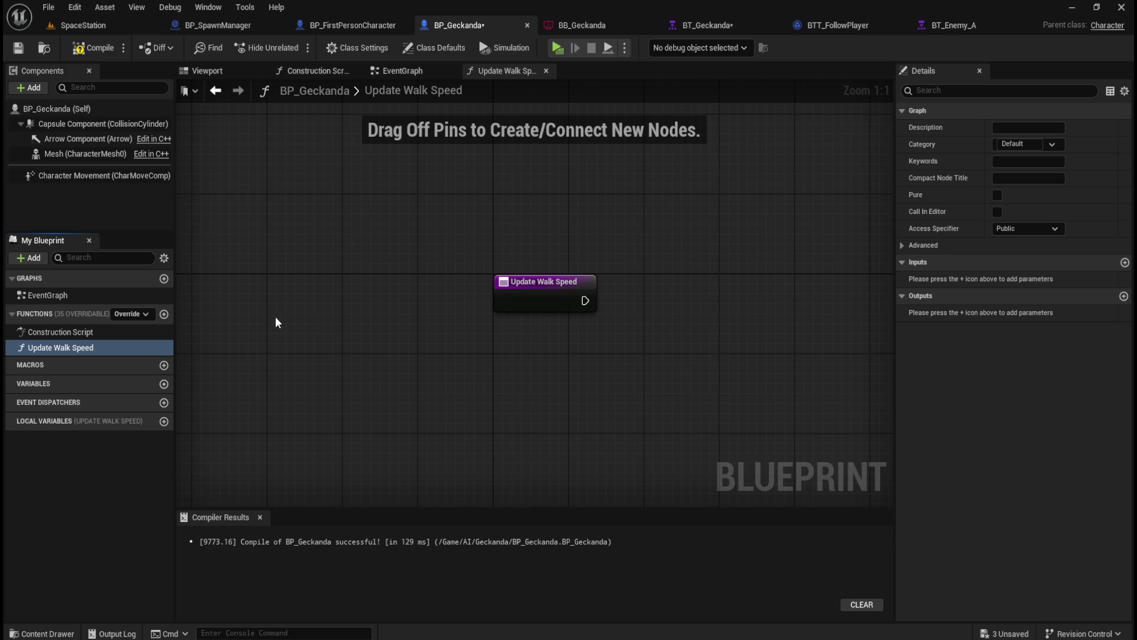
left_click(92, 48)
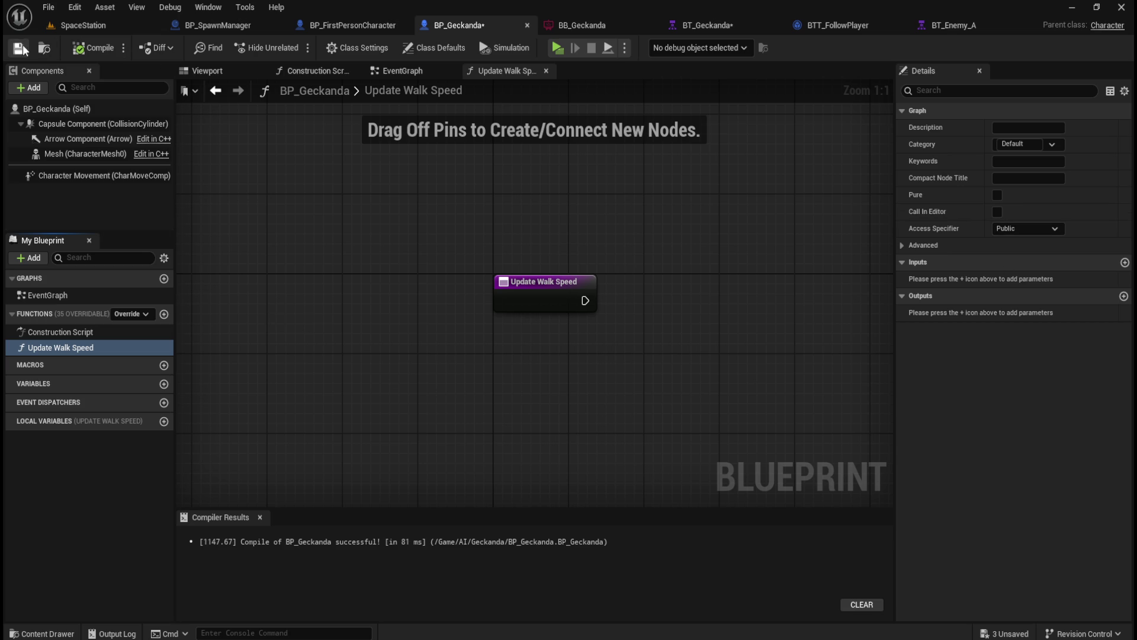
- Give Update Walk Speed a Float input named NewWalkSpeed, then compile and save
left_click(1125, 263)
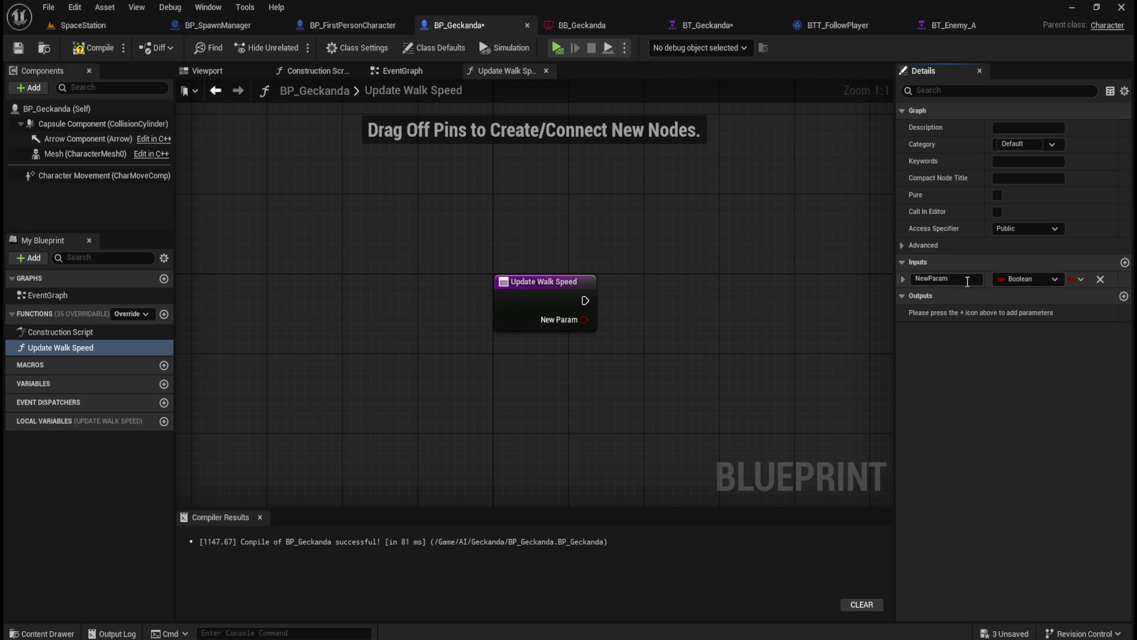
left_click(1035, 279)
left_click(966, 367)
left_click(964, 279)
type("NewWalkSpeed")
key("Return")
left_click(109, 44)
left_click(17, 48)
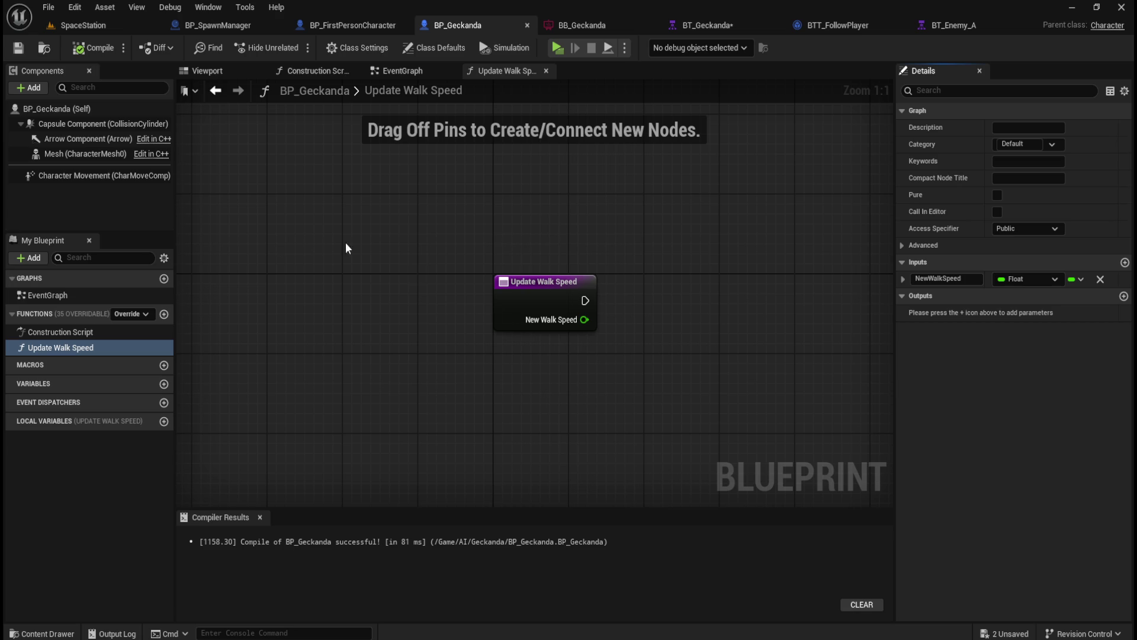
left_click(51, 175)
- Add a Character Movement getter and a SET Max Walk Speed node wired to the function entry, then compile and save
left_click_drag(51, 175, 465, 374)
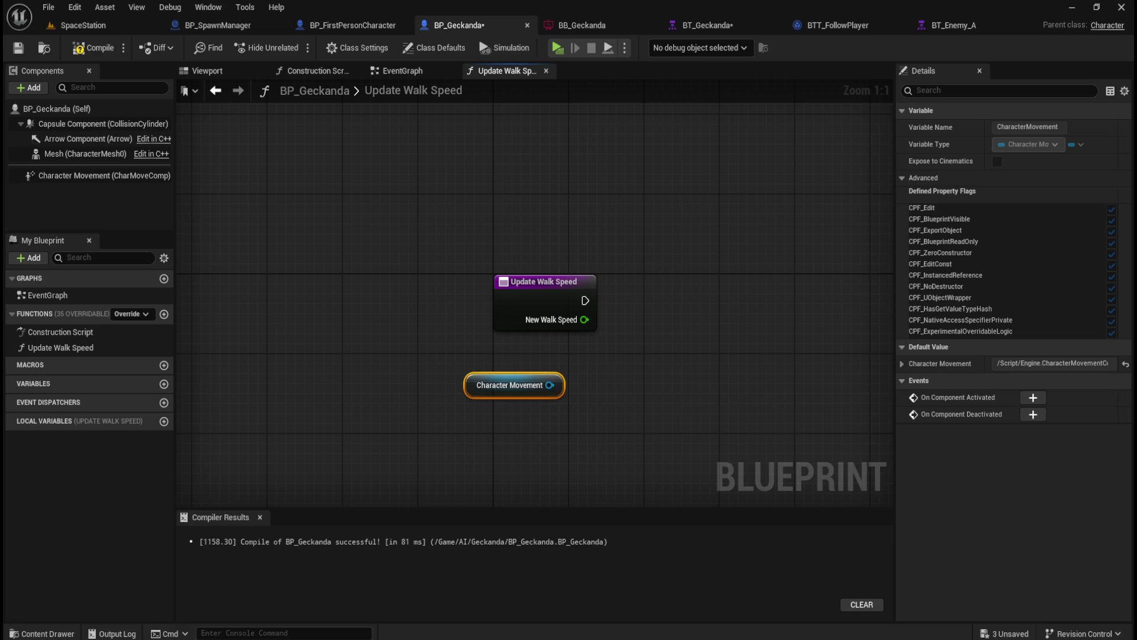
left_click_drag(549, 386, 604, 383)
type("set max walk speed")
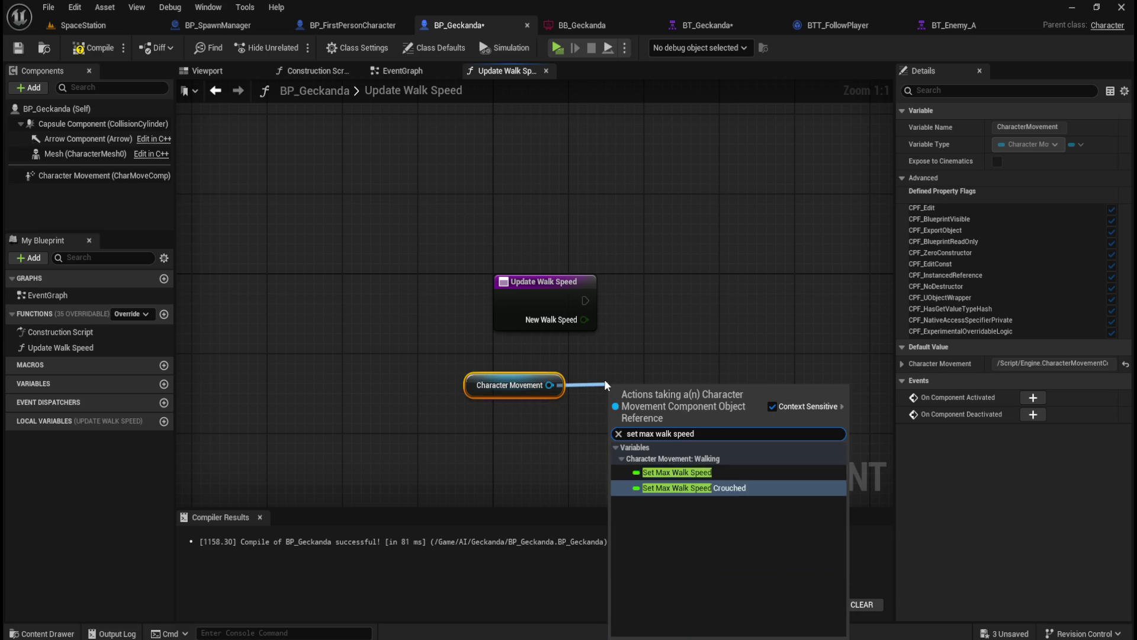
key("Return")
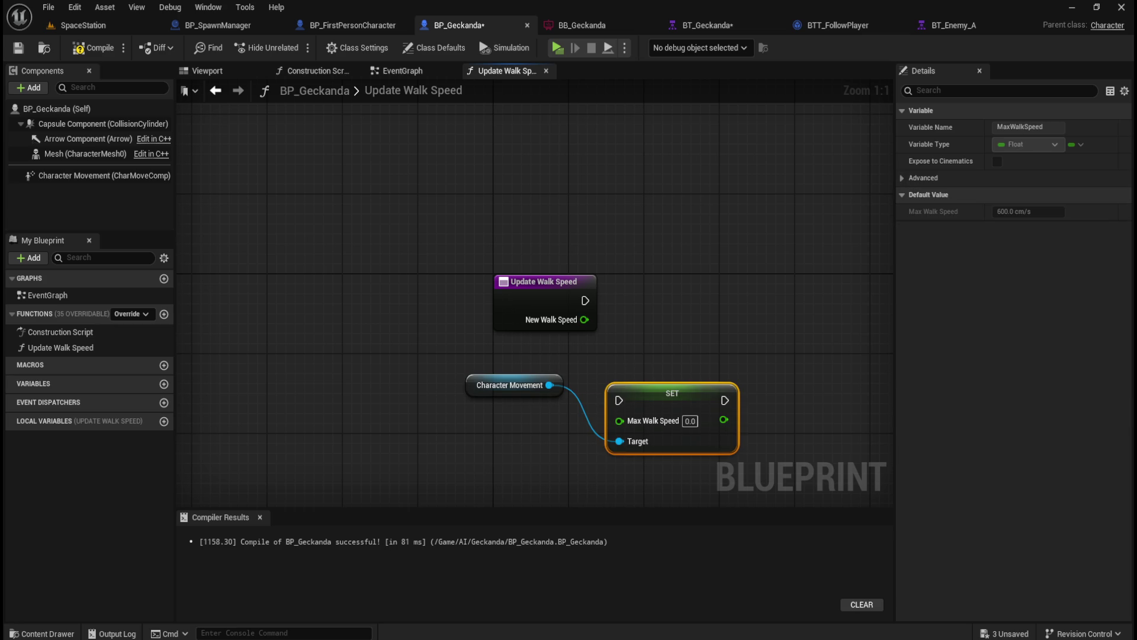
left_click_drag(672, 392, 681, 283)
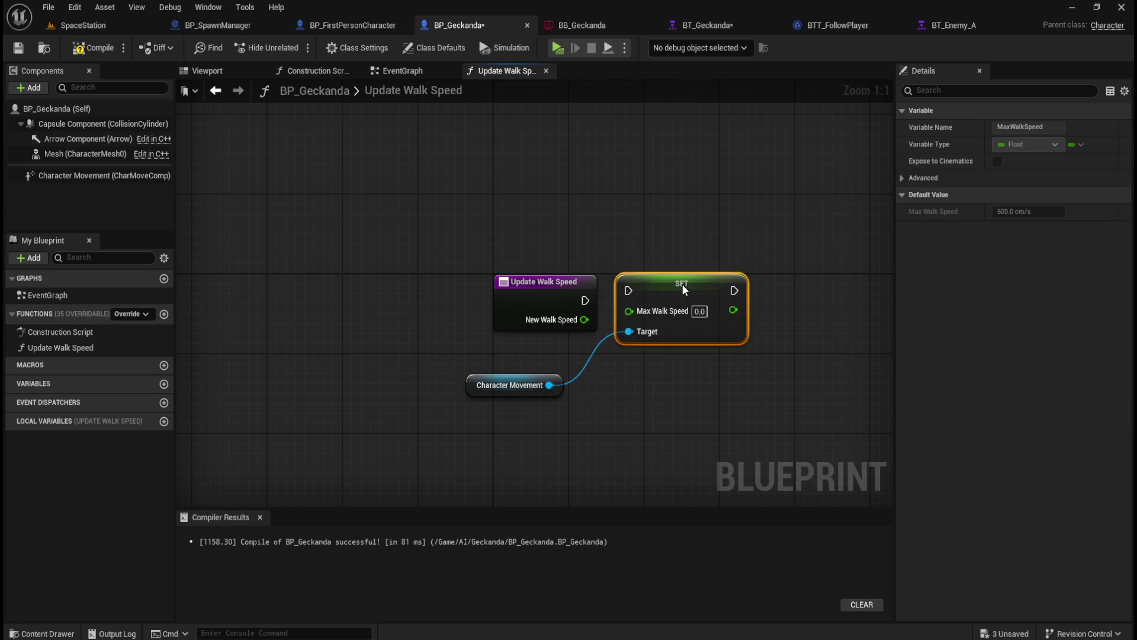
mouse_move(585, 300)
left_mouse_down()
mouse_move(627, 300)
mouse_move(629, 319)
left_mouse_up()
left_click(718, 395)
left_click_drag(533, 384, 561, 354)
left_click(408, 302)
left_click(95, 48)
left_click(19, 50)
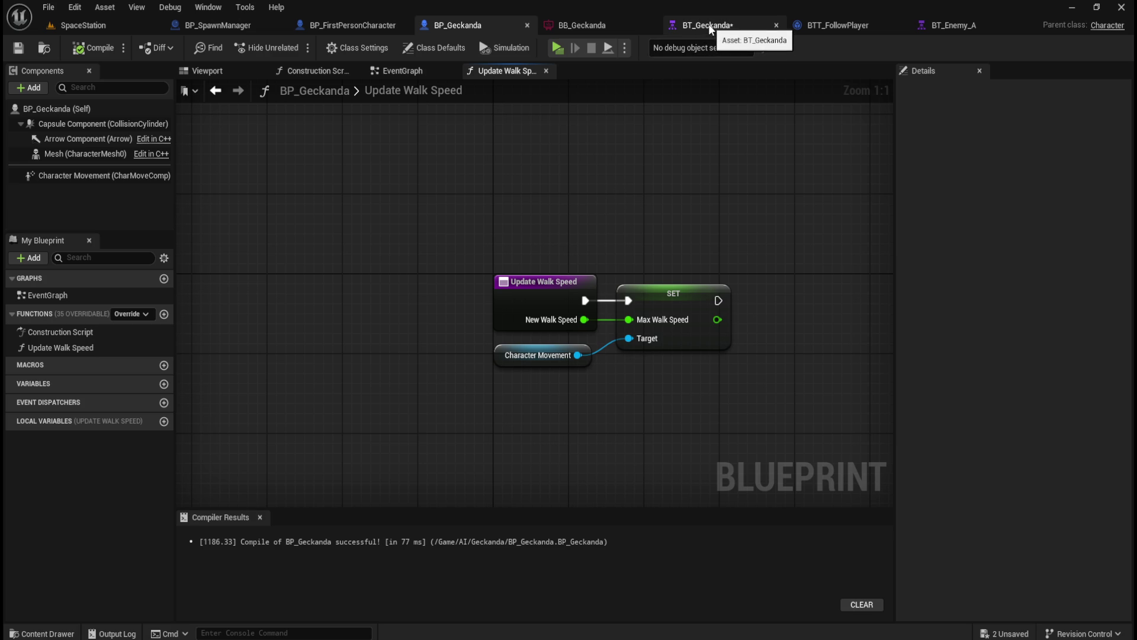
- In BTT_FollowPlayer, call Update Walk Speed from the cast's As BP Geckanda output
left_click(842, 25)
left_click_drag(667, 414, 629, 386)
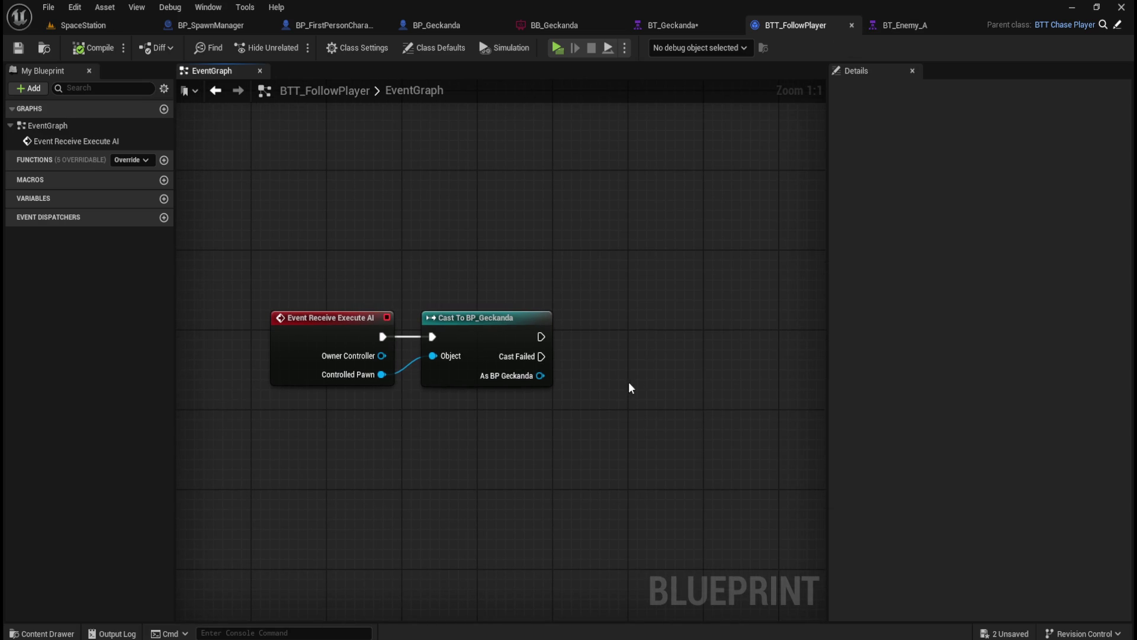
left_click_drag(548, 376, 610, 369)
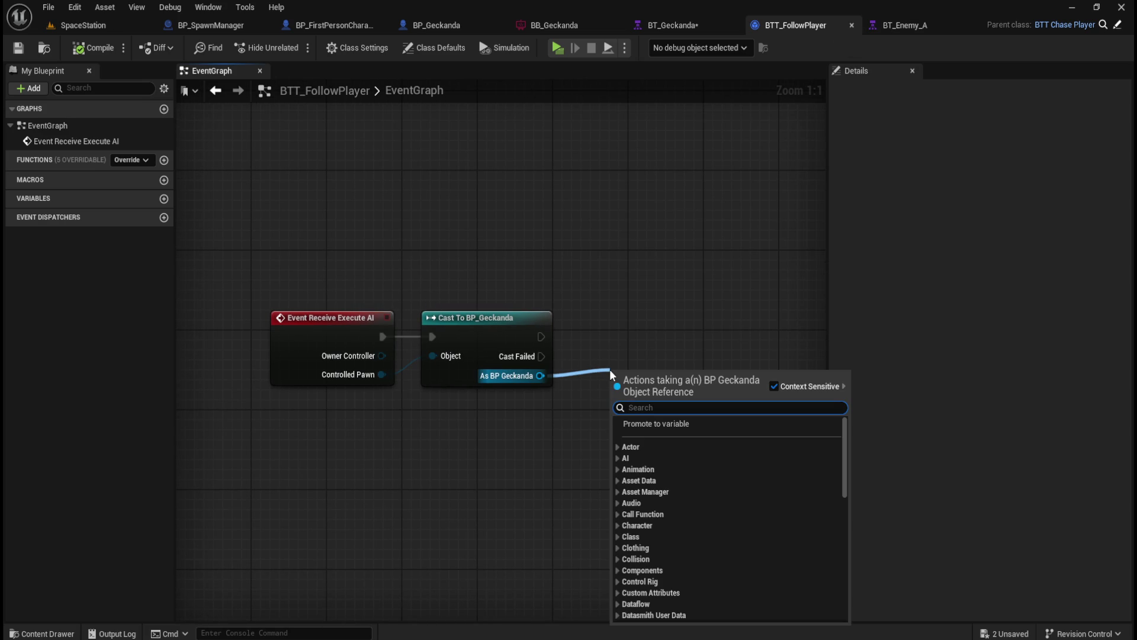
type("update walk")
key("Return")
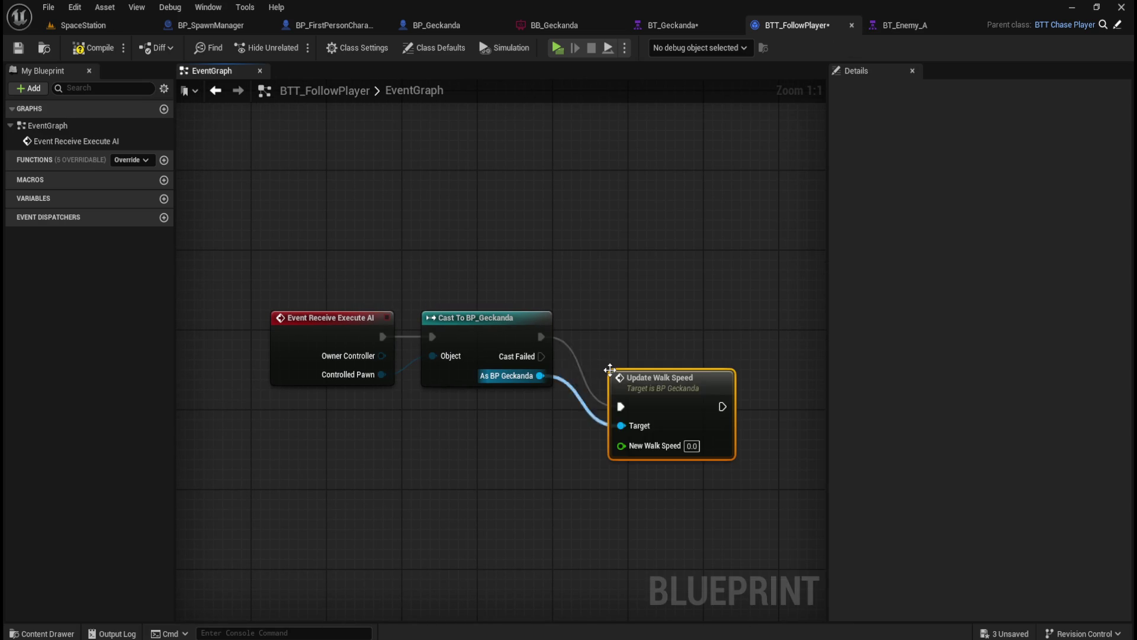
left_click_drag(710, 327, 701, 321)
- Set New Walk Speed to 500 and save BTT_FollowPlayer
left_click(676, 374)
type("500")
key("Return")
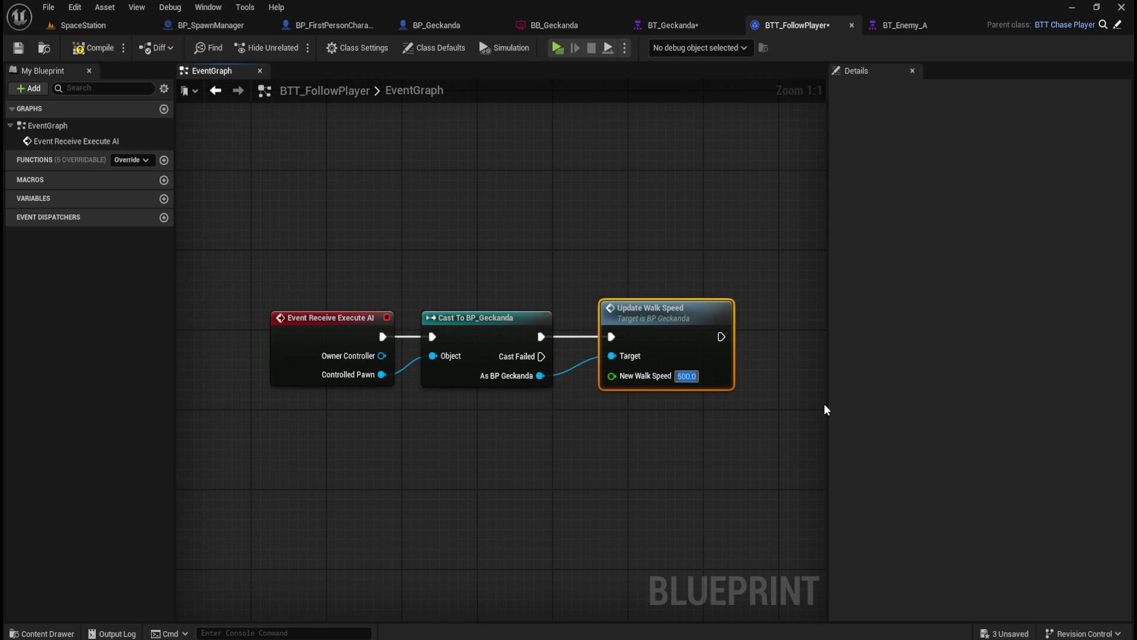
left_click(722, 267)
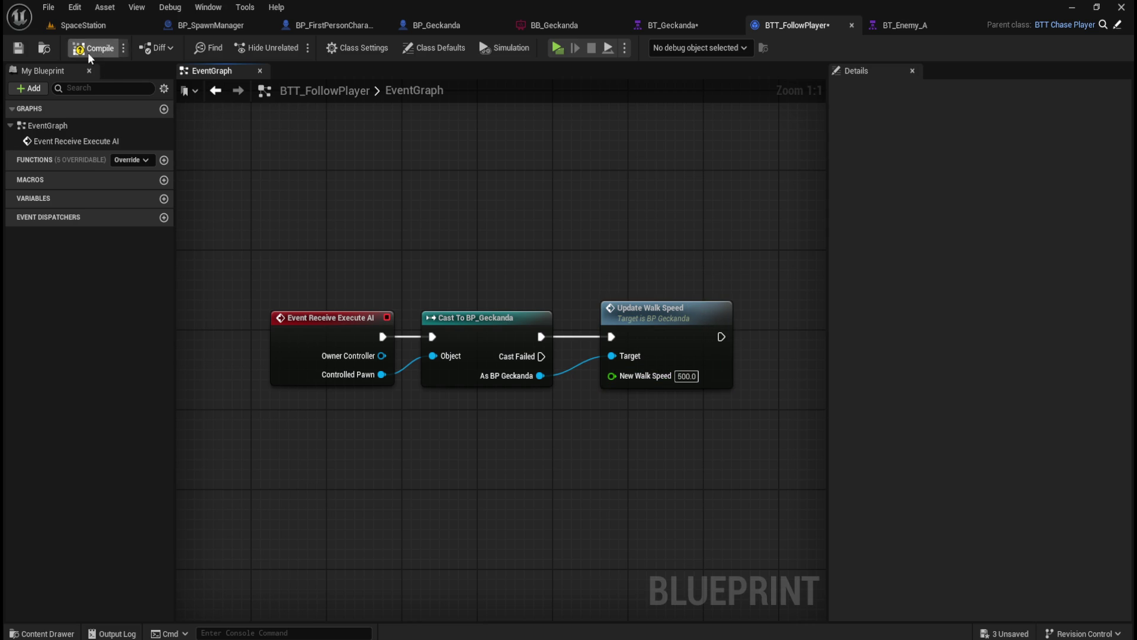
left_click(28, 51)
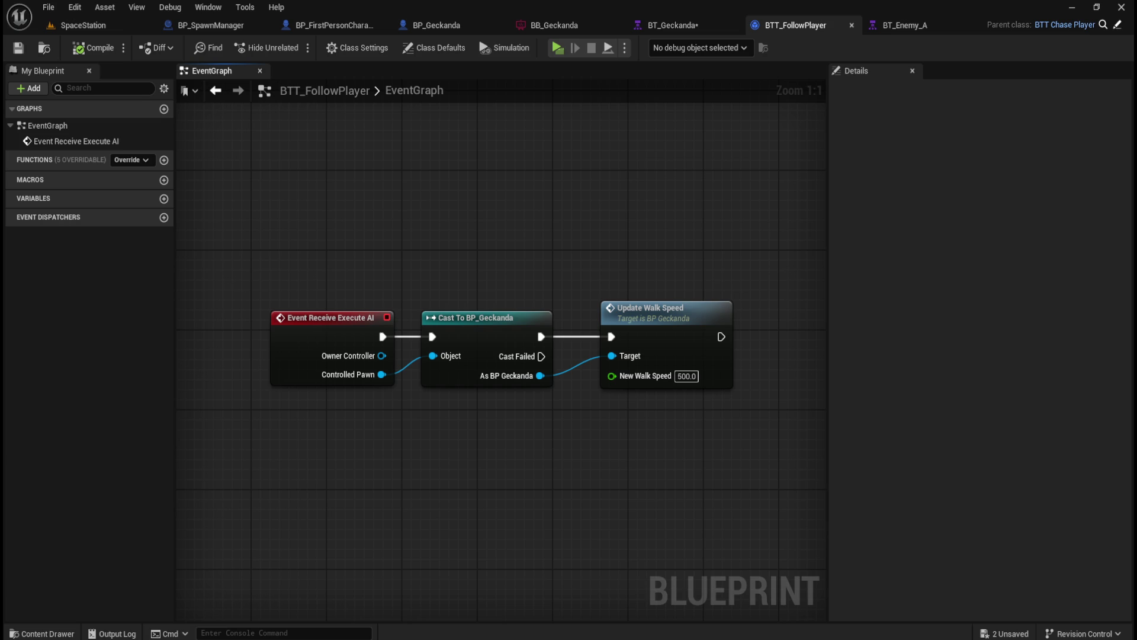
left_click_drag(827, 477, 646, 472)
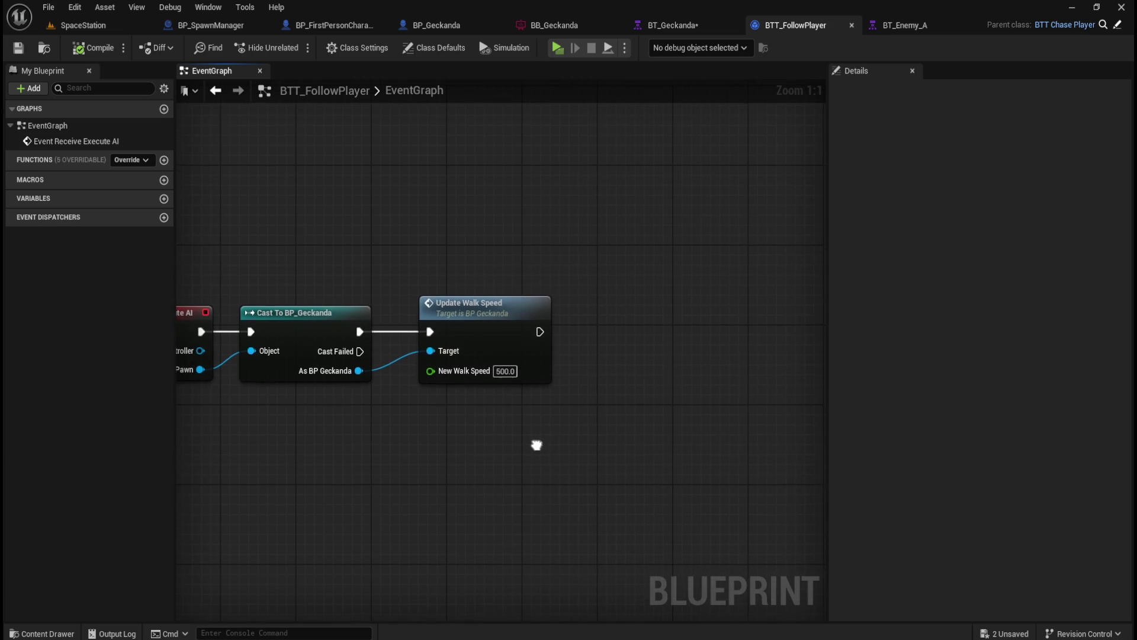
left_click_drag(539, 331, 631, 331)
- Add a Finish Execute node after Update Walk Speed with Success checked
type("finish exe")
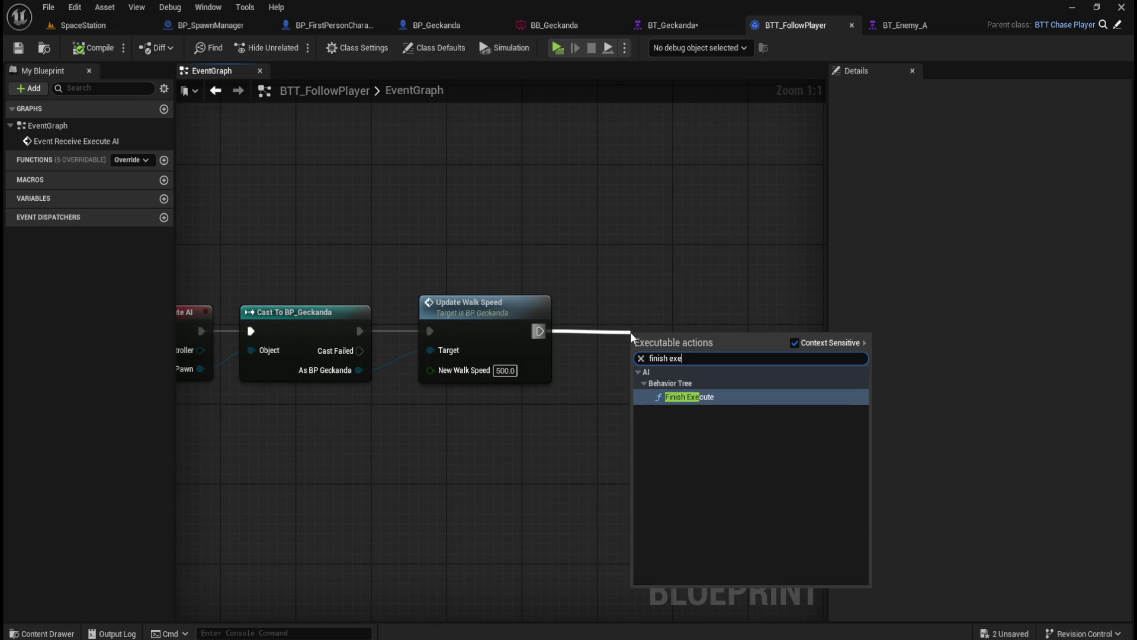
key("Return")
left_click_drag(699, 330, 699, 300)
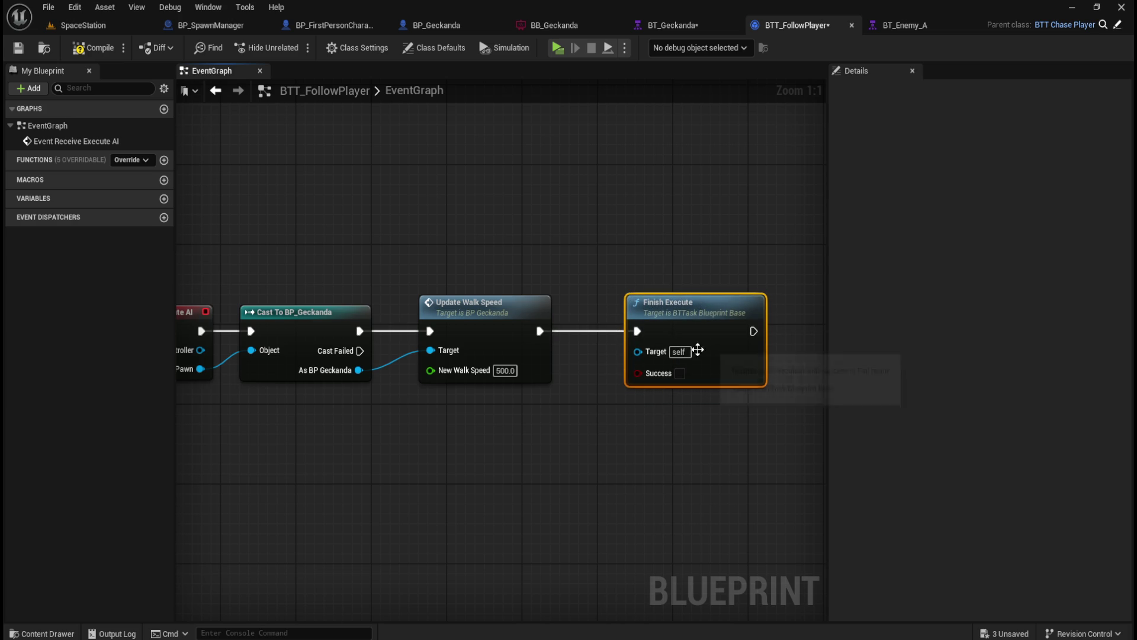
left_click(679, 373)
left_click(665, 467)
left_click_drag(641, 504, 601, 418)
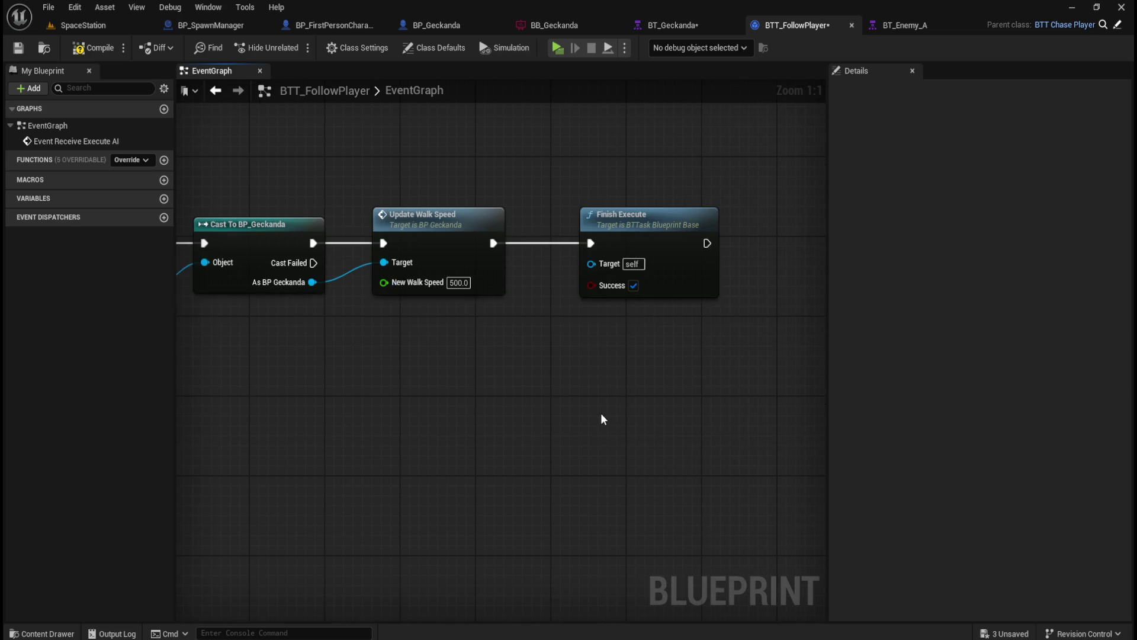
- Duplicate Finish Execute, wire it to Cast Failed, and uncheck Success
left_click(692, 235)
key("ctrl+c")
key("ctrl+v")
left_click_drag(767, 342, 626, 340)
left_click(426, 372)
left_click_drag(328, 282, 605, 371)
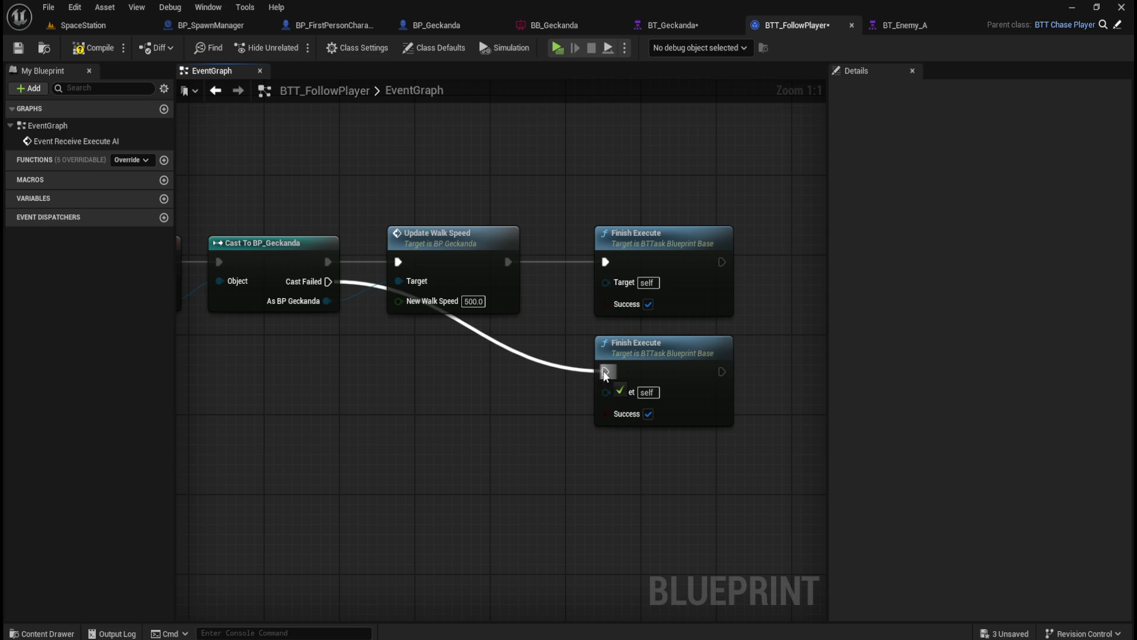
left_click(648, 414)
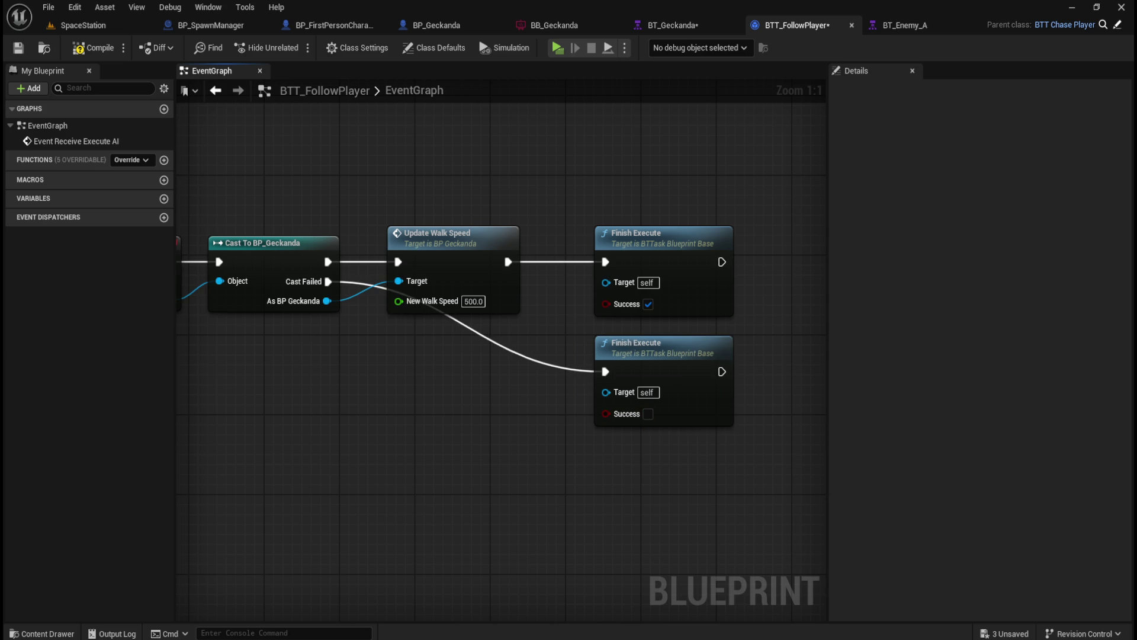
mouse_move(644, 427)
left_mouse_down()
mouse_move(510, 398)
mouse_move(580, 347)
left_mouse_up()
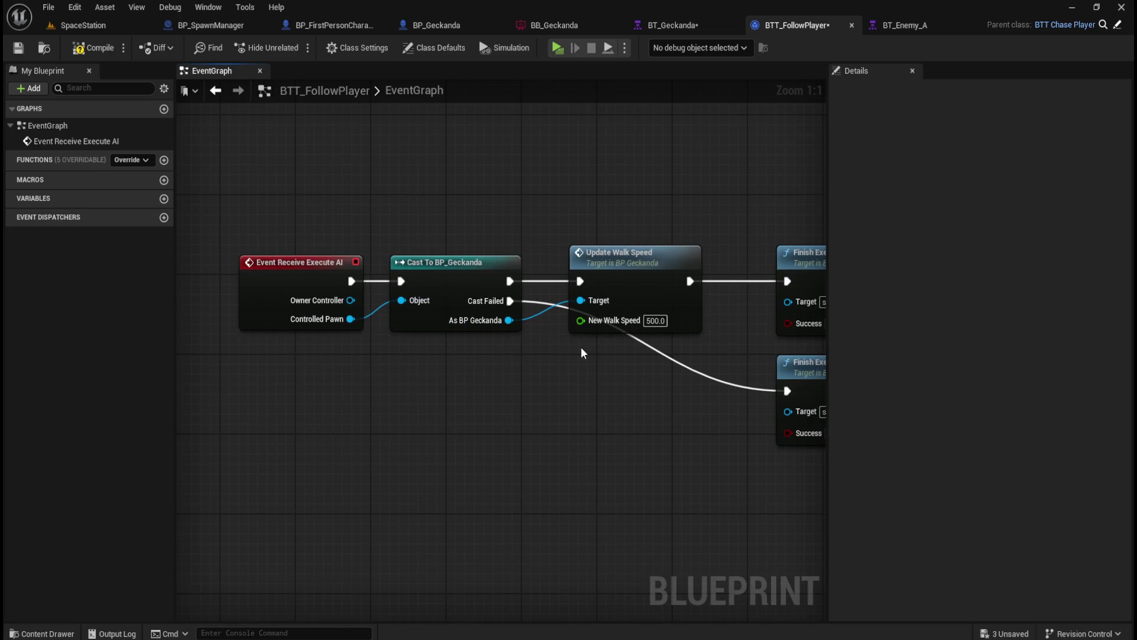
- Promote the New Walk Speed pin to a variable named FollowSpeed and compile
right_click(619, 323)
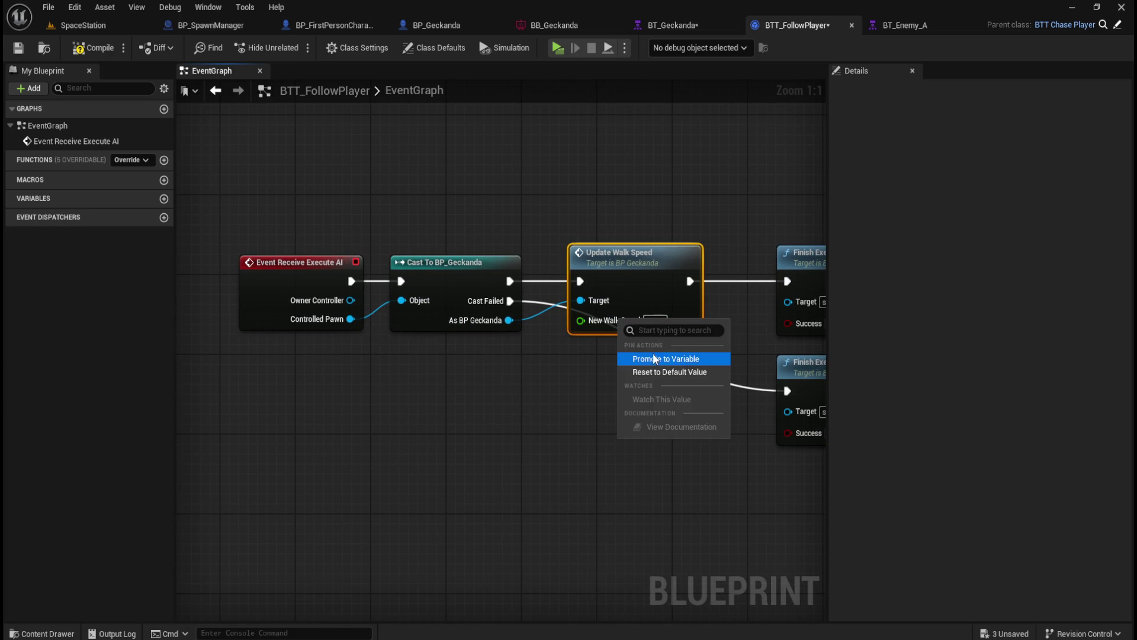
left_click(651, 359)
mouse_move(529, 252)
left_mouse_down()
mouse_move(552, 372)
mouse_move(546, 360)
mouse_move(536, 370)
left_mouse_up()
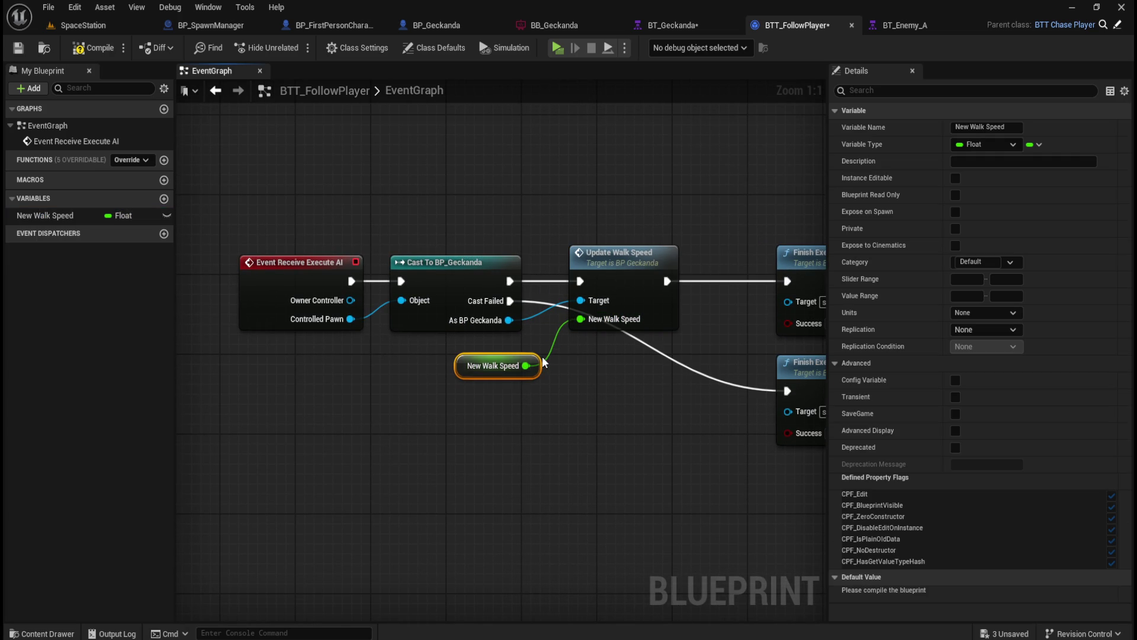
left_click(493, 402)
left_click(491, 369)
type("Follow ")
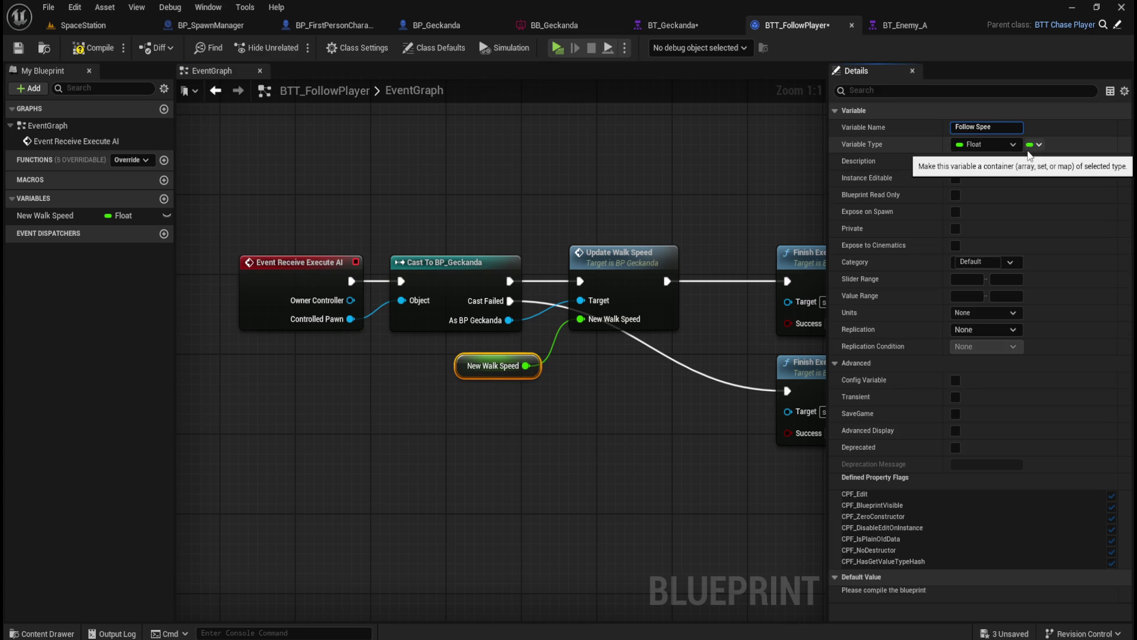
type("Sp")
key("Return")
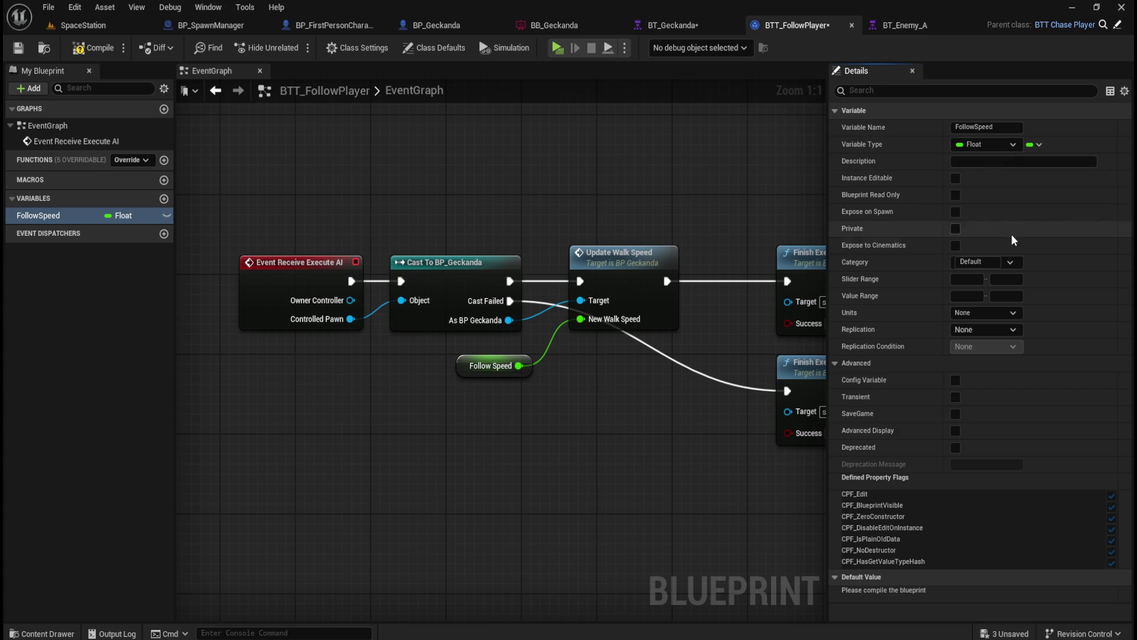
left_click(84, 51)
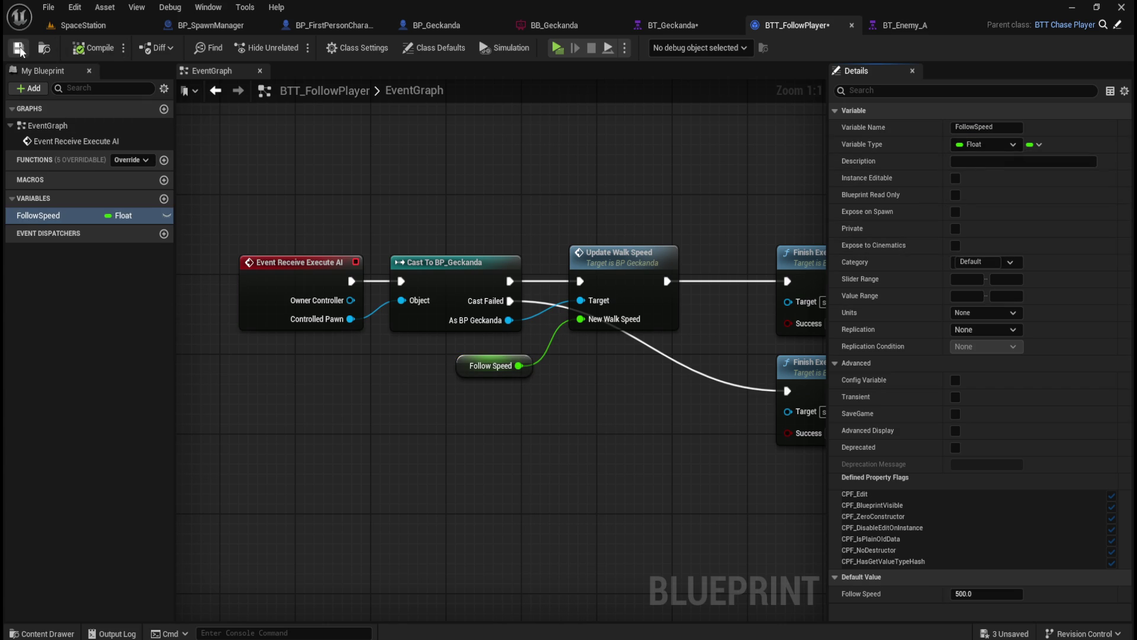
- Make FollowSpeed instance editable and save BTT_FollowPlayer
left_click(485, 355)
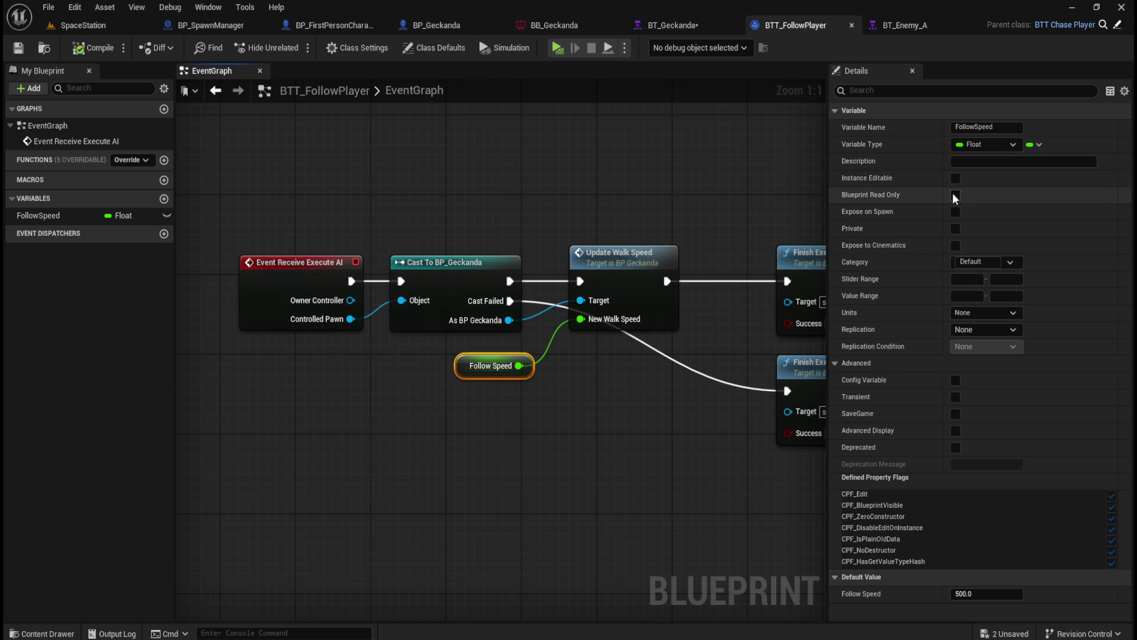
left_click(956, 178)
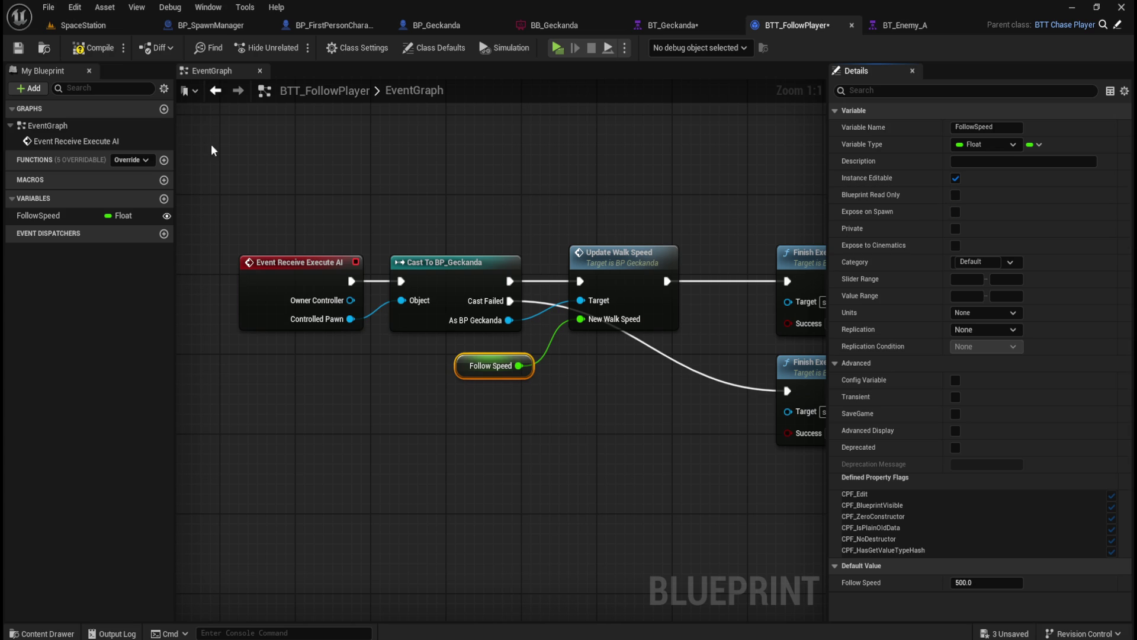
left_click(18, 50)
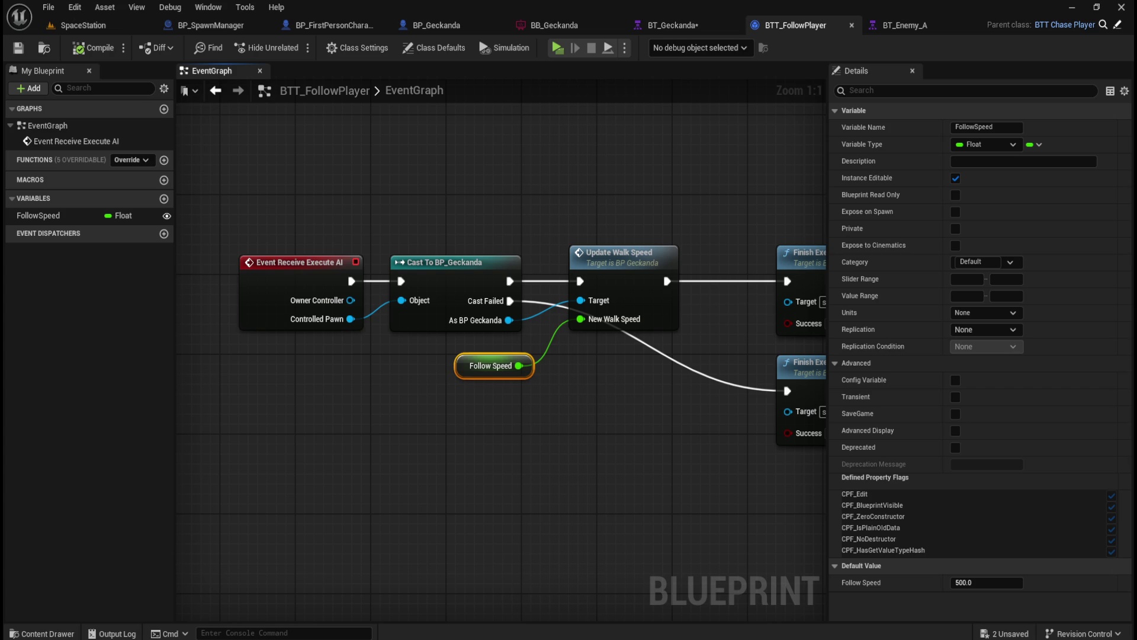
- Save BT_Geckanda and check the BTT_FollowPlayer task's Follow Speed in Details
left_click(677, 23)
left_click(19, 48)
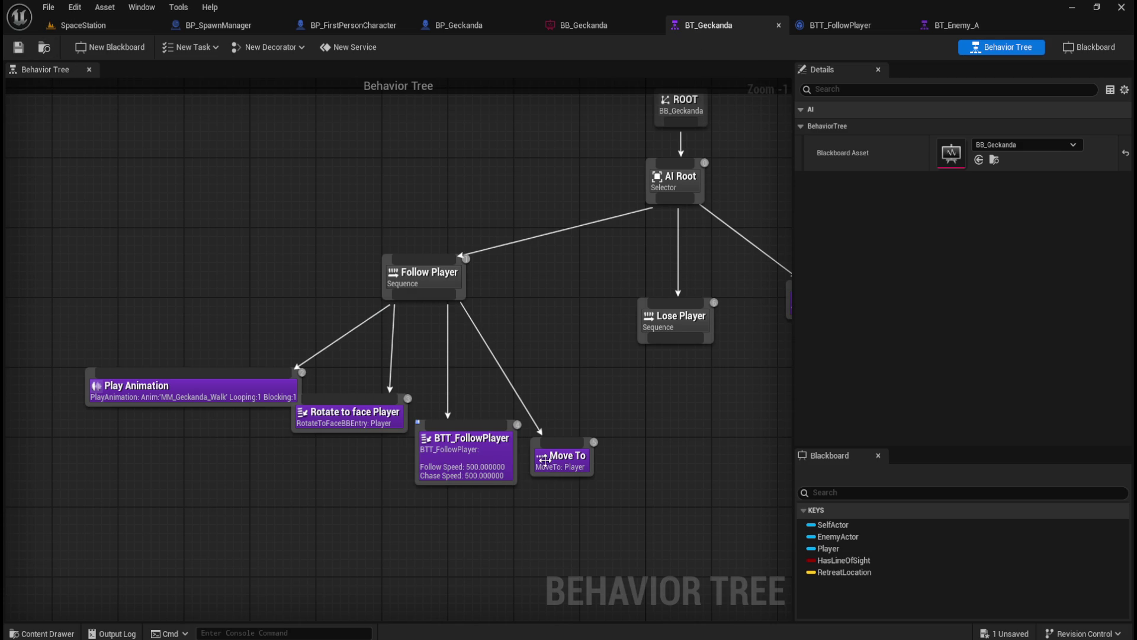
left_click(481, 466)
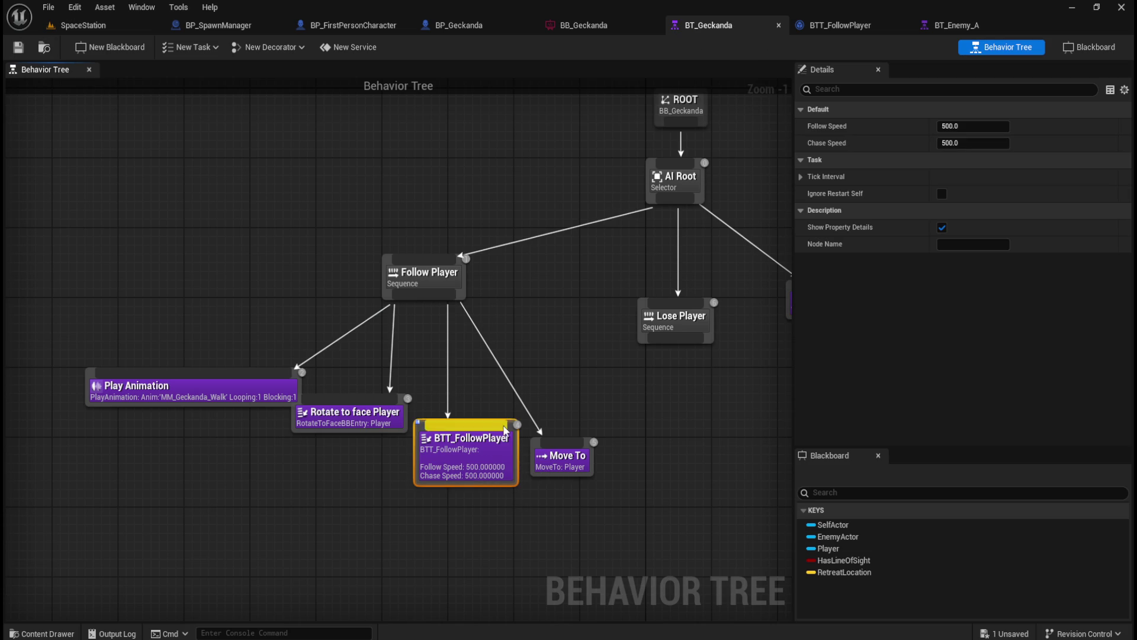
left_click(491, 496)
left_click(481, 477)
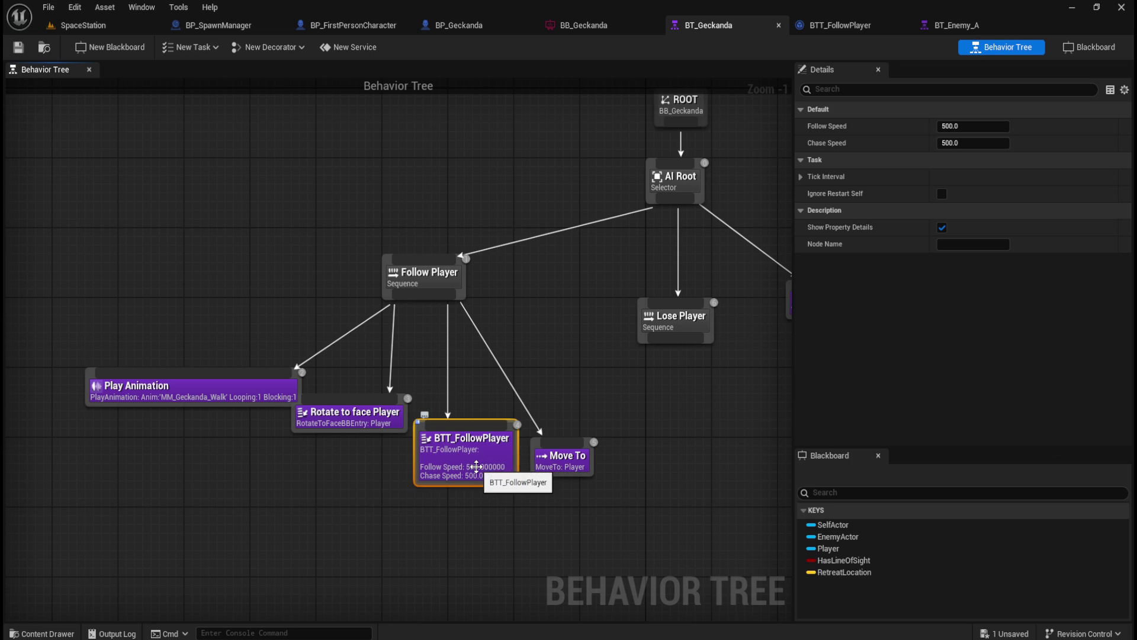
right_click(858, 129)
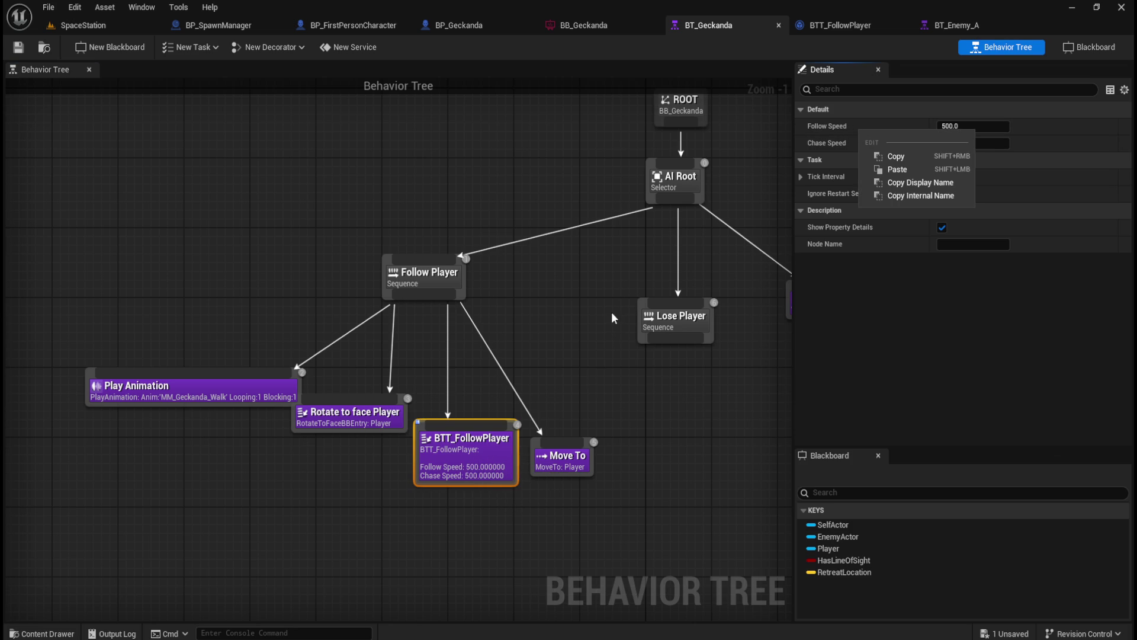
left_click(590, 323)
left_click(469, 461)
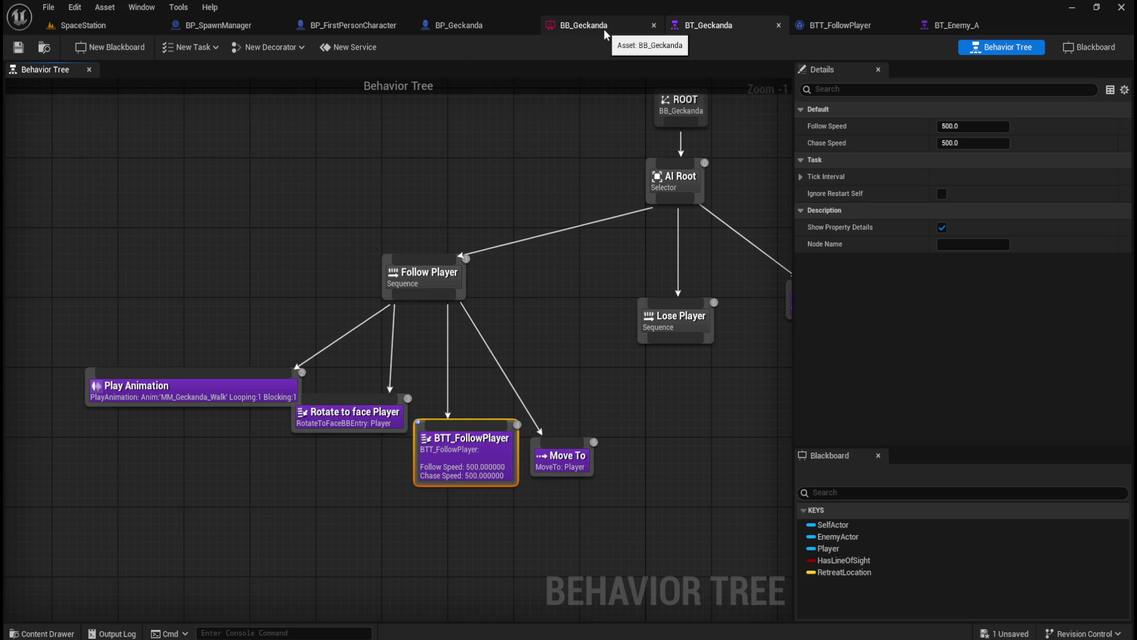
- Review the FollowSpeed variable's settings in BTT_FollowPlayer, then return to BP_Geckanda
left_click(850, 29)
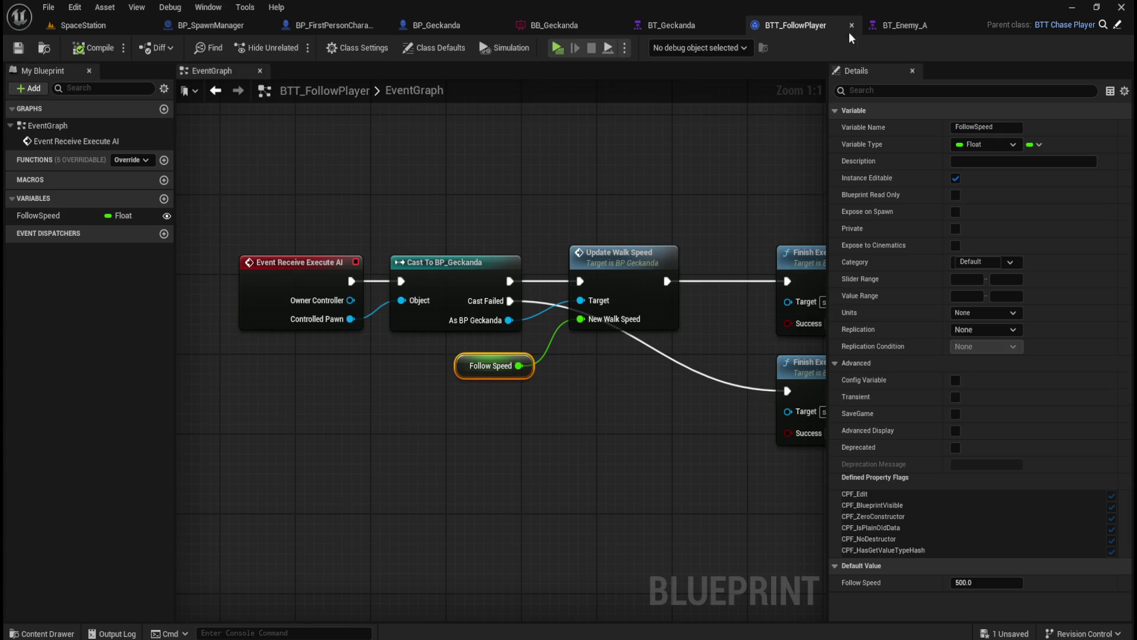
left_click(545, 438)
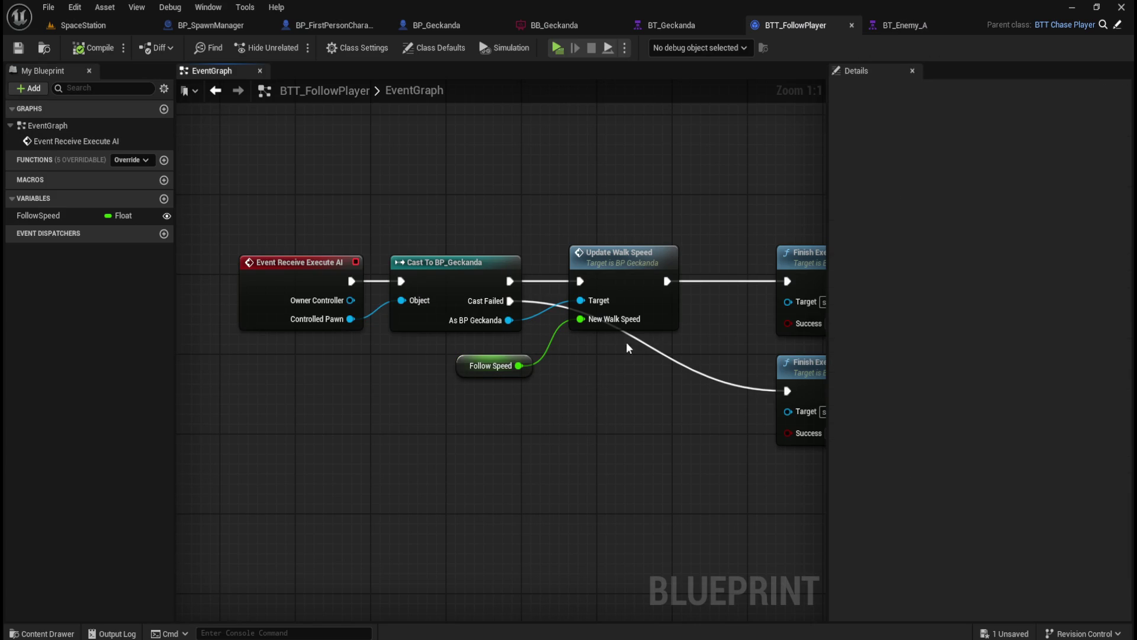
left_click(511, 361)
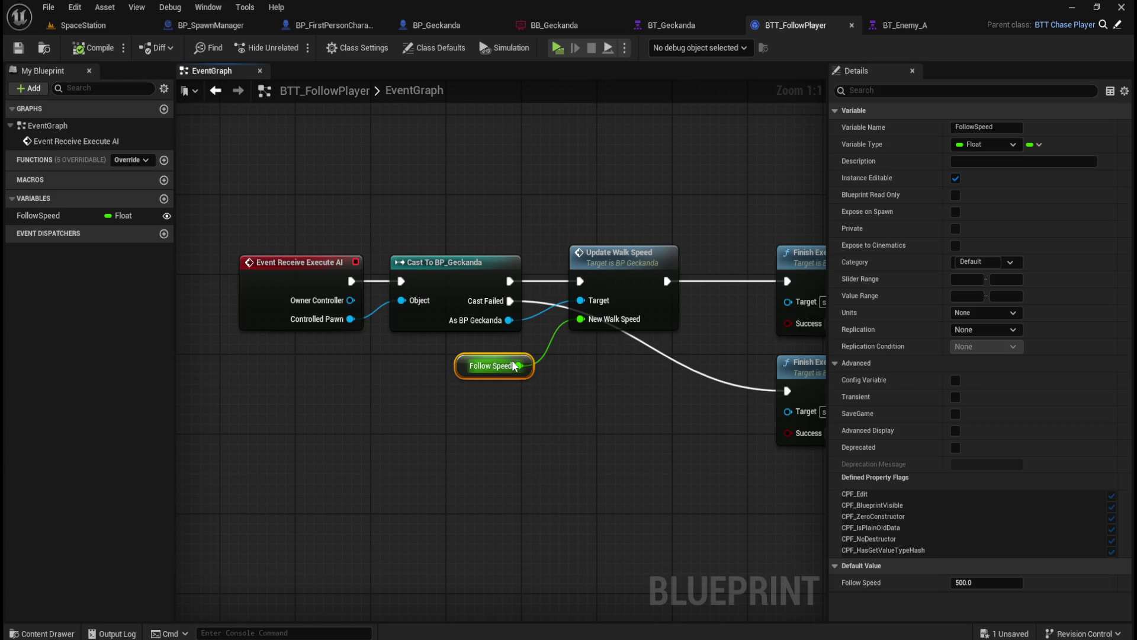
left_click(571, 403)
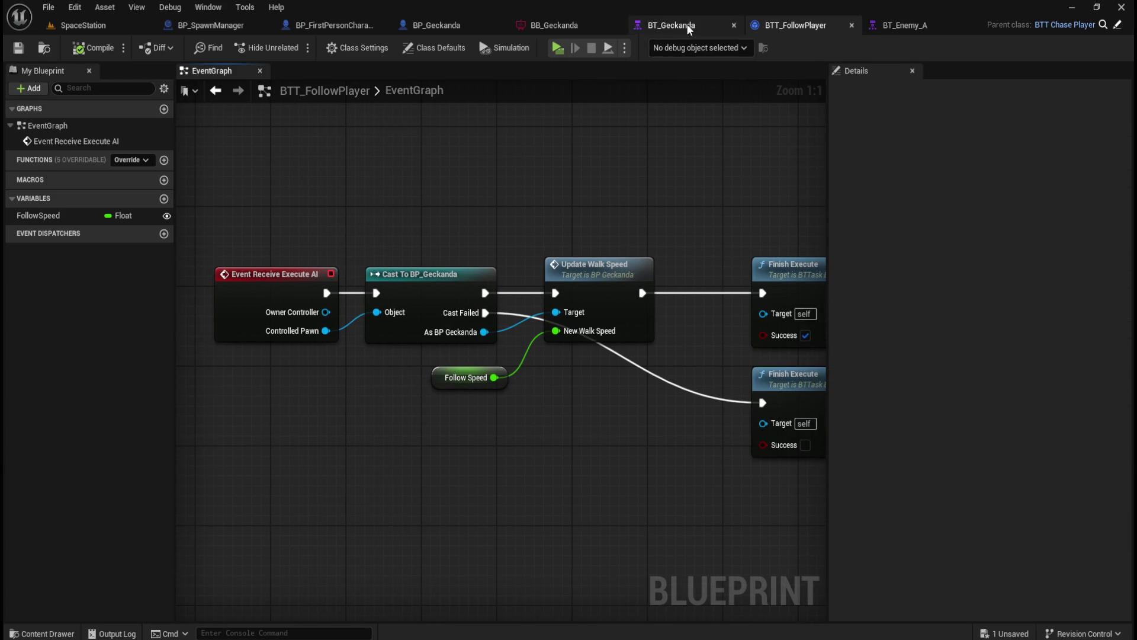
left_click(681, 25)
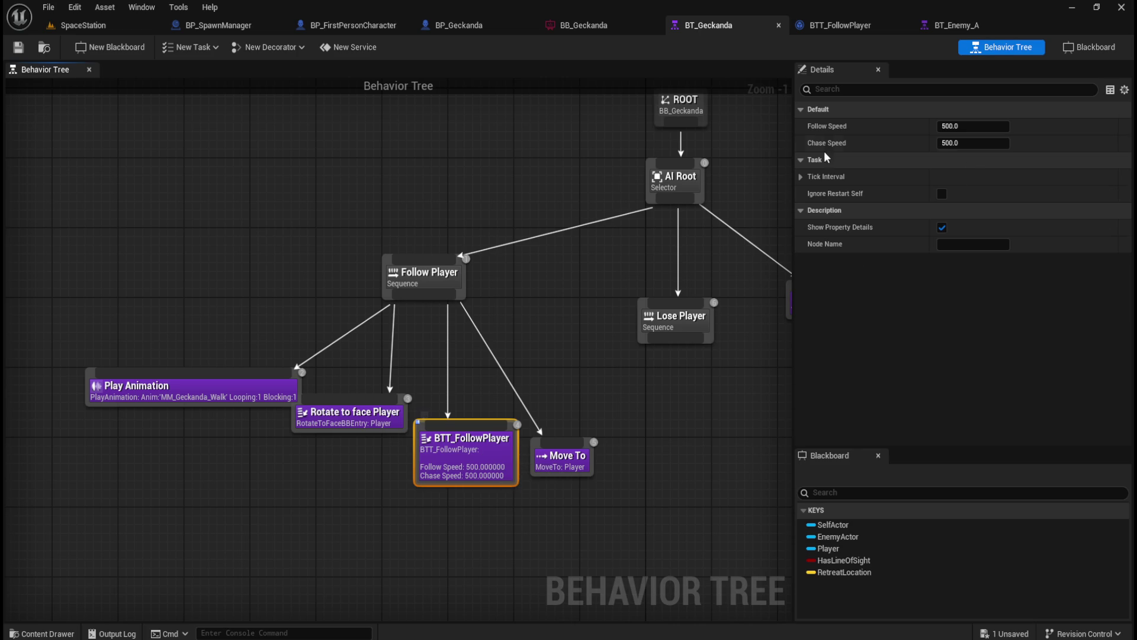
left_click(462, 25)
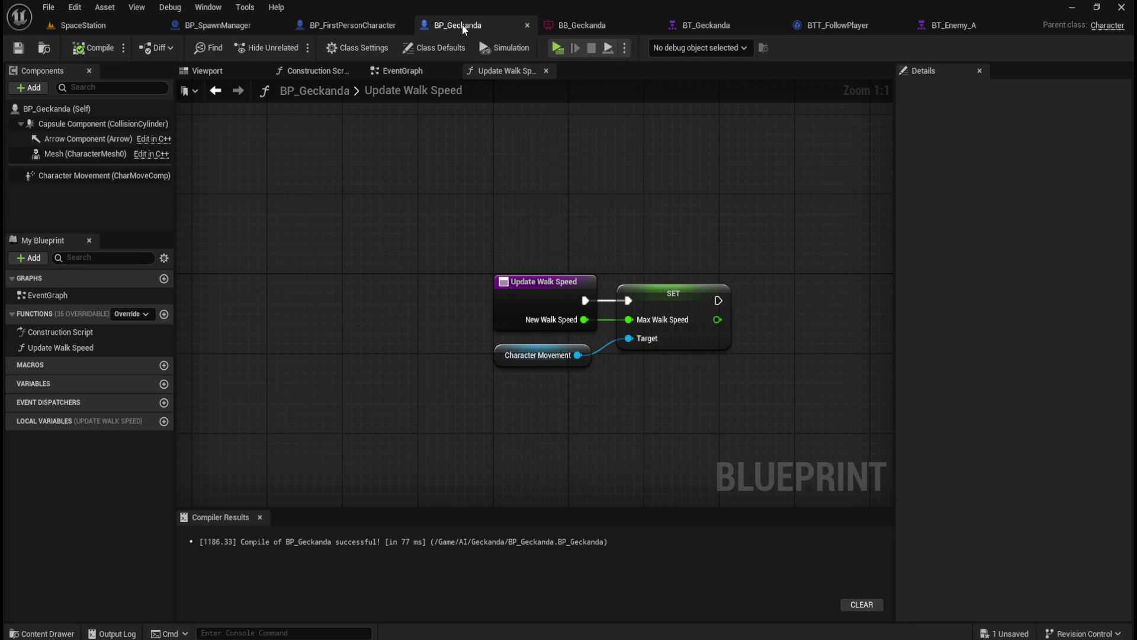
- Inspect BP_Geckanda's SET Max Walk Speed node and browse its event graph, construction script and viewport
left_click(696, 293)
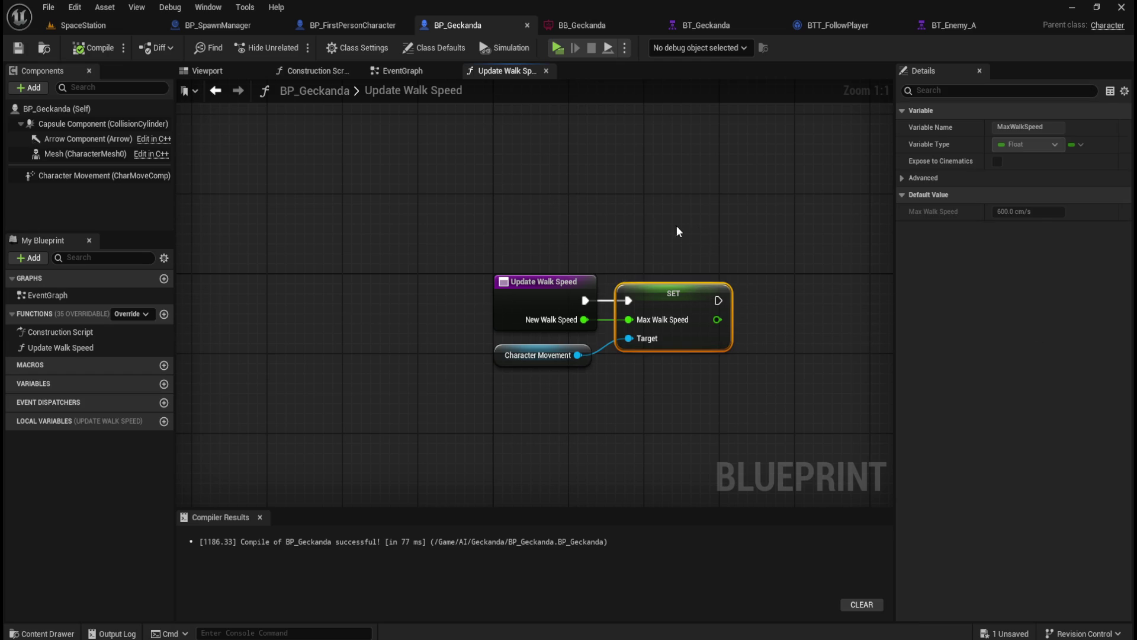
left_click(598, 228)
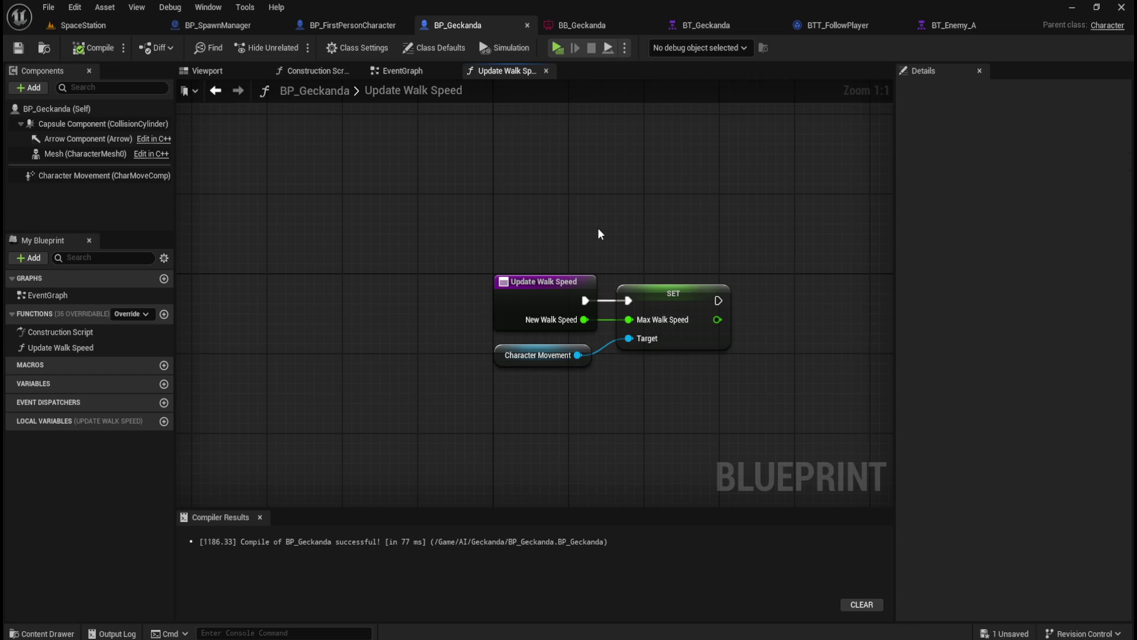
left_click(383, 69)
left_click(321, 71)
left_click(229, 70)
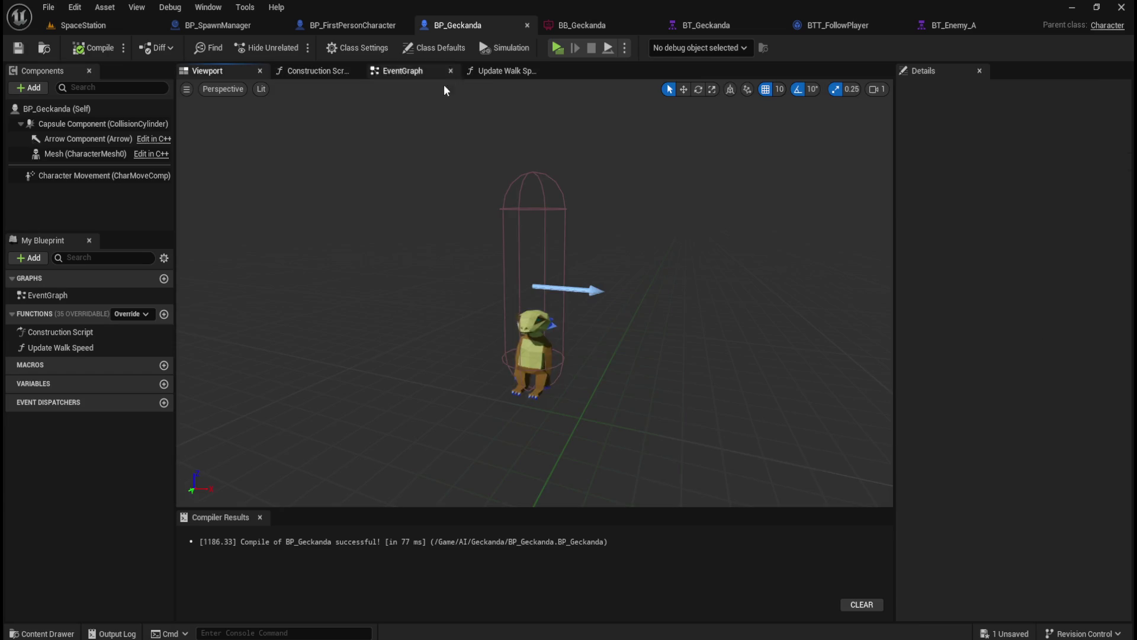
left_click(507, 71)
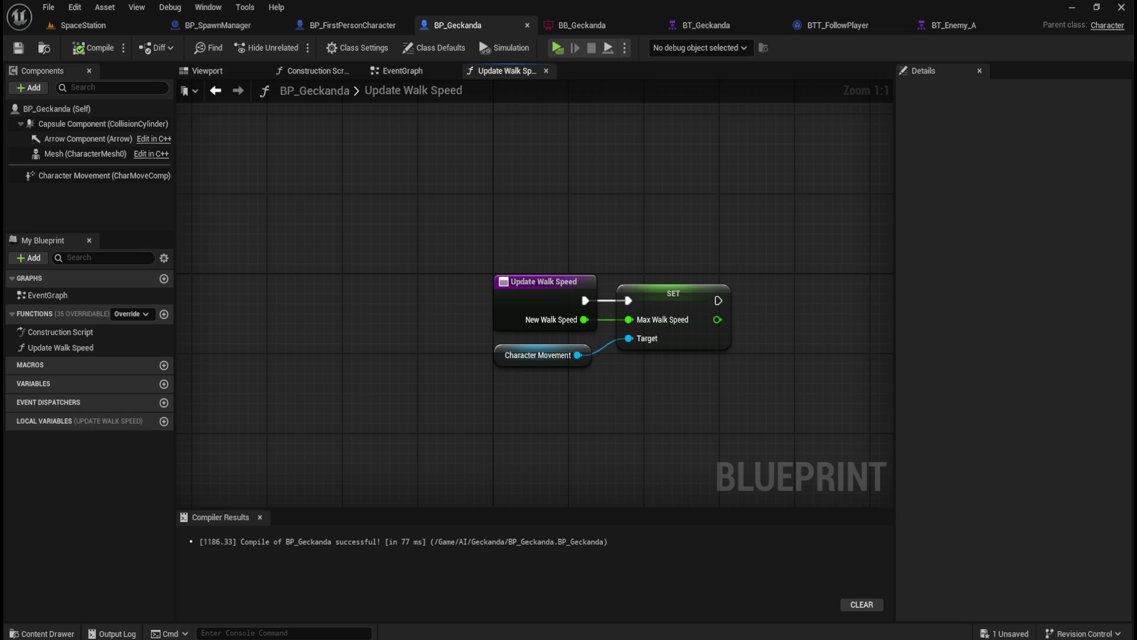
- Check BB_Geckanda's keys and the BT_Geckanda task's Follow Speed, then return to BTT_FollowPlayer
left_click(608, 24)
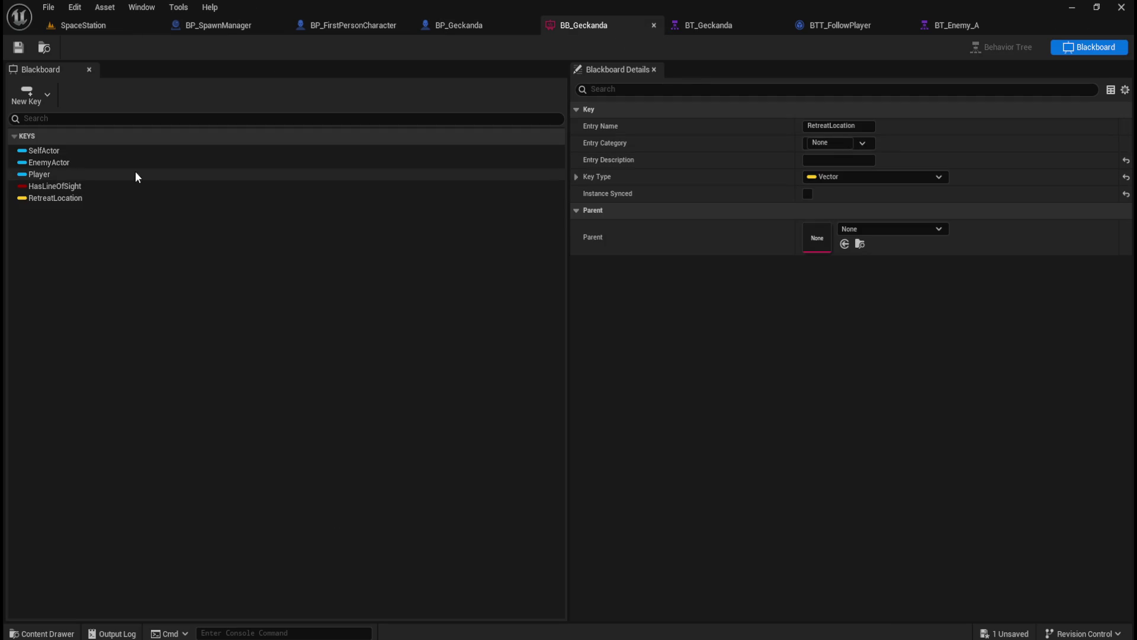
left_click(711, 24)
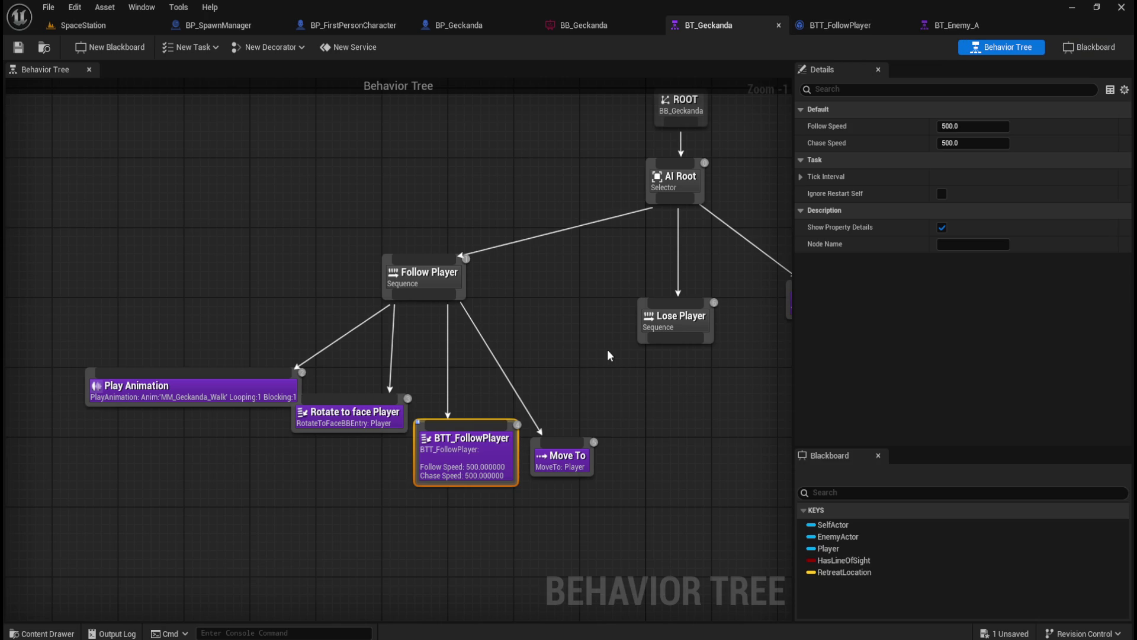
left_click(1071, 48)
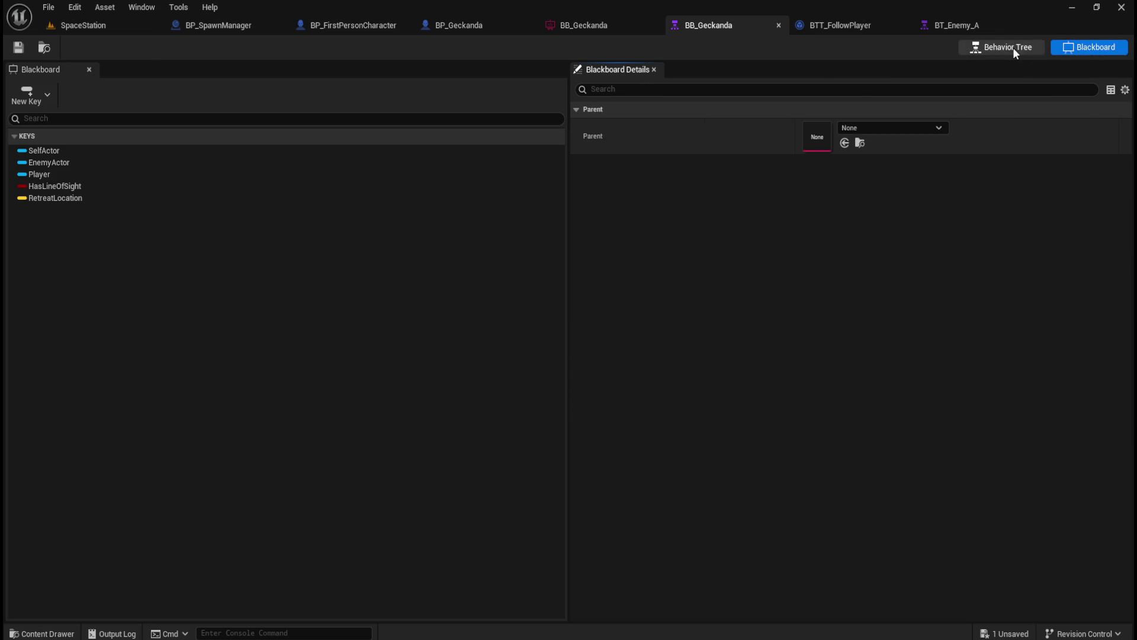
left_click(1017, 48)
left_click(477, 470)
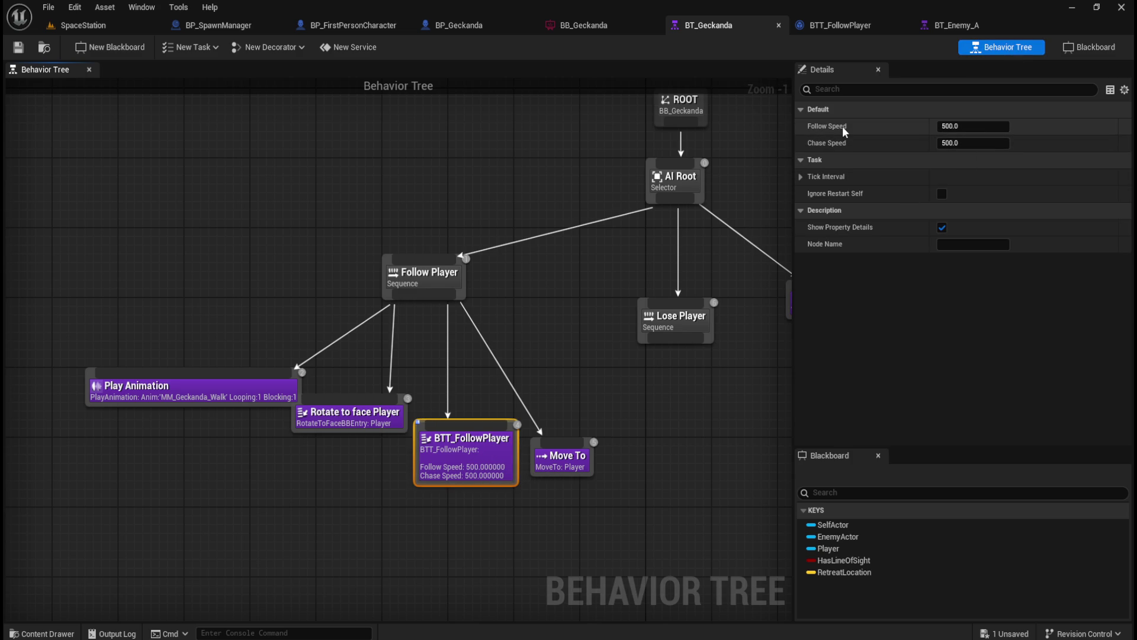
left_click(858, 24)
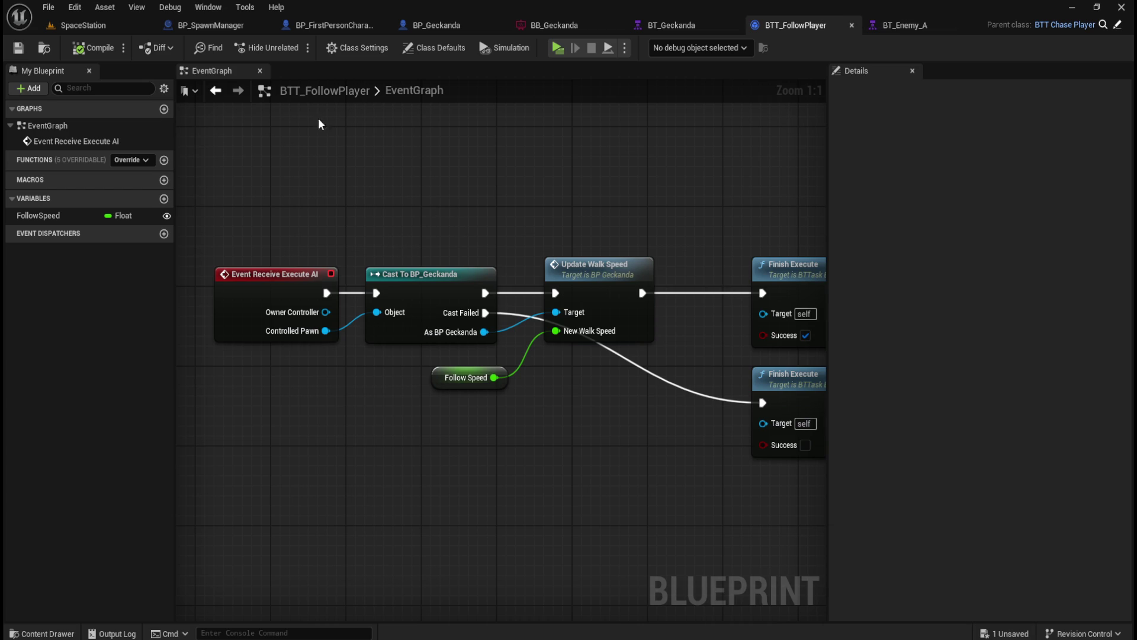
- Save all remaining unsaved assets with File > Save All
mouse_move(626, 201)
left_mouse_down()
mouse_move(456, 229)
mouse_move(635, 211)
left_mouse_up()
left_click_drag(406, 368, 530, 425)
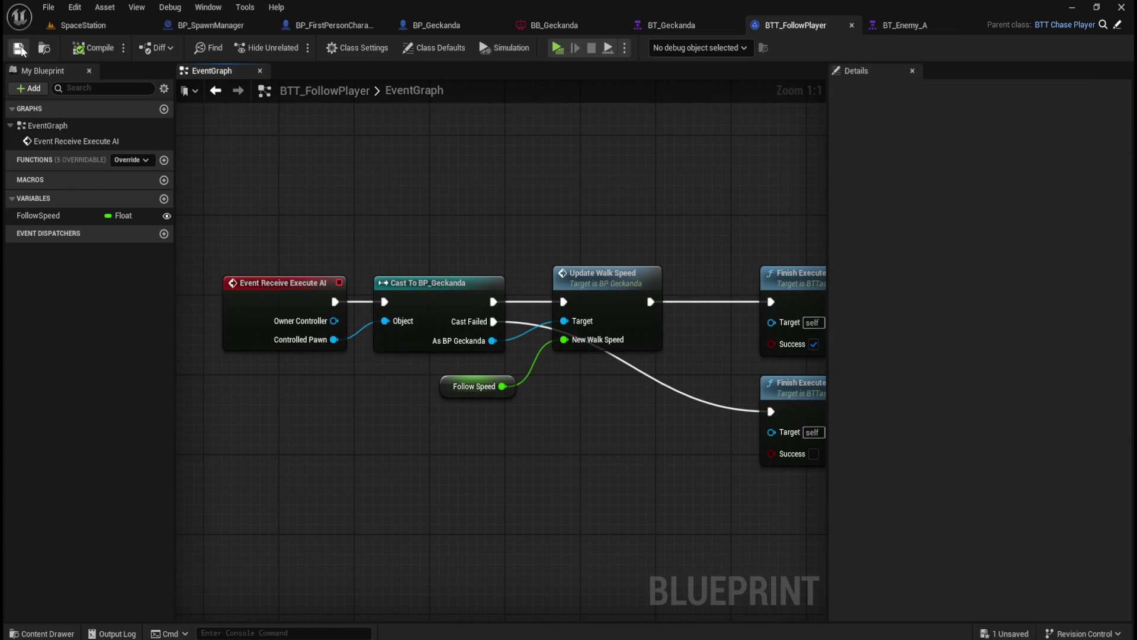
left_click(49, 7)
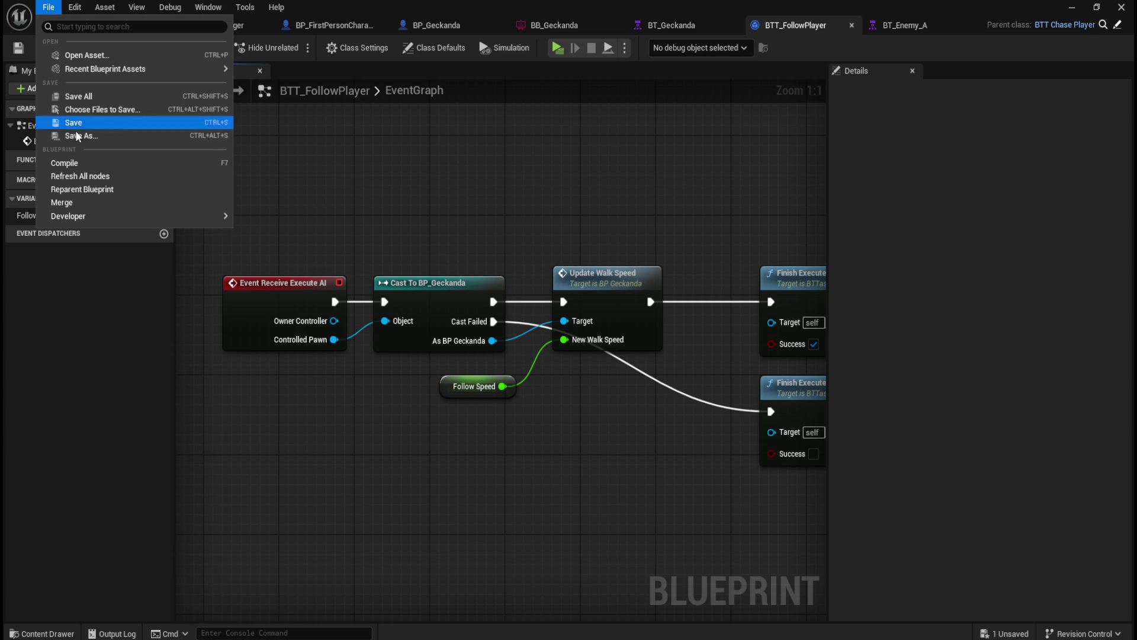
left_click(98, 92)
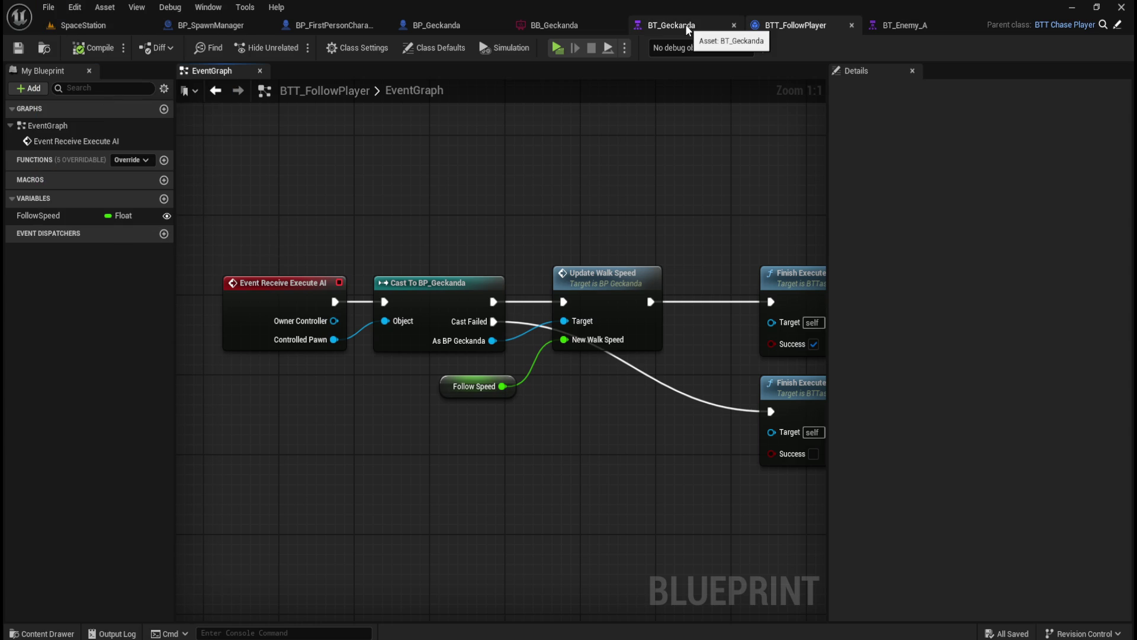
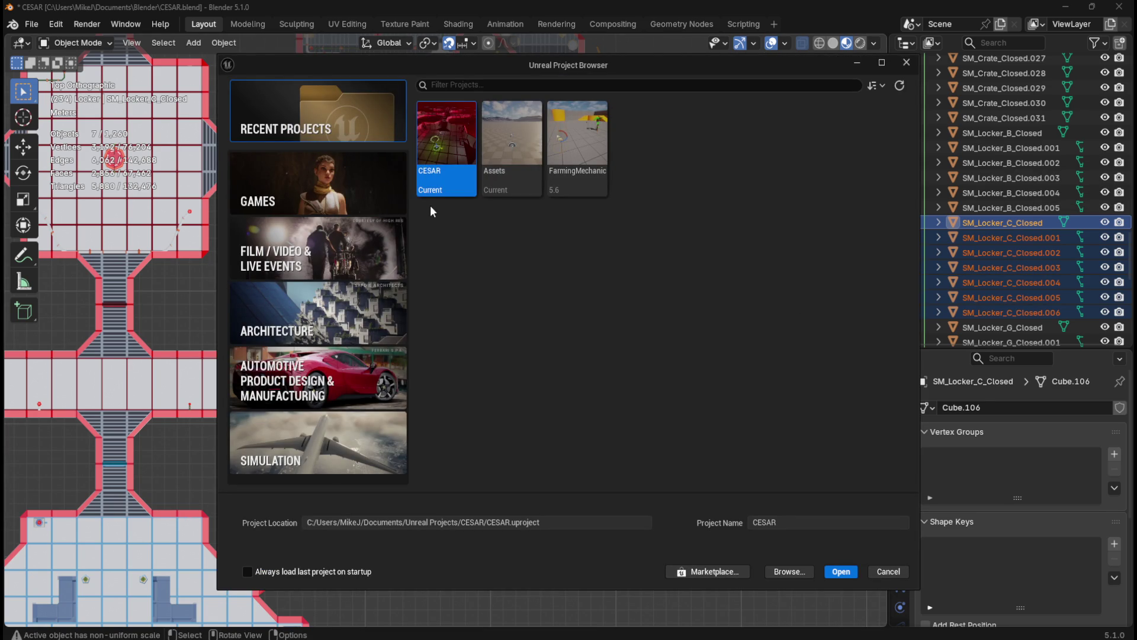
- Launch the CESAR project from the Project Browser so the SpaceStation level loads
mouse_move(442, 155)
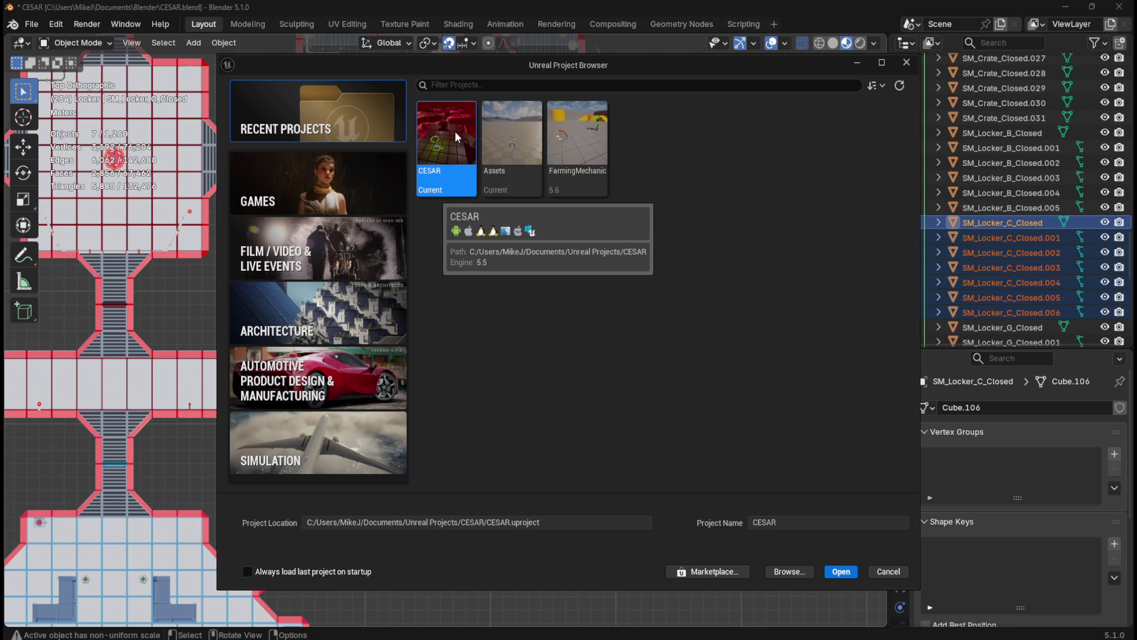
double_click(456, 135)
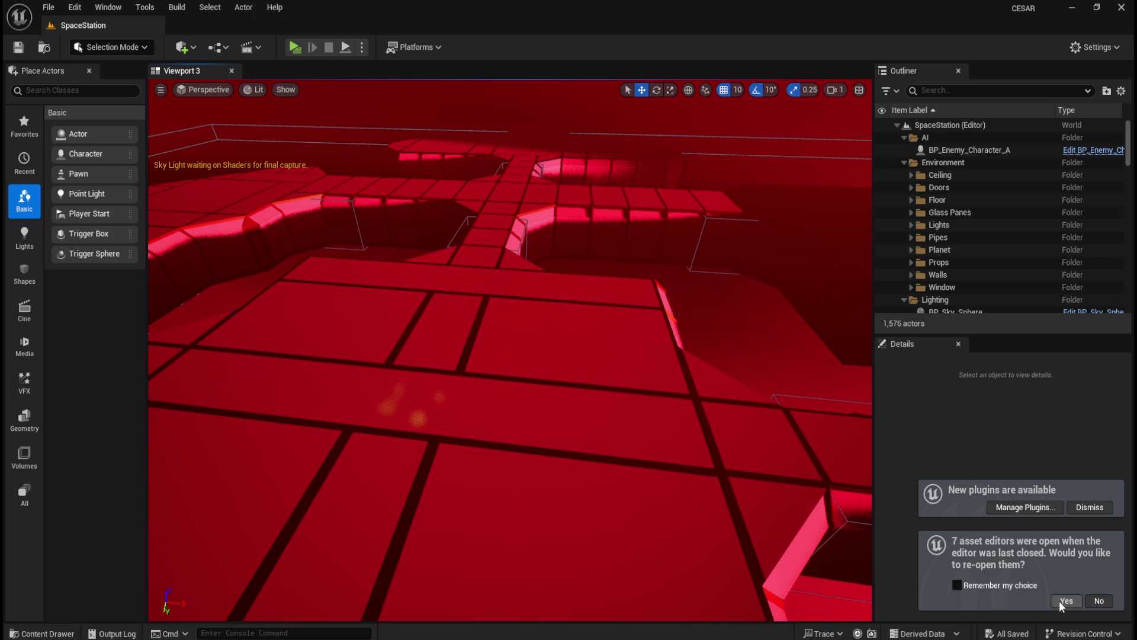
- Reopen last session's editors and select the BTT_FollowPlayer task under Follow Player in BT_Geckanda
left_click(1061, 601)
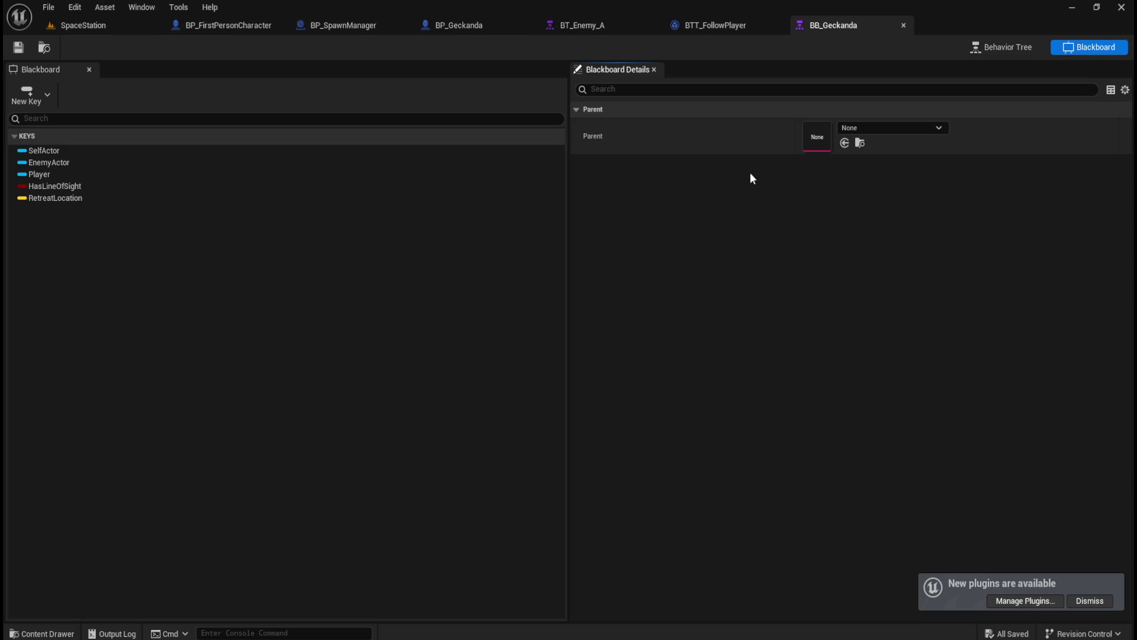
left_click(628, 25)
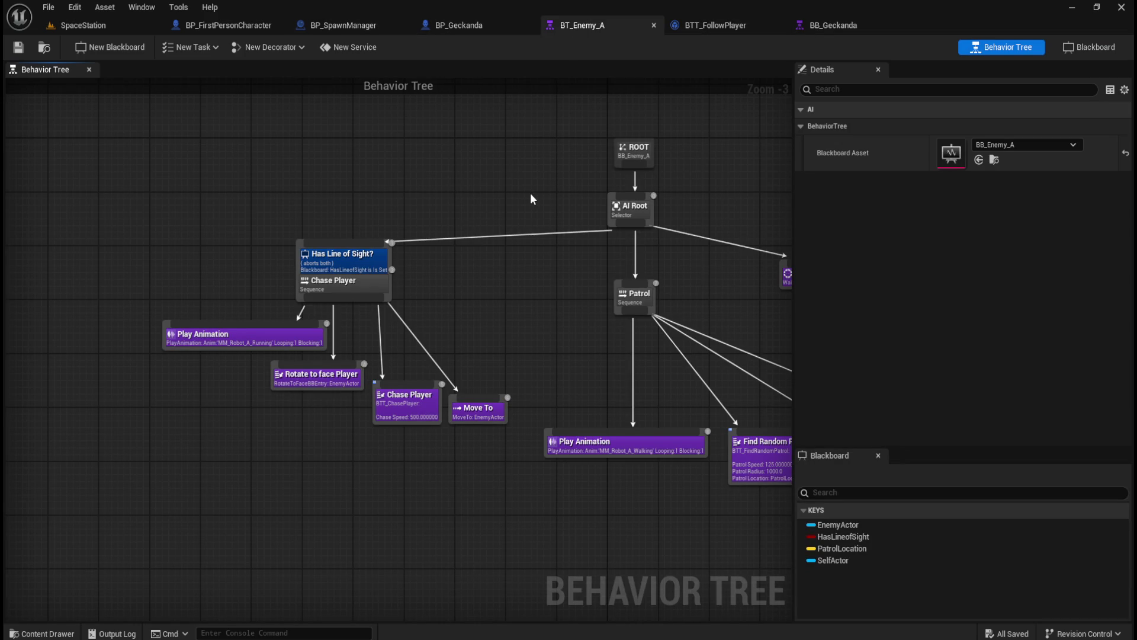
left_click(820, 38)
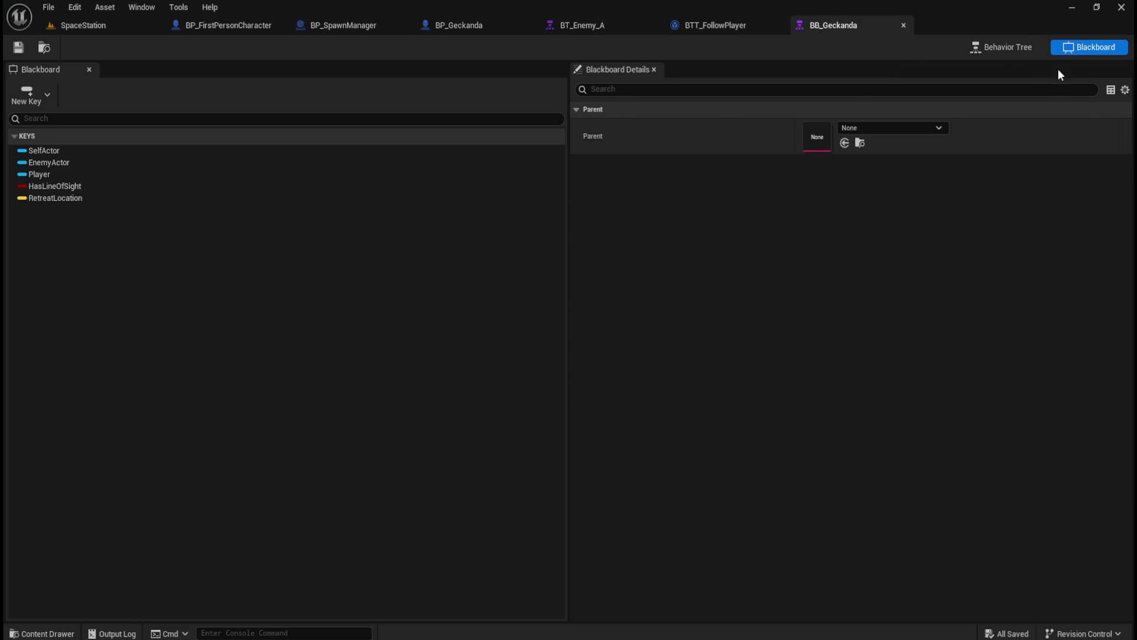
left_click(1015, 52)
mouse_move(216, 412)
left_mouse_down()
mouse_move(262, 402)
mouse_move(652, 407)
left_mouse_up()
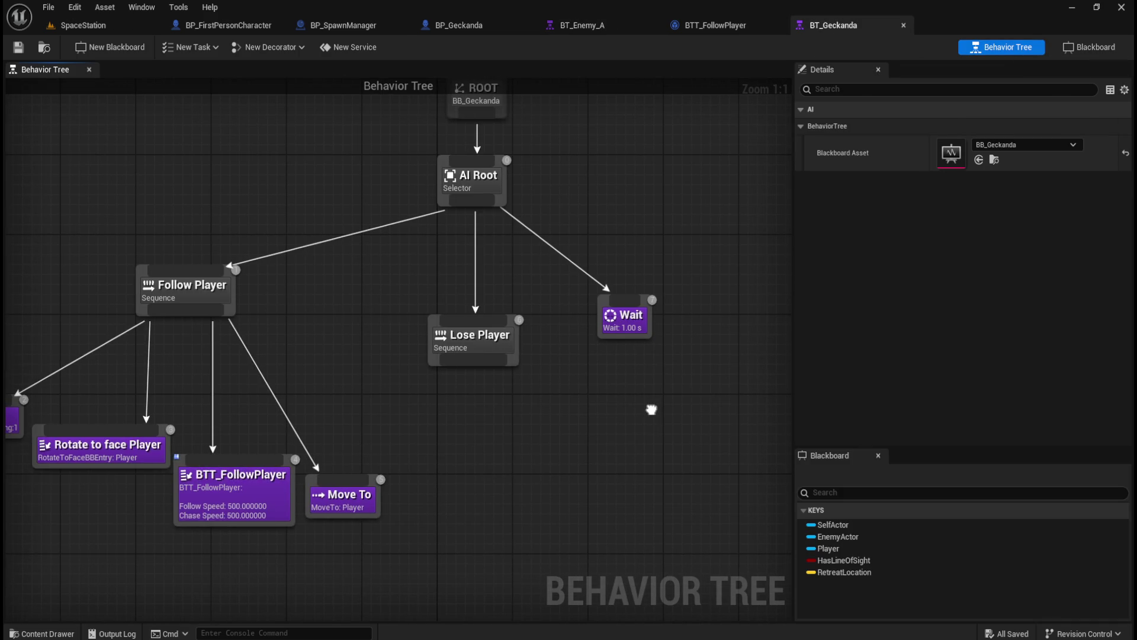
left_click_drag(490, 433, 749, 363)
left_click(454, 430)
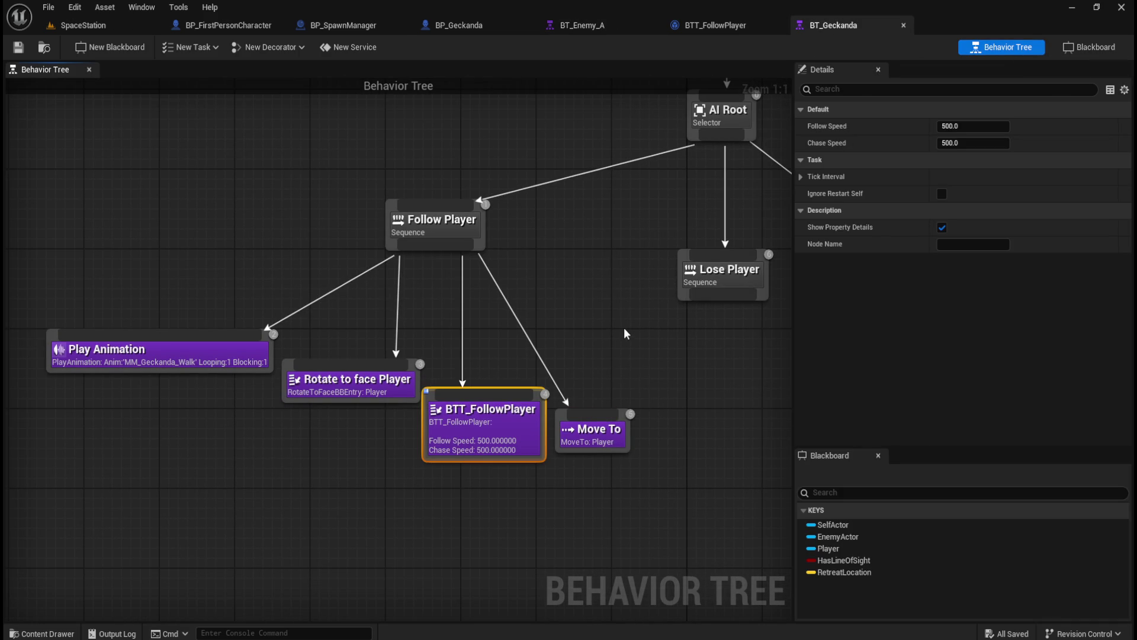
- Toggle the speed values on the task node, then bring up the BTT_FollowPlayer Event Graph
left_click(942, 228)
left_click(942, 227)
left_click(942, 227)
left_click(942, 228)
left_click(730, 22)
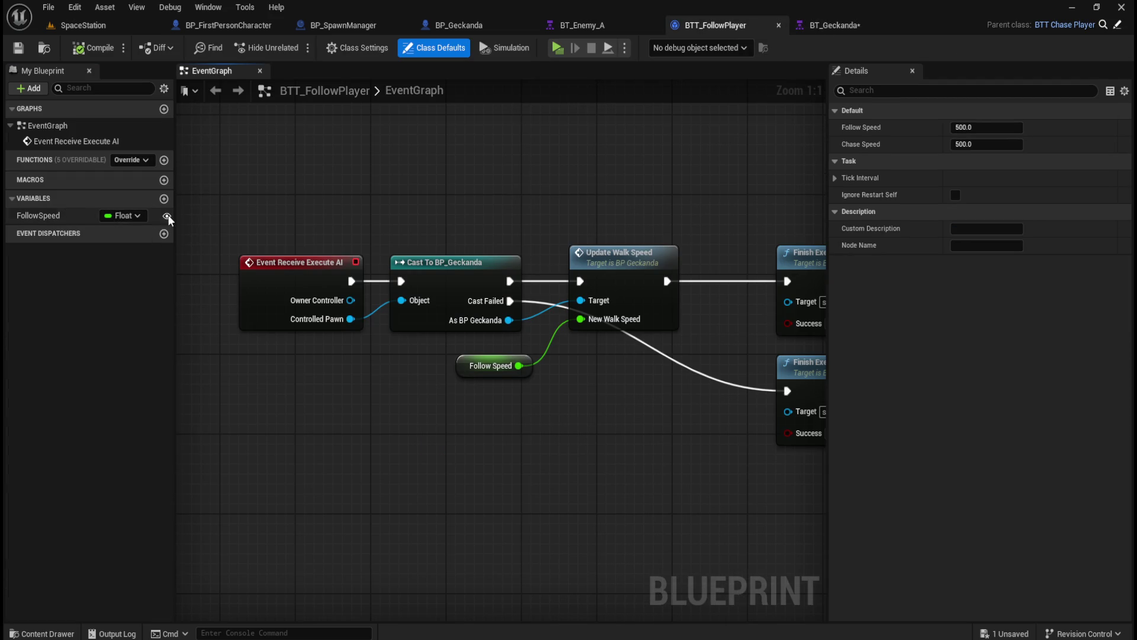
- Pan to the Finish Execute nodes and check the Chase Speed property's copy options
left_click_drag(467, 244, 381, 270)
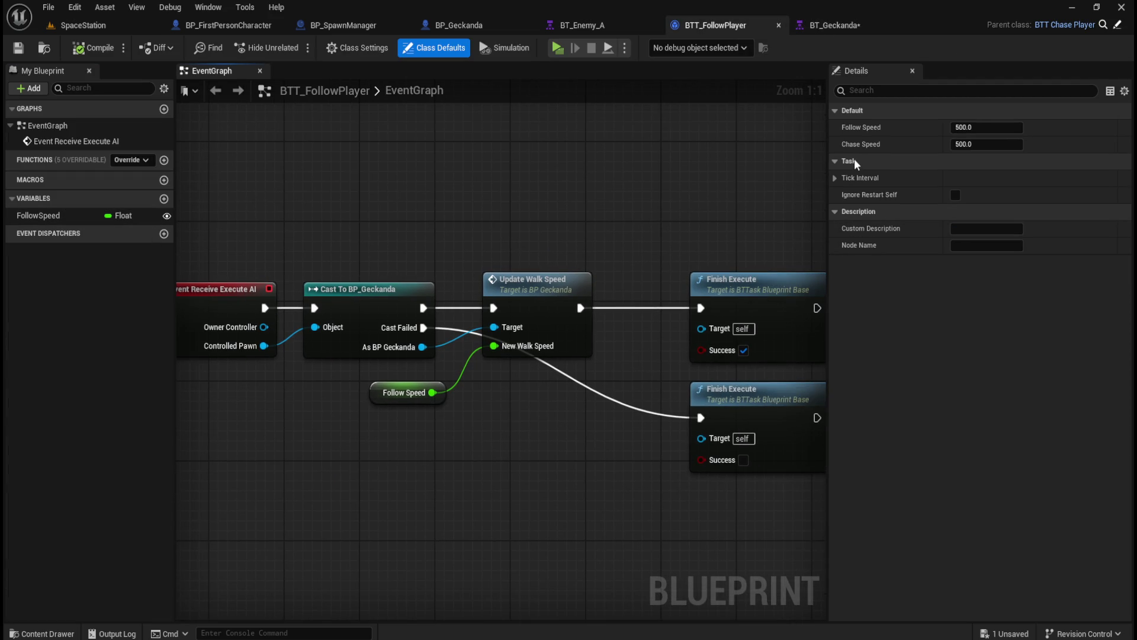
left_click(811, 24)
left_click(731, 20)
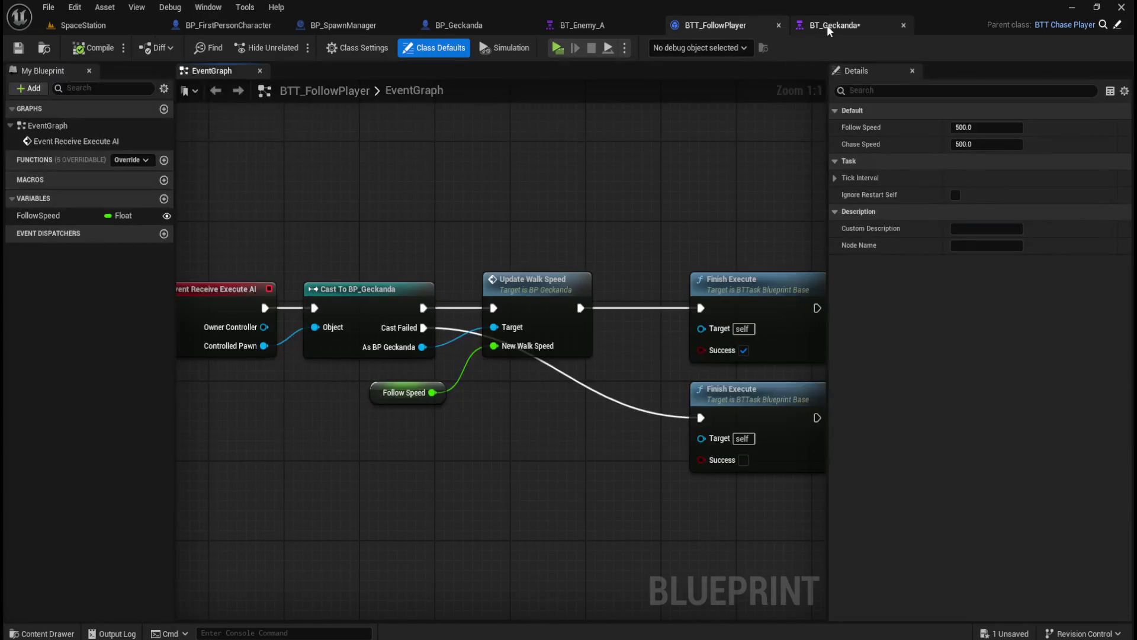
right_click(859, 141)
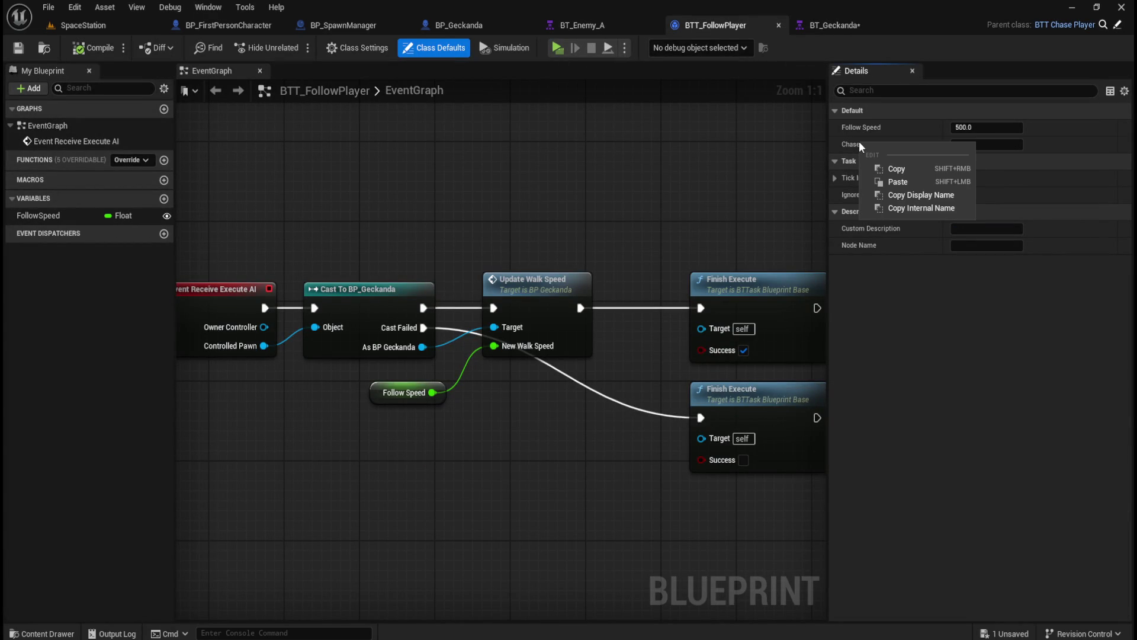
left_click(704, 200)
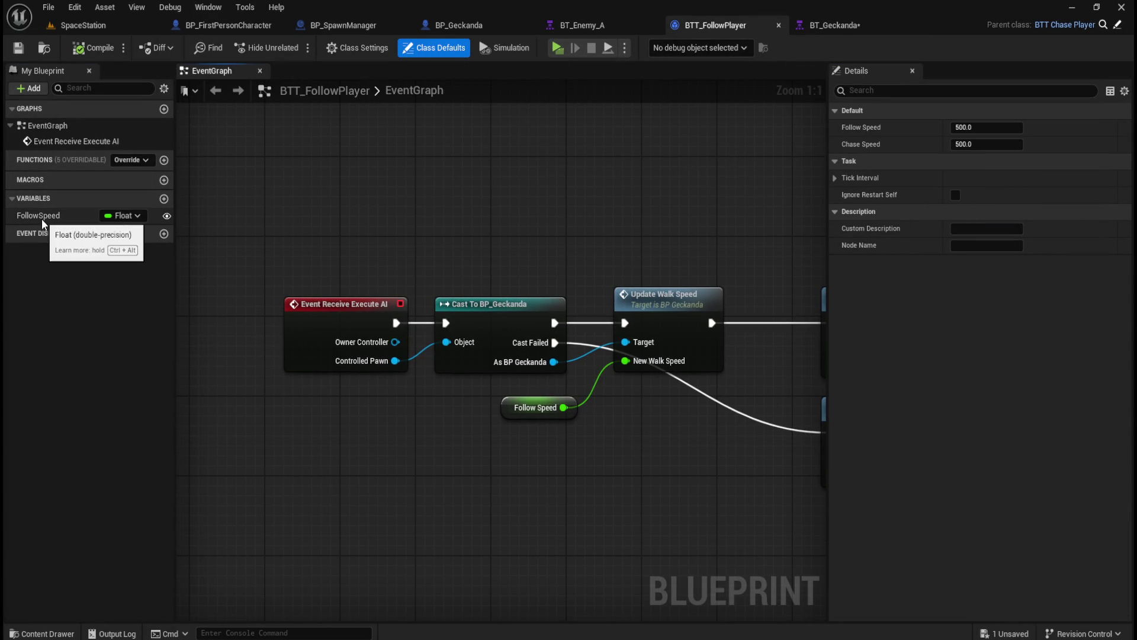
- Inspect the FollowSpeed variable's settings and its Follow Speed getter node
left_click(41, 217)
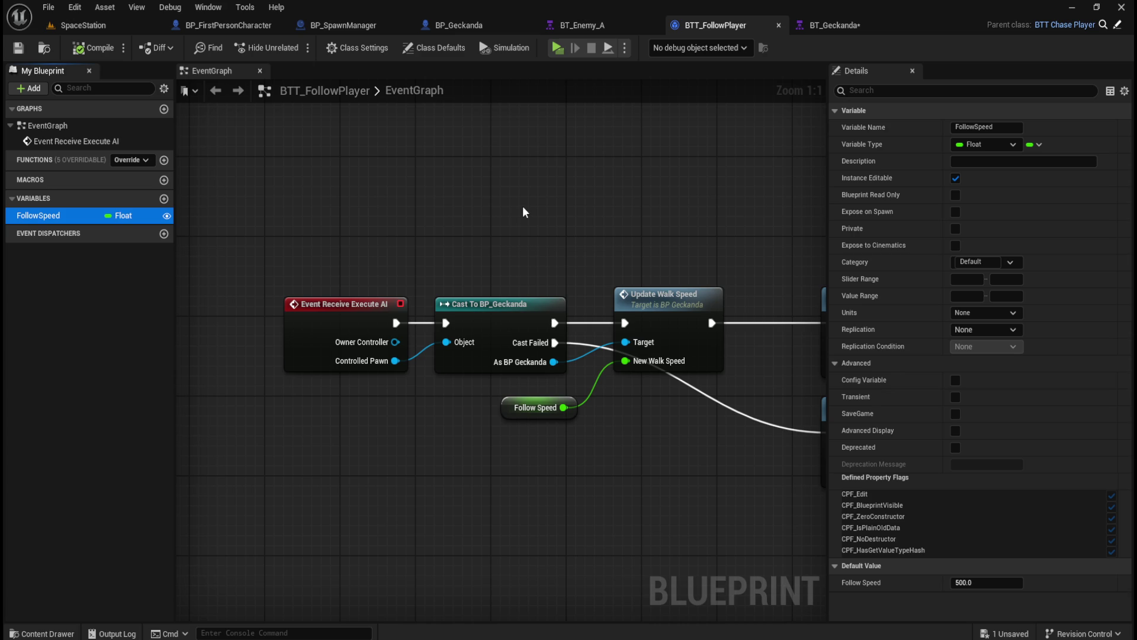
mouse_move(587, 205)
left_mouse_down()
mouse_move(444, 233)
mouse_move(456, 209)
left_mouse_up()
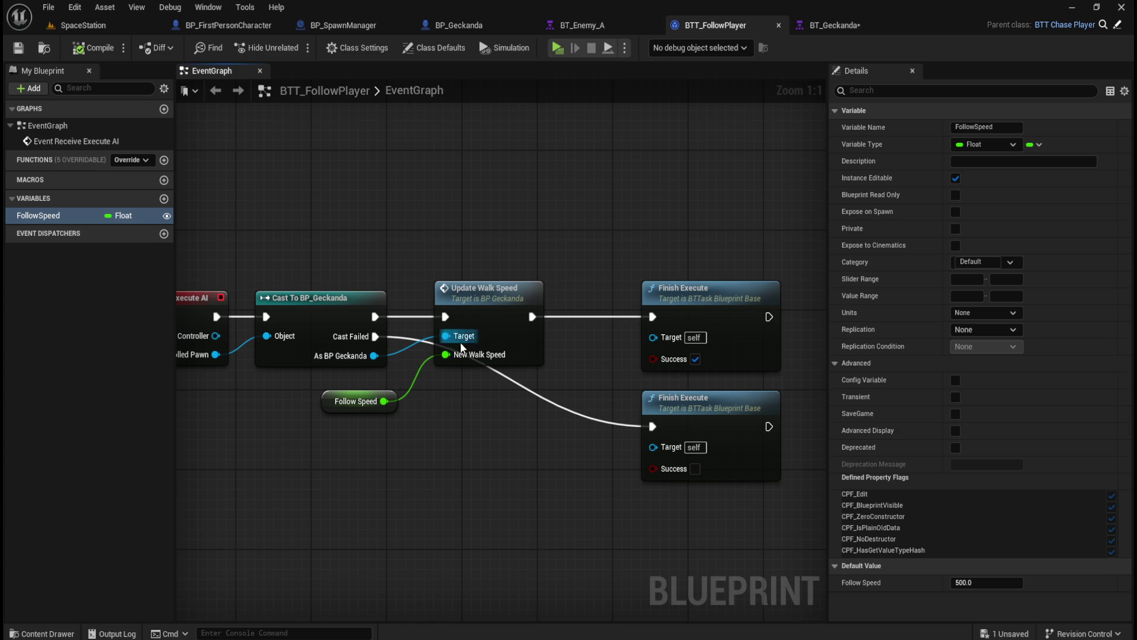
left_click(355, 398)
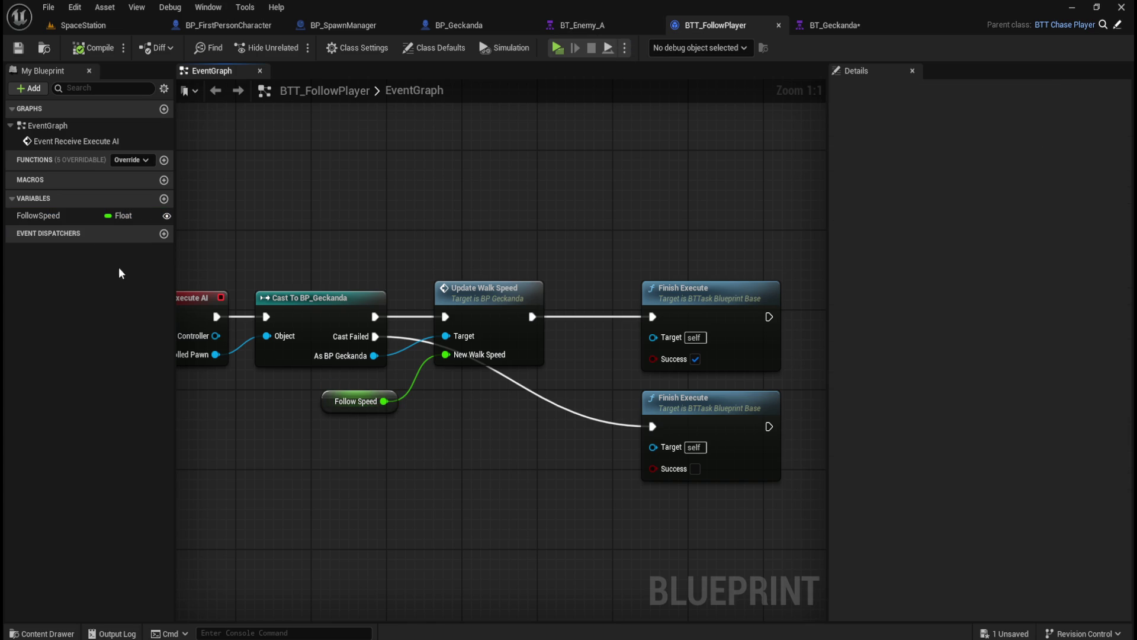
left_click(66, 217)
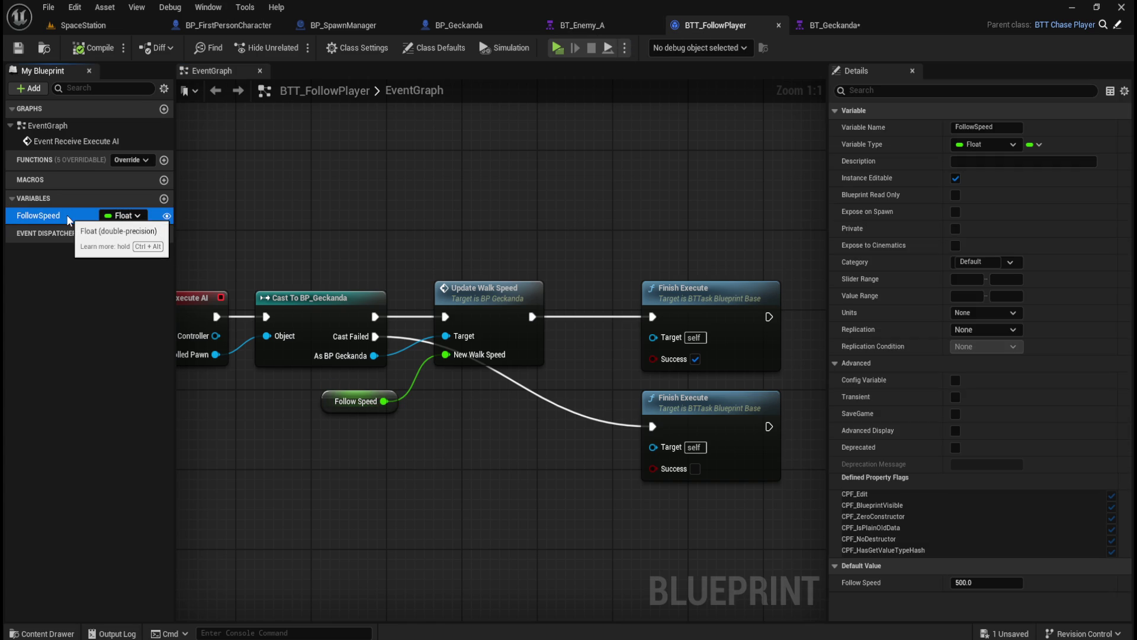
left_click(354, 475)
left_click(371, 392)
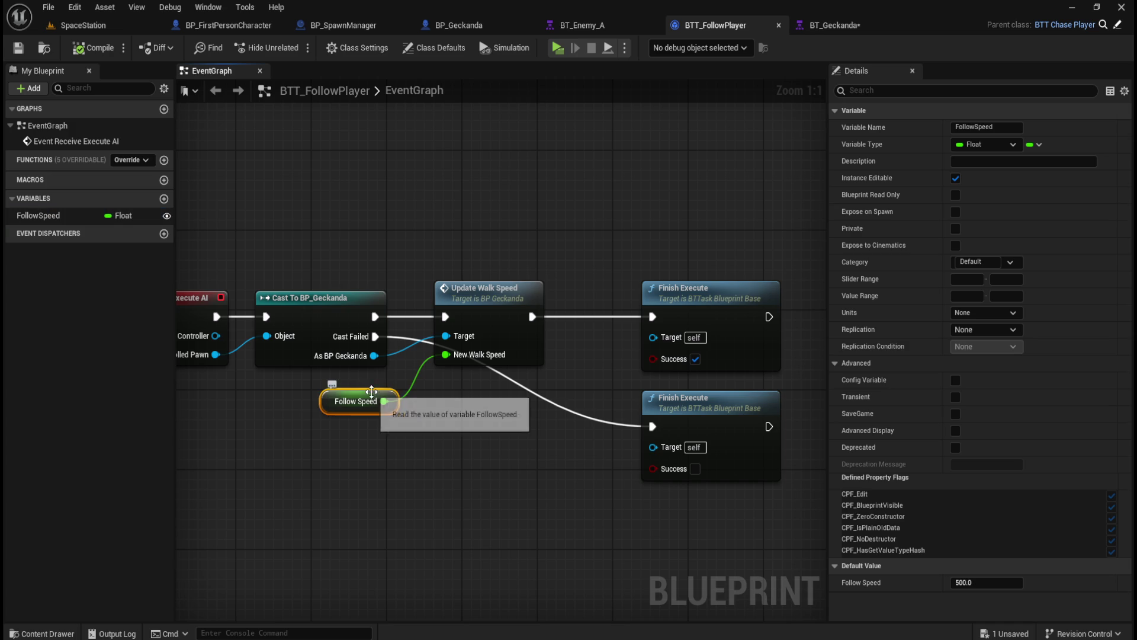
- In BT_Geckanda, add a test BTT_FollowPlayer task under Follow Player, then delete it
left_click(835, 25)
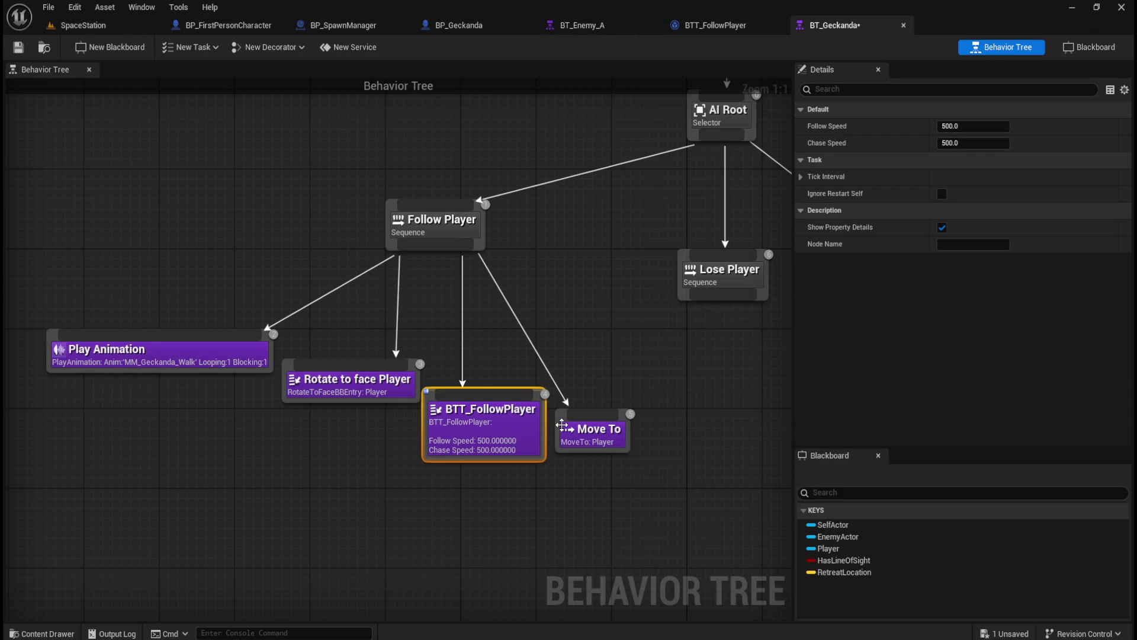
left_click(503, 511)
left_click_drag(449, 246, 592, 332)
type("task")
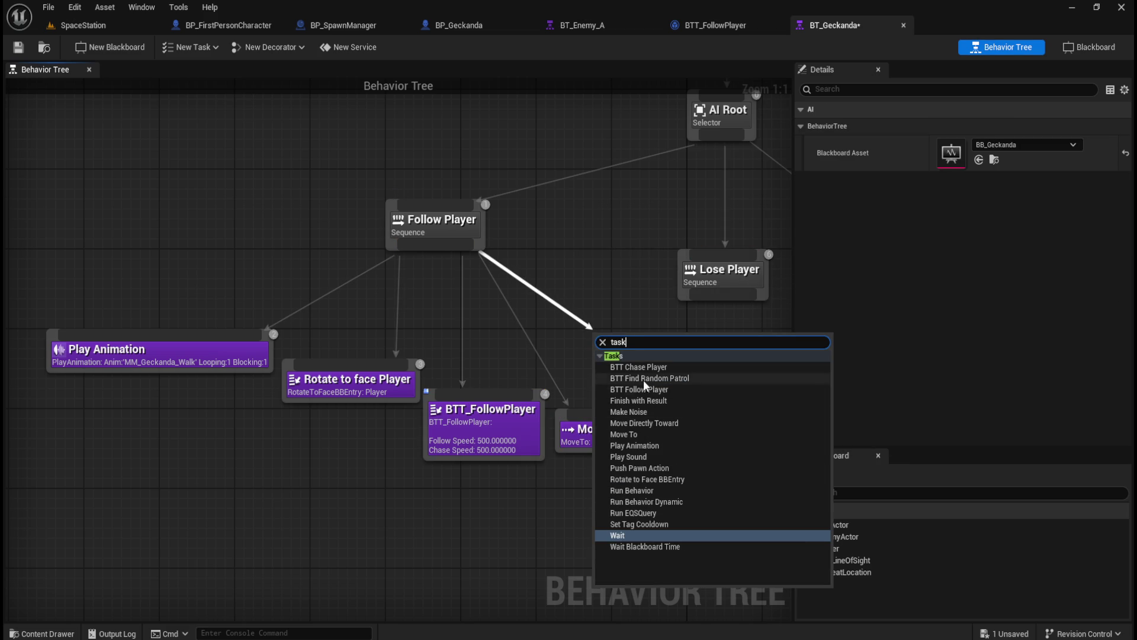
left_click(641, 388)
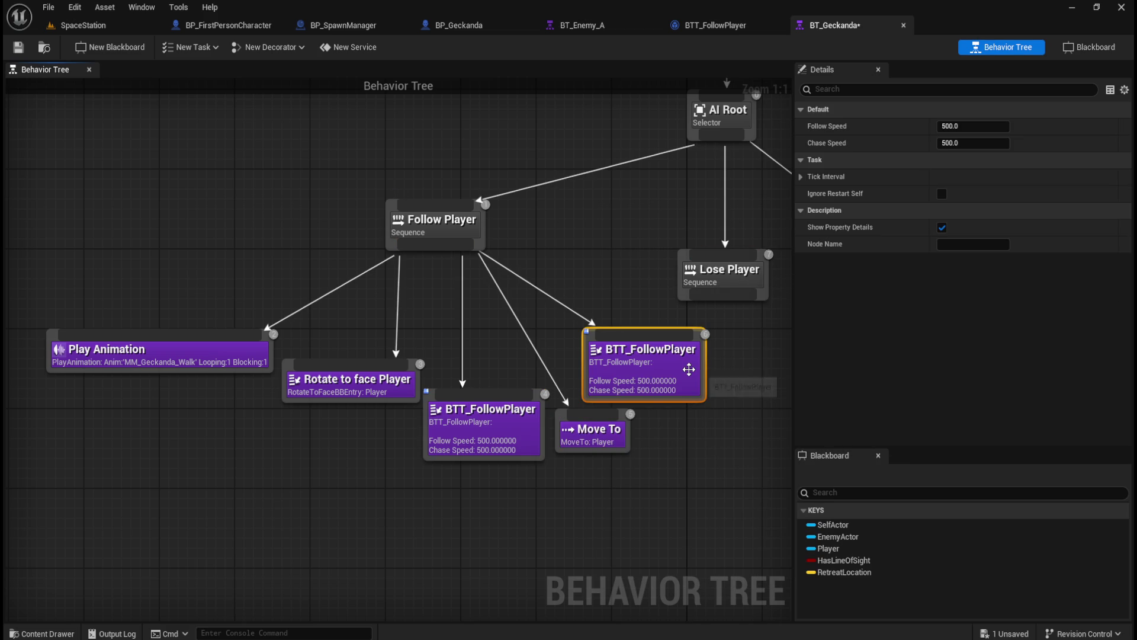
key("Delete")
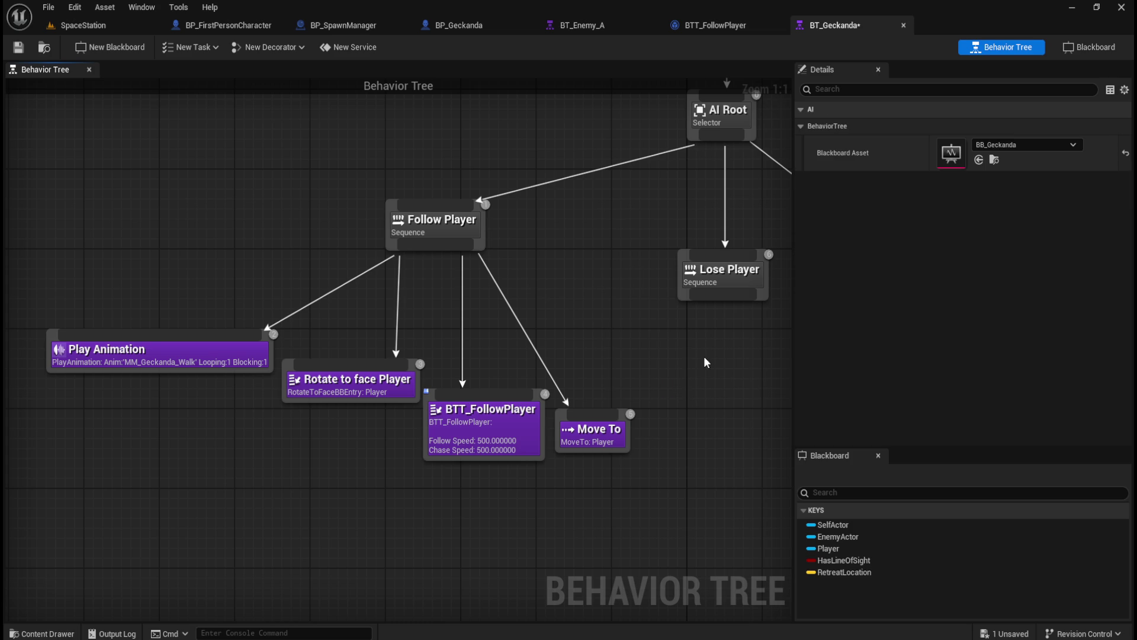
- Reselect FollowSpeed in BTT_FollowPlayer, recentre the graph, and go to BP_Geckanda's walk speed function
left_click(744, 24)
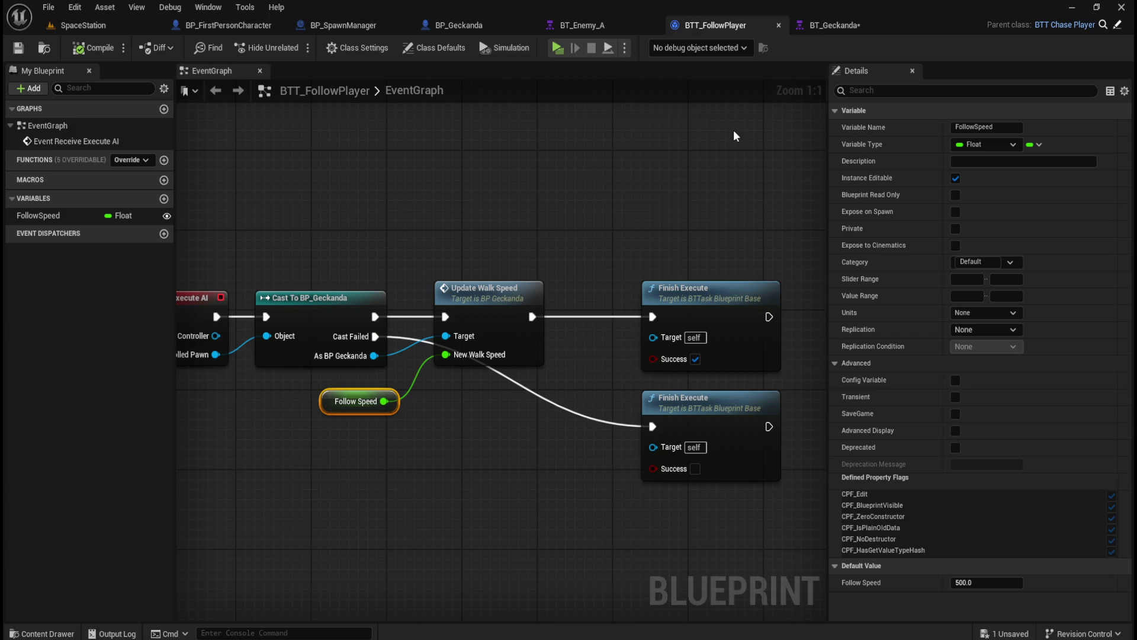
left_click(40, 216)
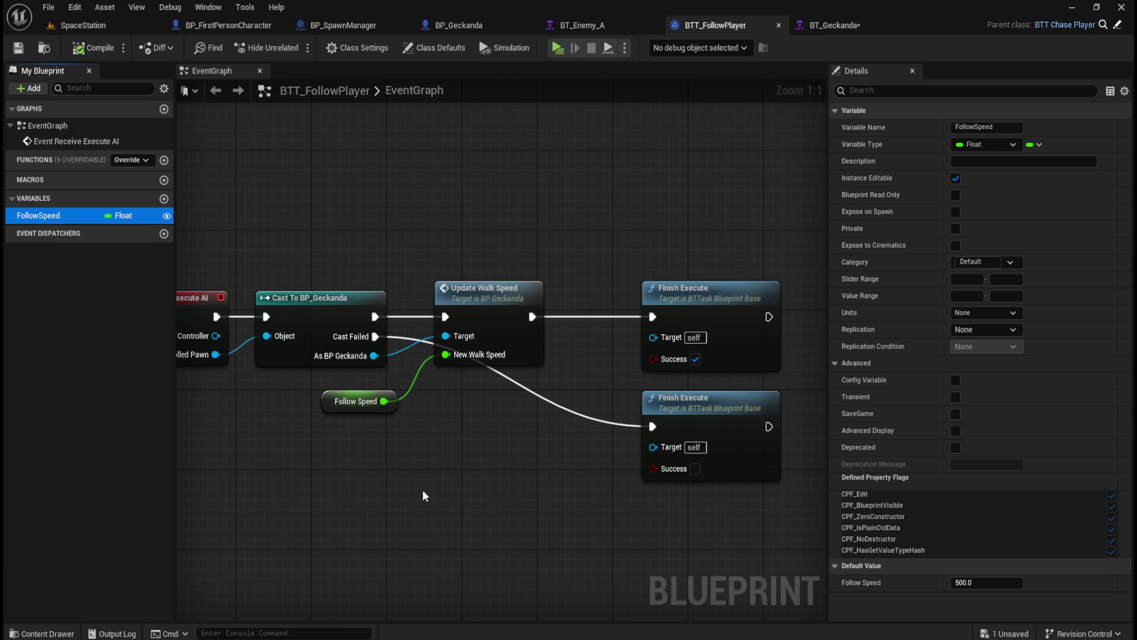
mouse_move(429, 481)
left_mouse_down()
mouse_move(599, 445)
mouse_move(386, 444)
left_mouse_up()
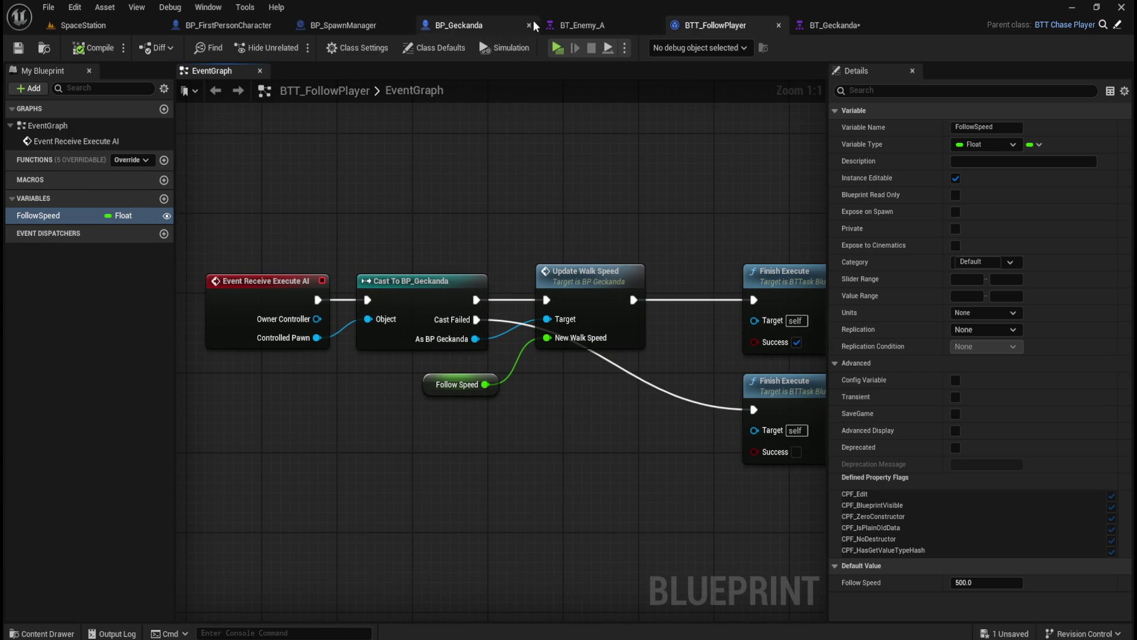
left_click(486, 25)
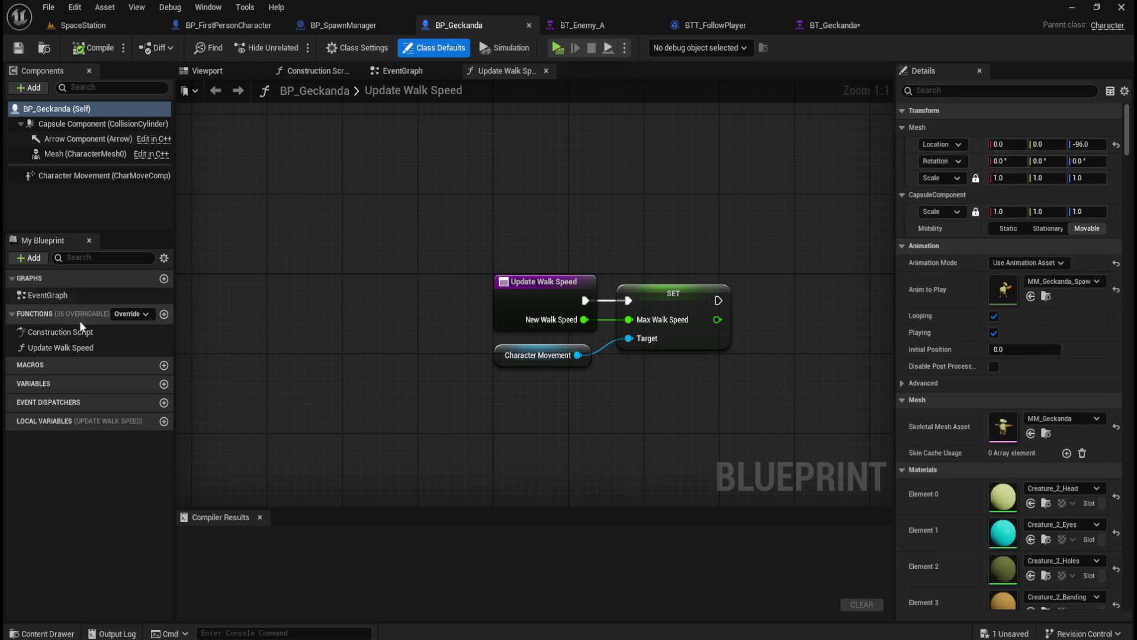
- Check Update Walk Speed's settings and the BP_Geckanda EventGraph, then pan BTT_FollowPlayer's graph to Finish Execute
left_click(61, 345)
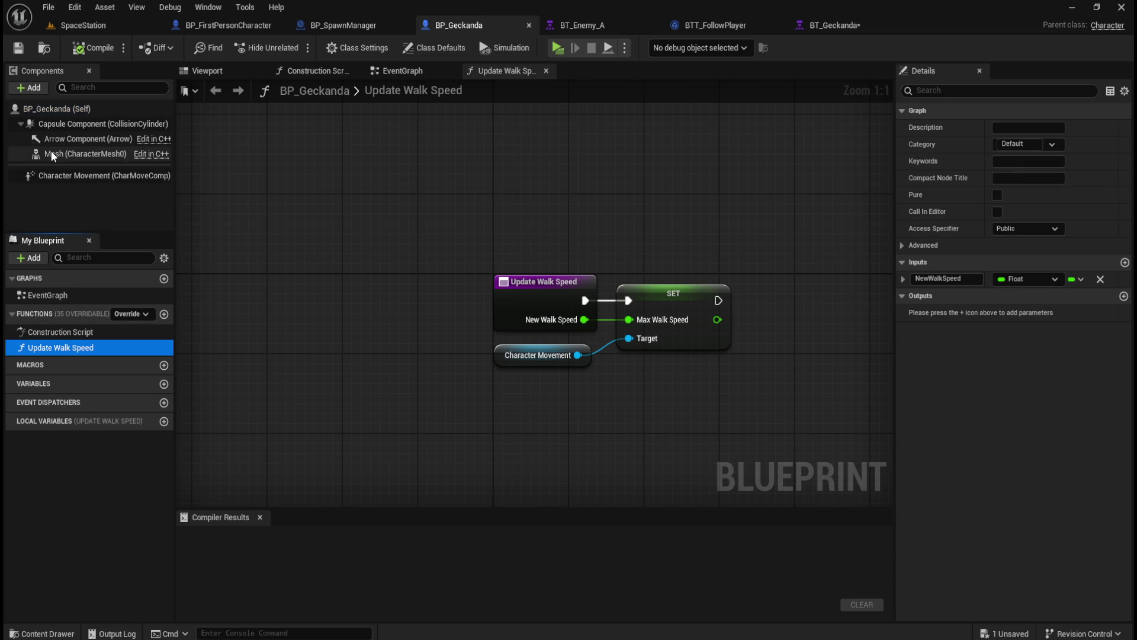
left_click(413, 72)
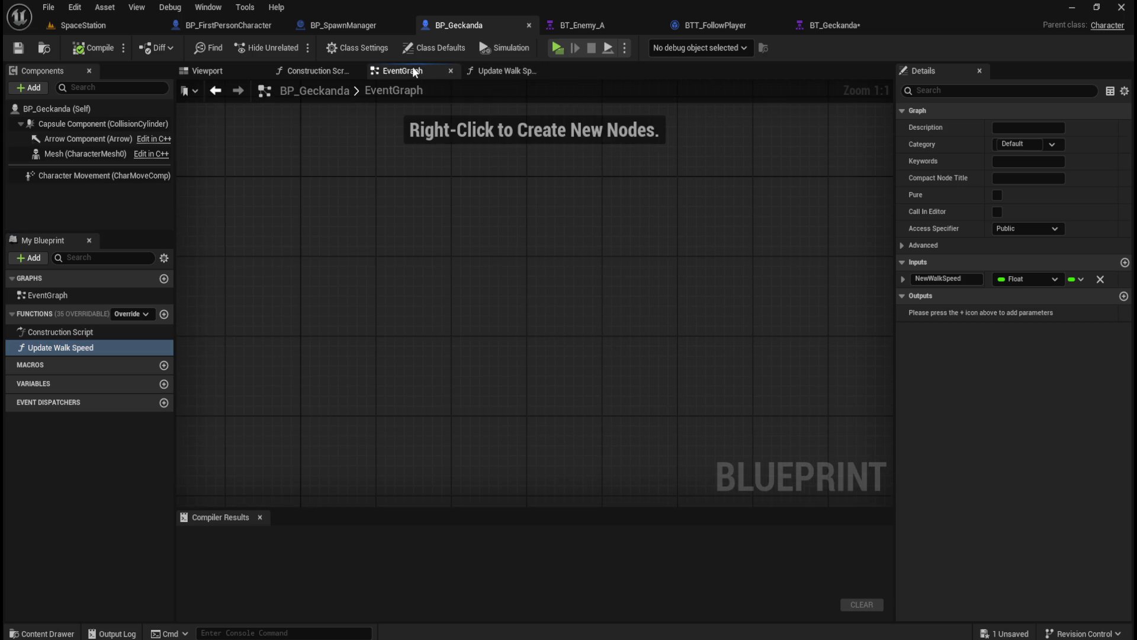
left_click(502, 72)
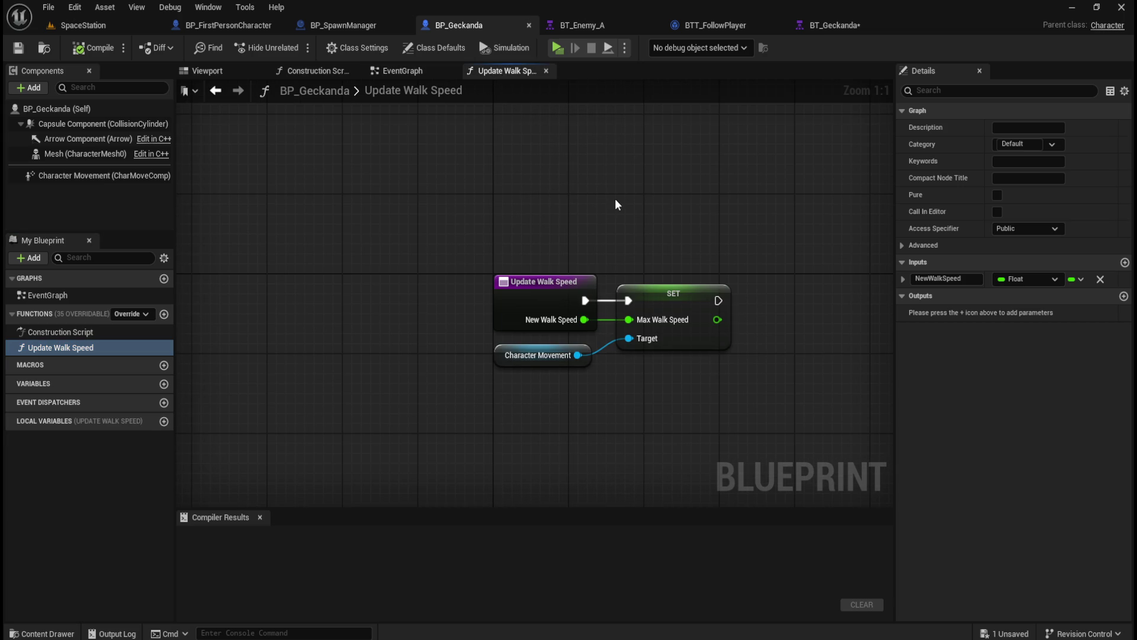
left_click(731, 25)
mouse_move(641, 227)
left_mouse_down()
mouse_move(472, 204)
mouse_move(581, 222)
mouse_move(640, 193)
mouse_move(549, 202)
mouse_move(570, 191)
mouse_move(576, 205)
left_mouse_up()
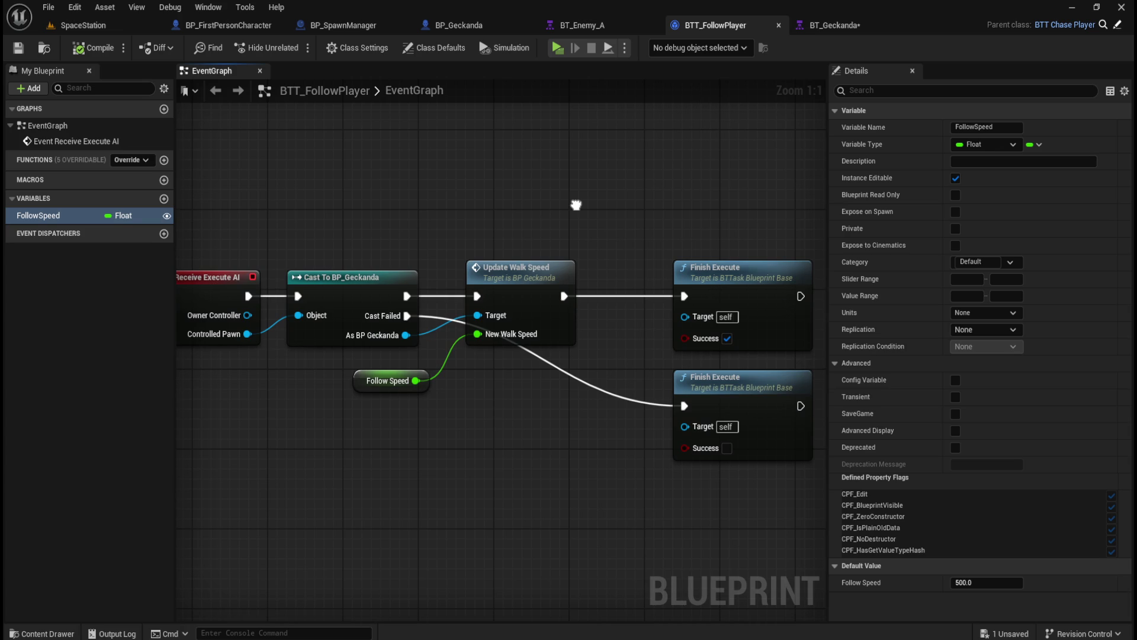
- Compare BTT_FollowPlayer's Class Settings and Class Defaults panels
left_click(424, 47)
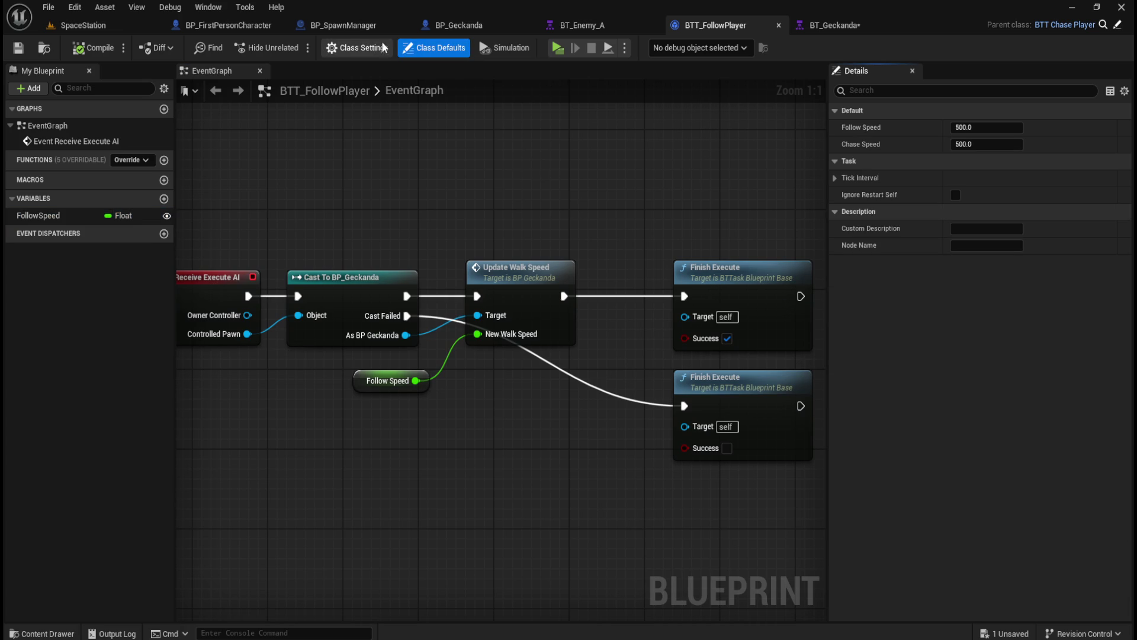
left_click(357, 49)
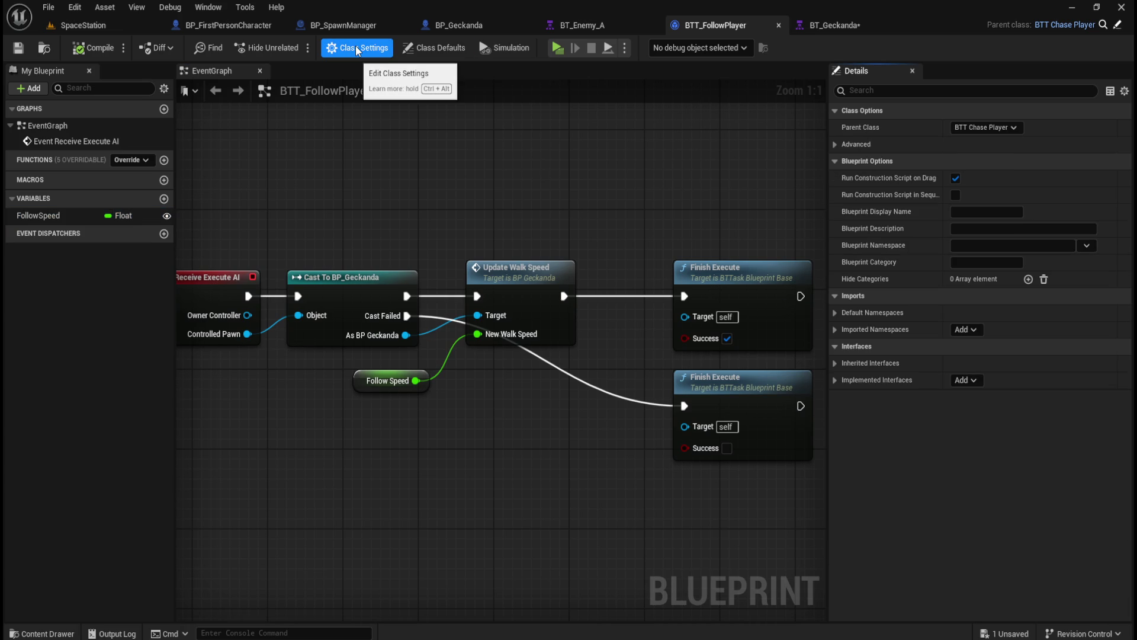
left_click(421, 51)
left_click(376, 51)
left_click(424, 48)
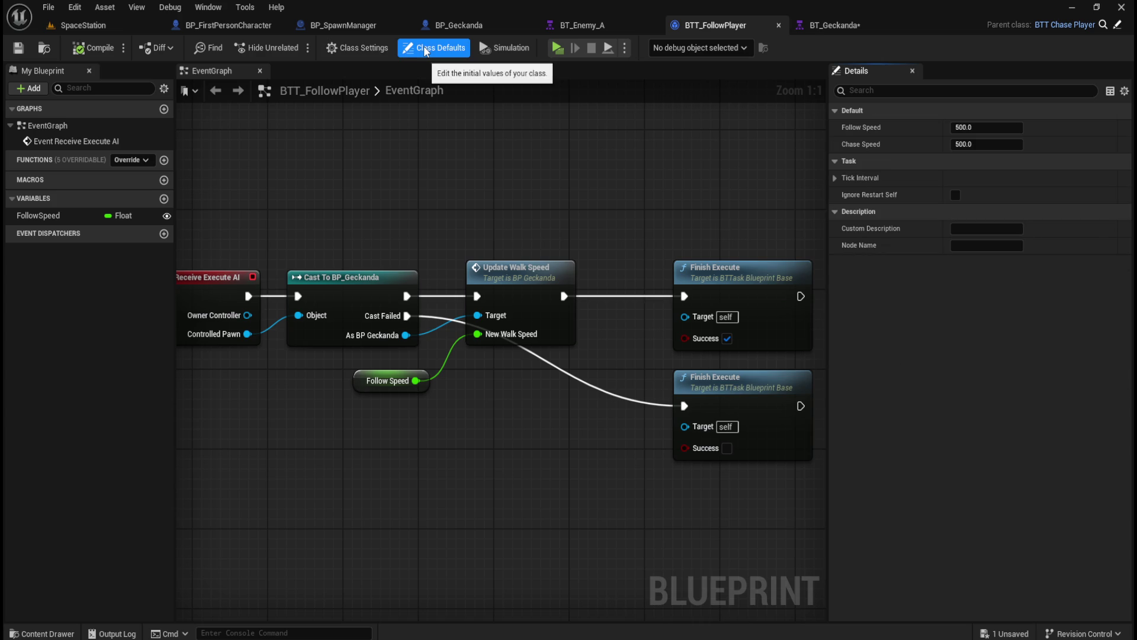
left_click(453, 181)
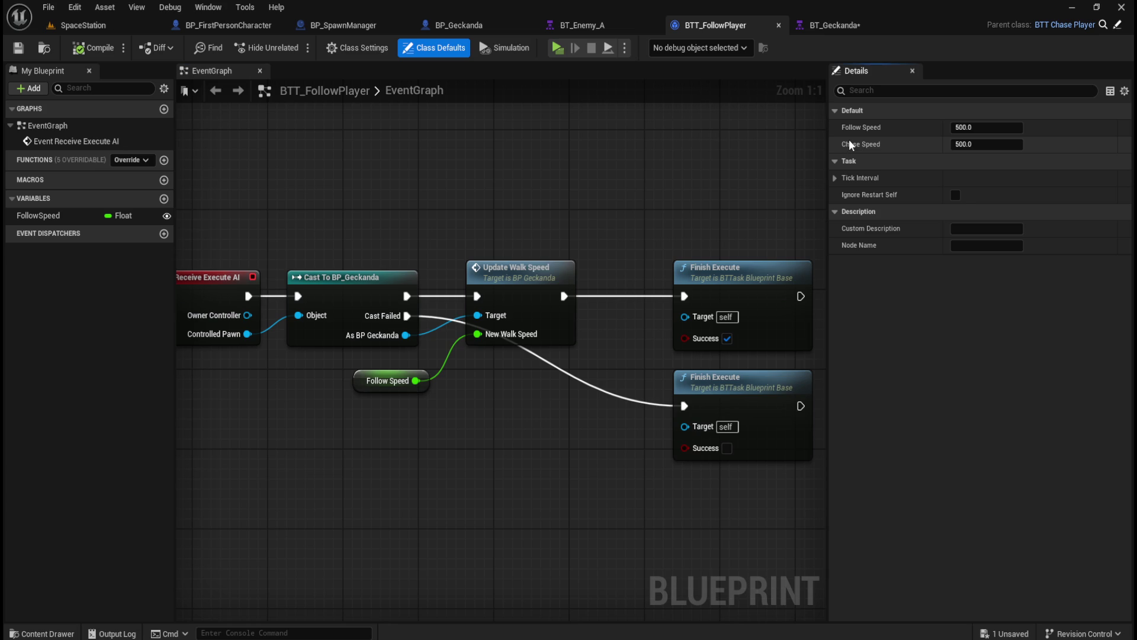
- Review the Chase Speed and FollowSpeed options (both 500.0), then go to BT_Geckanda
right_click(850, 143)
left_click(662, 181)
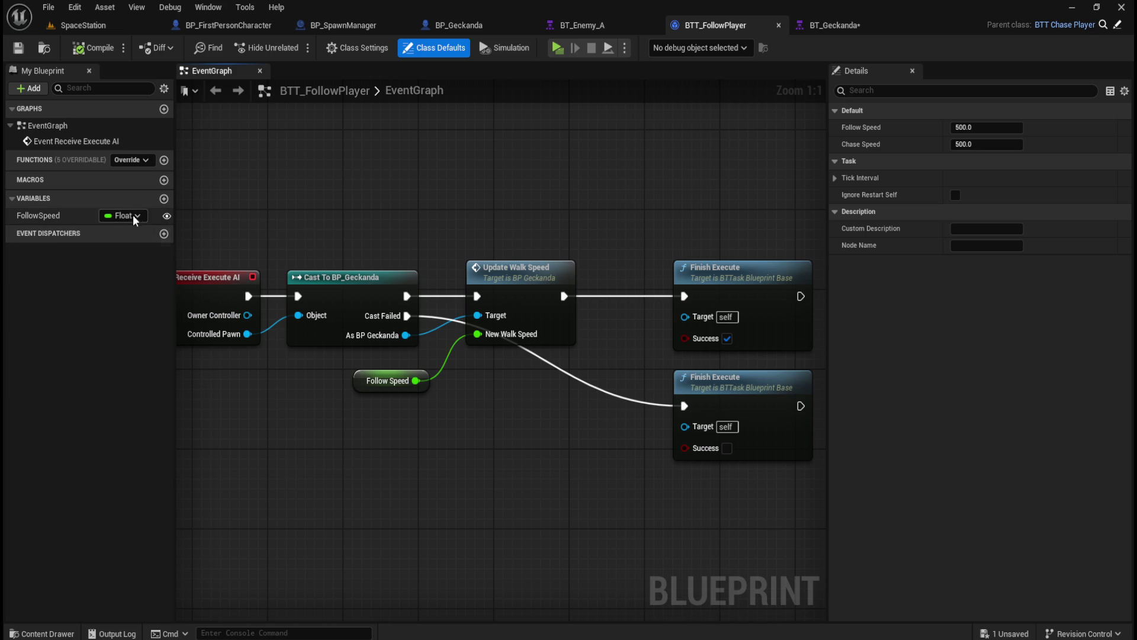
right_click(21, 217)
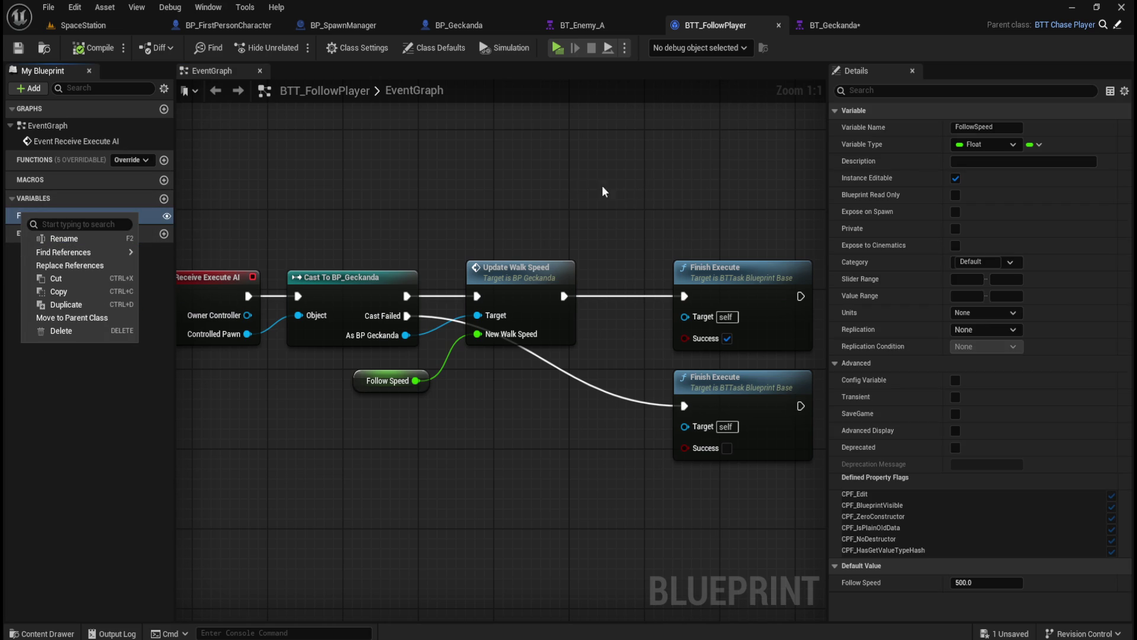
left_click(561, 184)
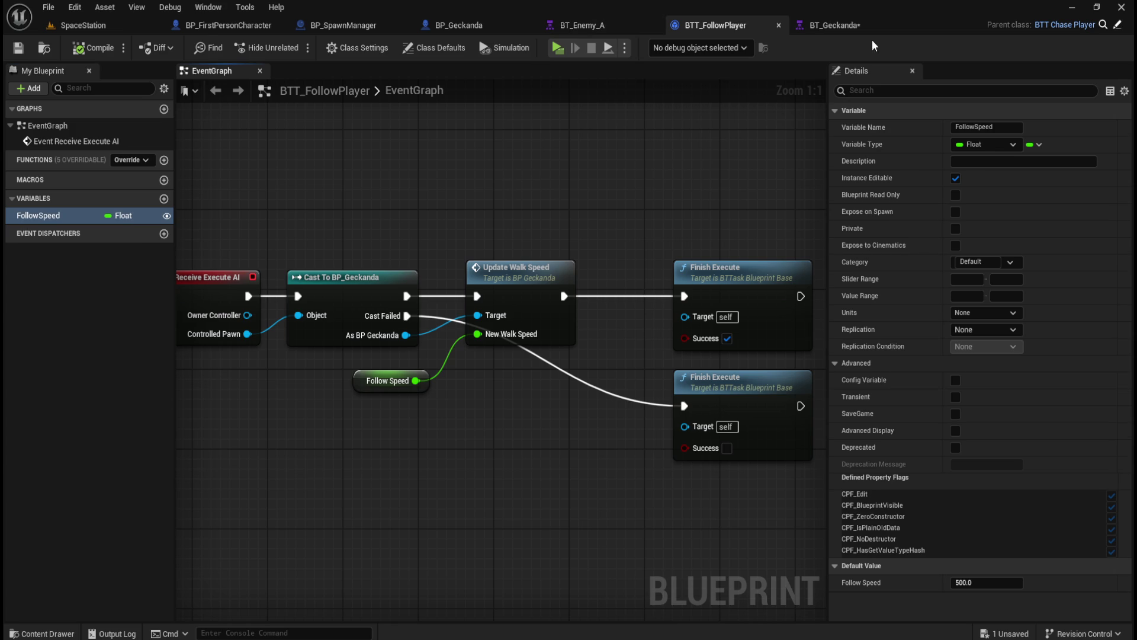
left_click(832, 25)
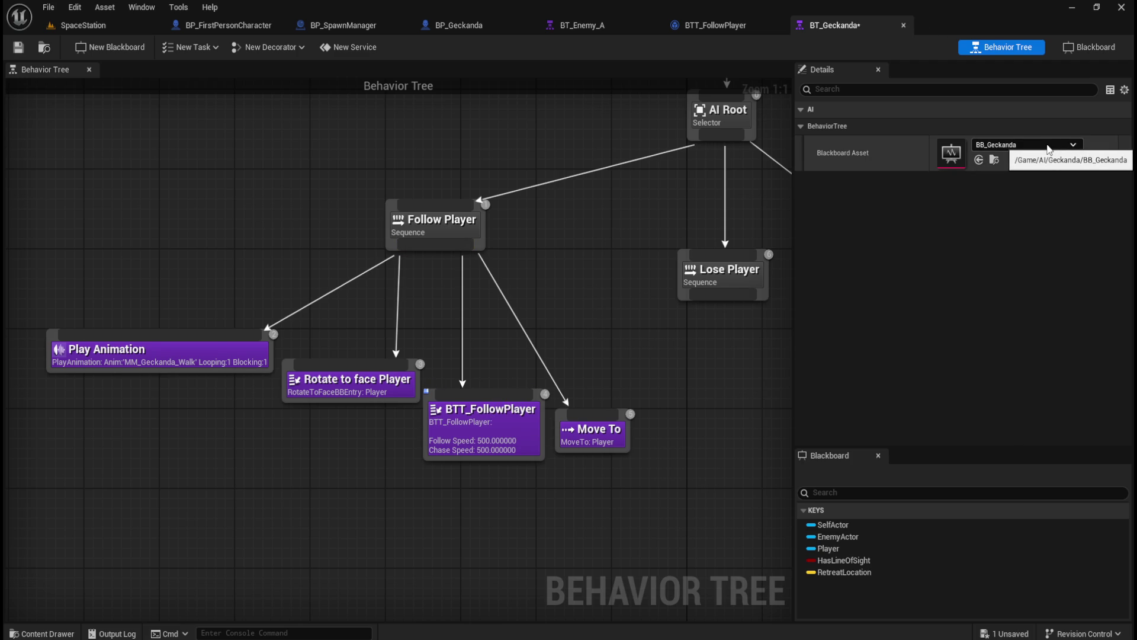
- Check the BB_Geckanda blackboard keys, then reselect FollowSpeed in BTT_FollowPlayer
left_click(1066, 51)
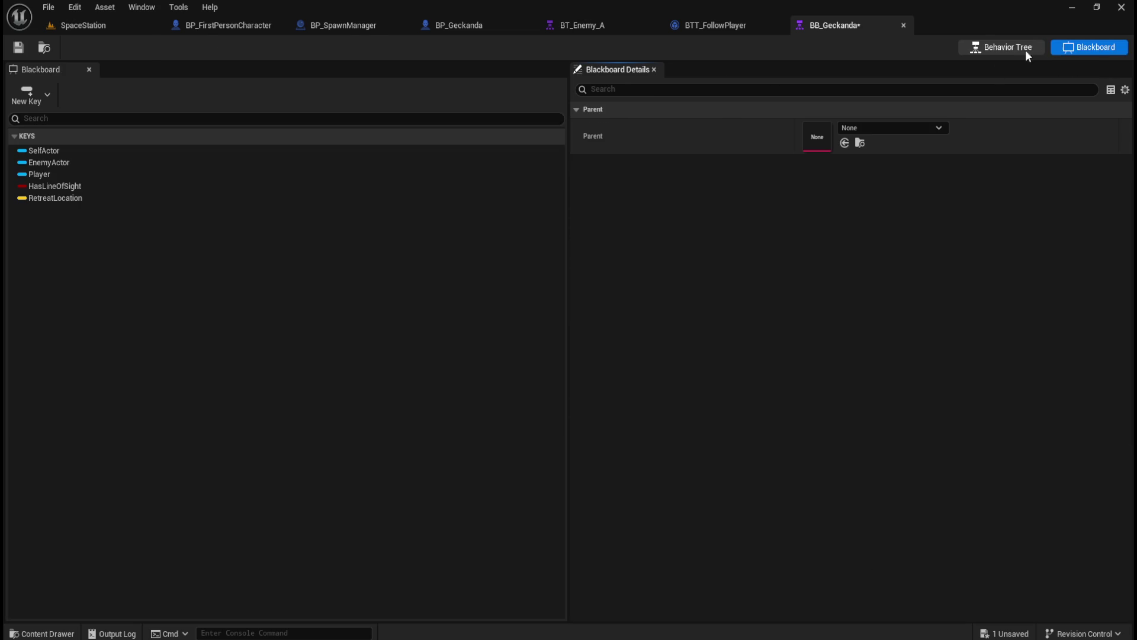
left_click(1016, 49)
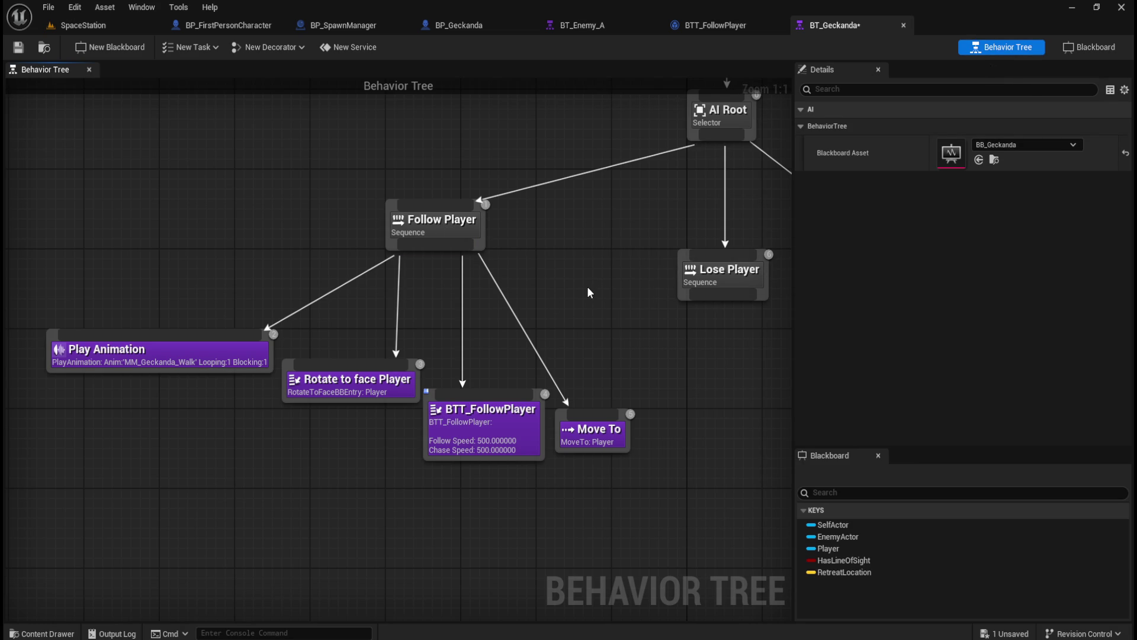
left_click(714, 25)
scroll(483, 224, "down", 1)
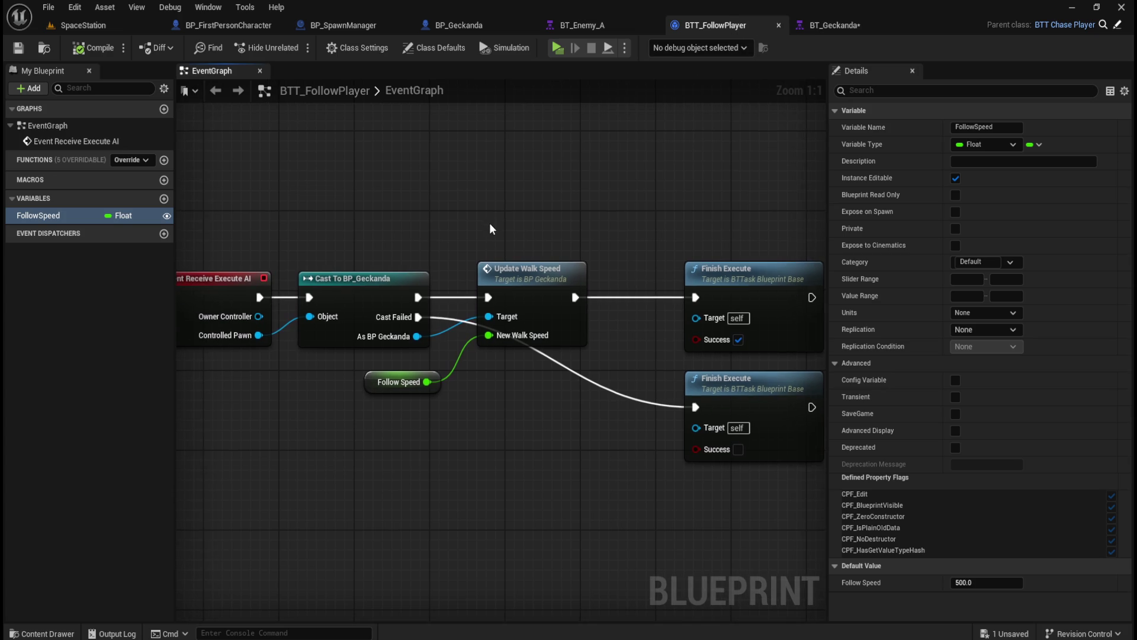
left_click(38, 215)
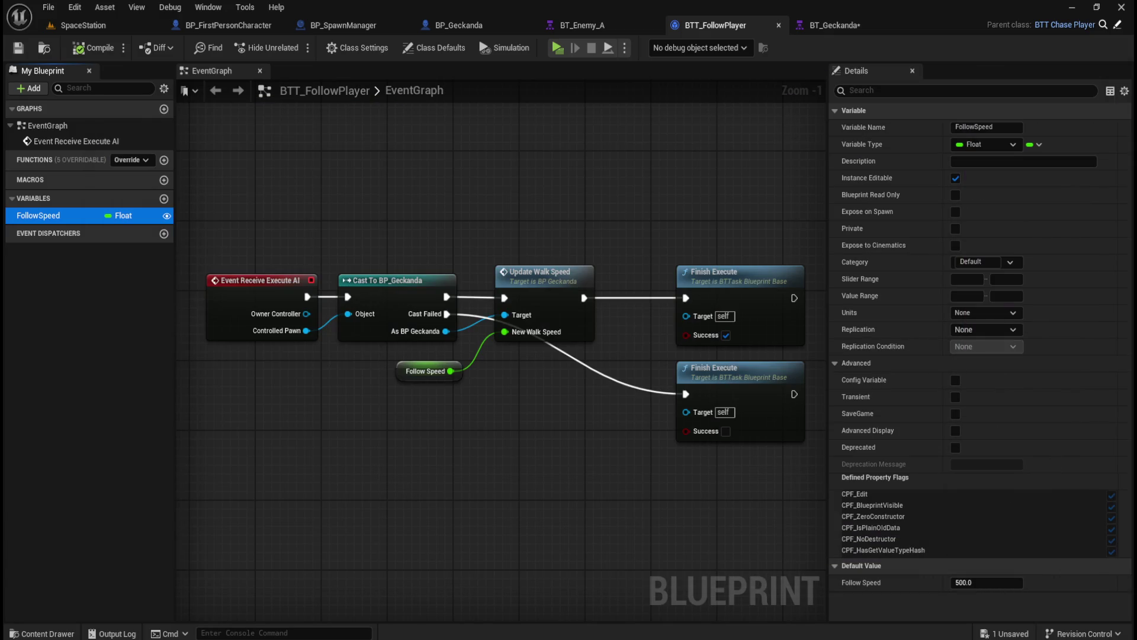
left_click(519, 173)
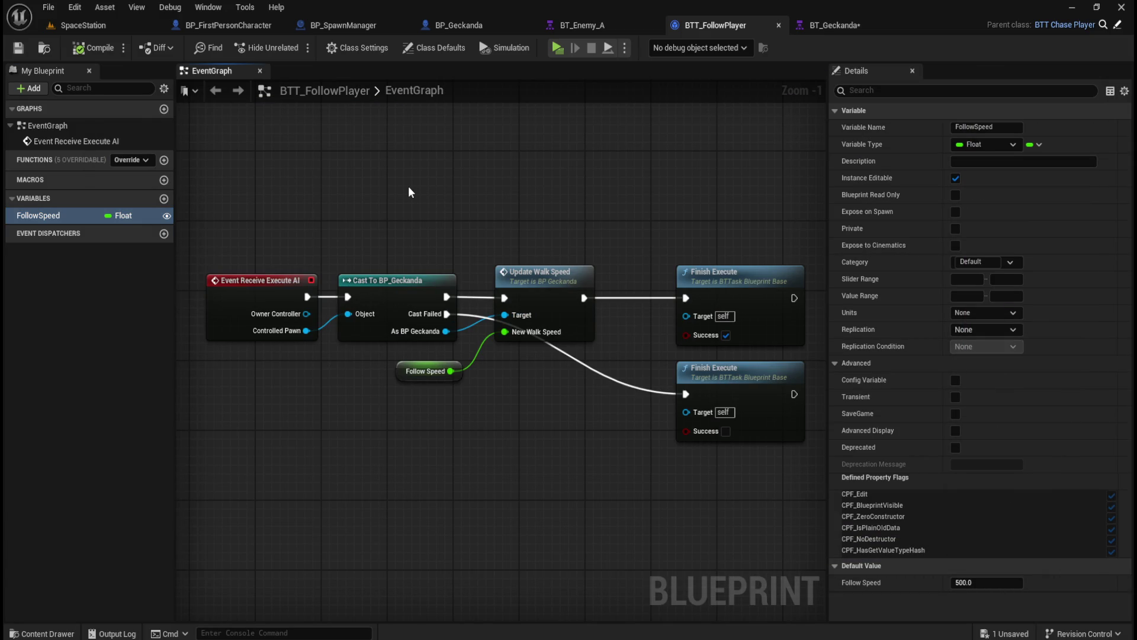
- Delete every node in BTT_FollowPlayer's graph, compile, save, close it, and select its node in BT_Geckanda
left_click_drag(290, 155, 744, 397)
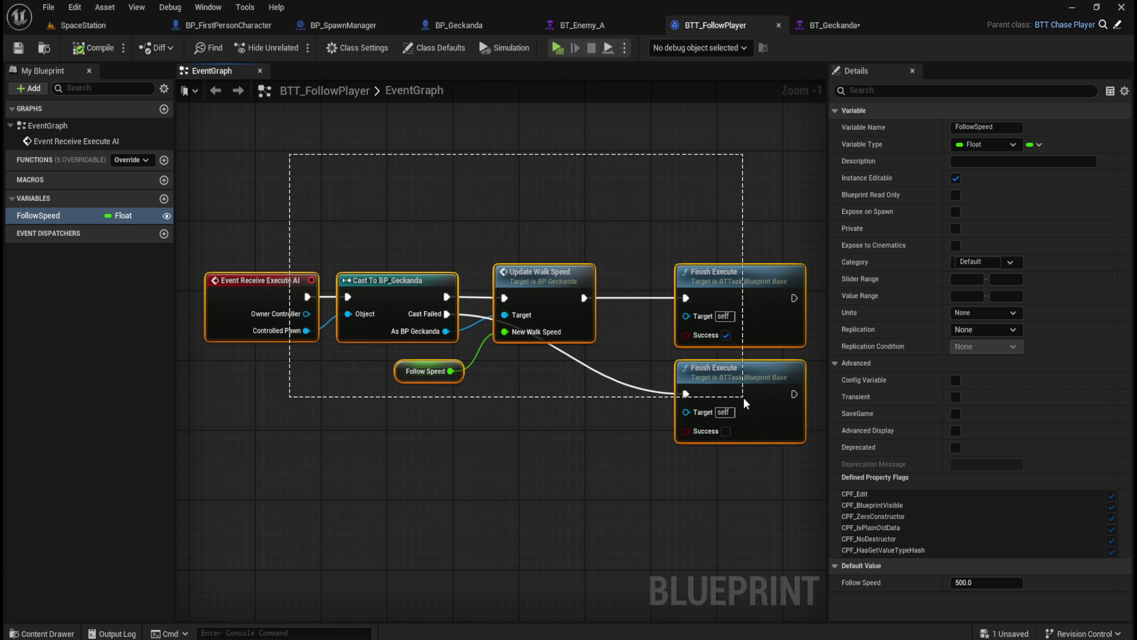
left_click_drag(744, 397, 744, 397)
key("Delete")
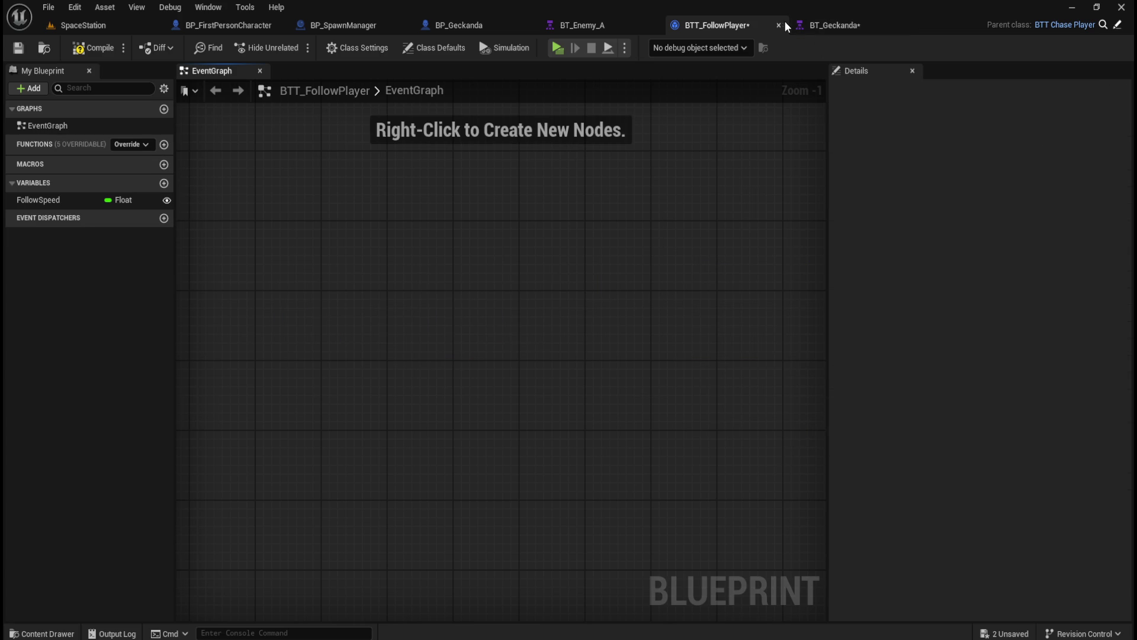
left_click(80, 52)
left_click(18, 49)
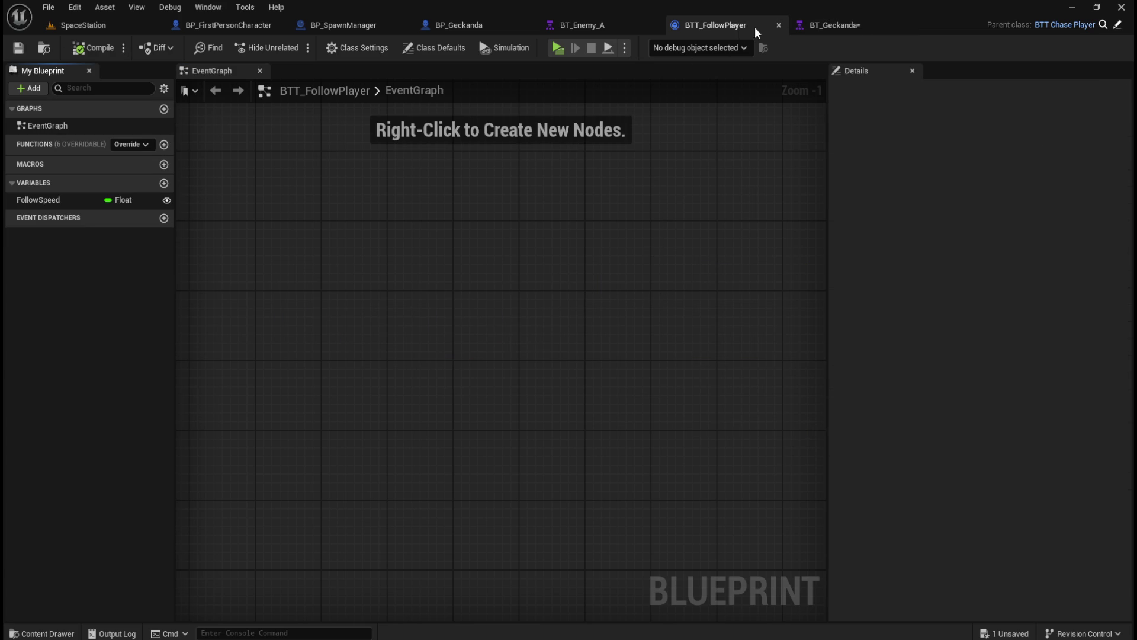
left_click(778, 25)
left_click(726, 25)
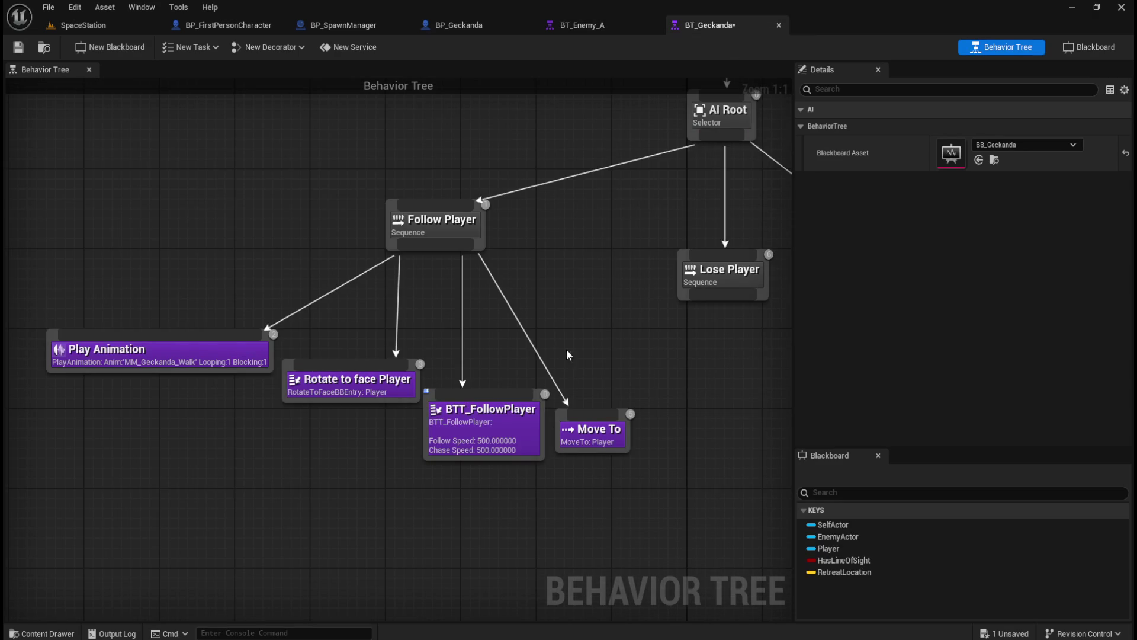
left_click(483, 451)
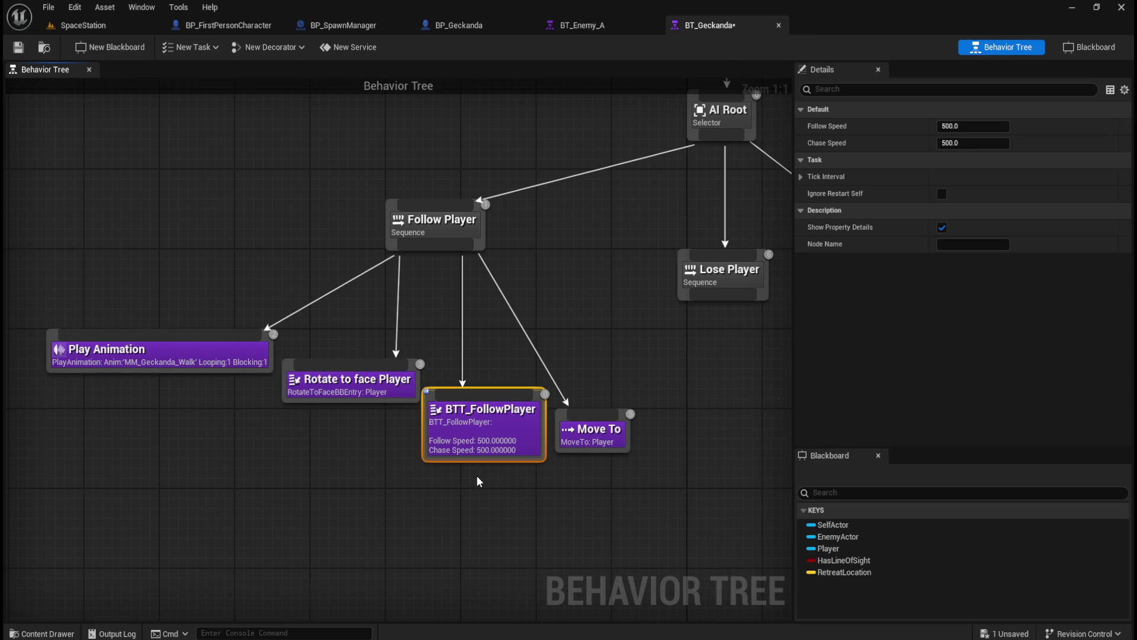
- Remove the BTT_FollowPlayer node from Follow Player and locate its asset in Content/AI/Geckanda
key("Delete")
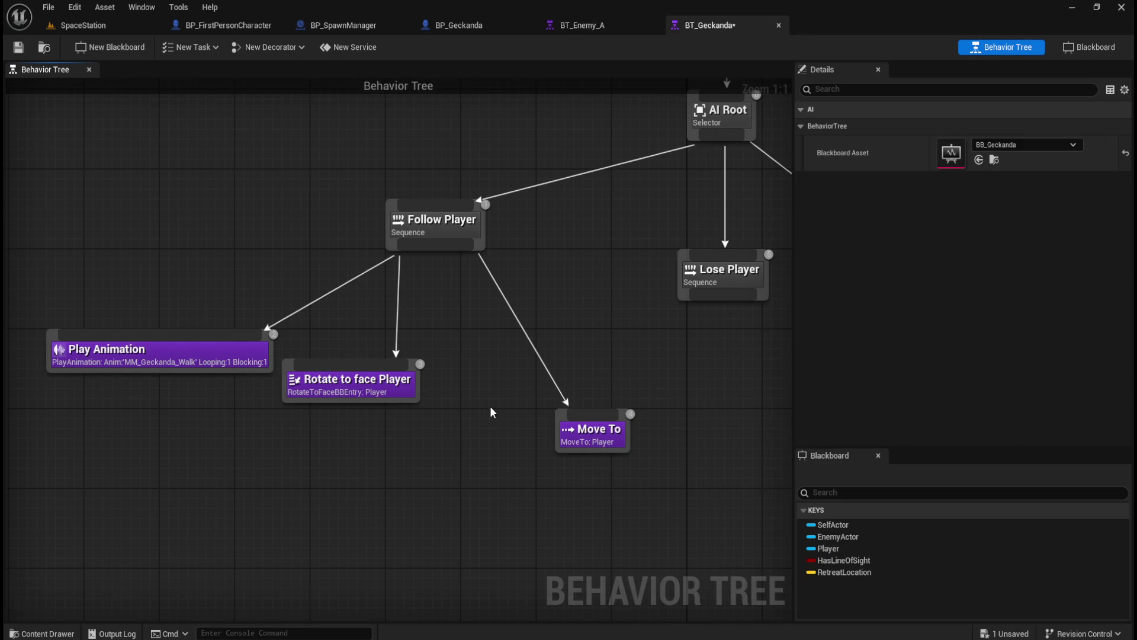
key("ctrl+space")
left_click(278, 419)
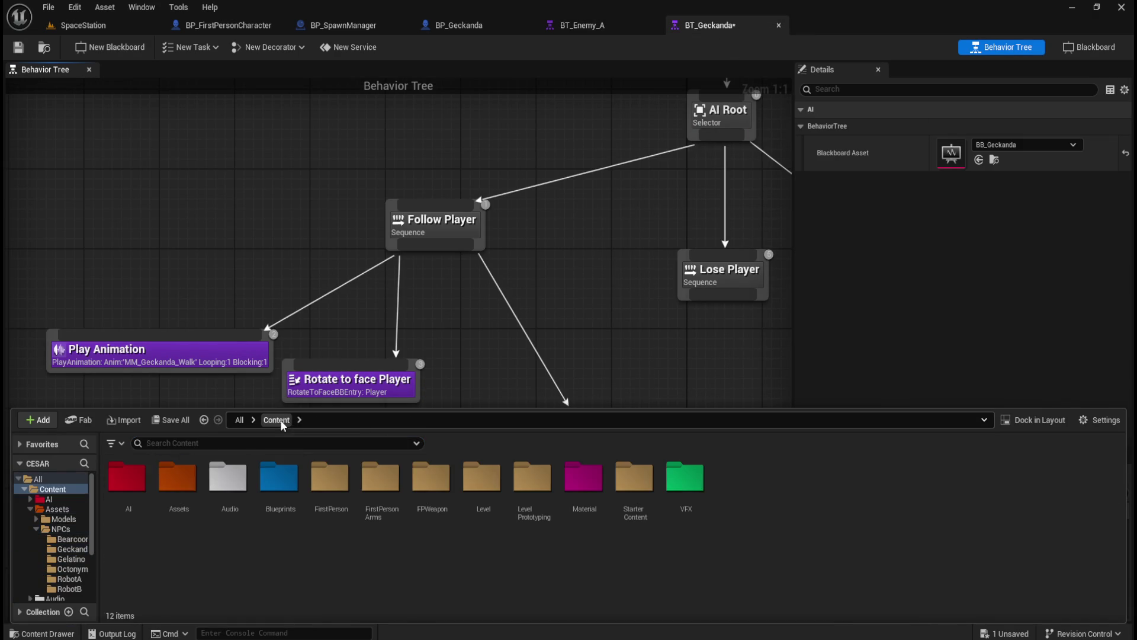
double_click(138, 479)
double_click(177, 480)
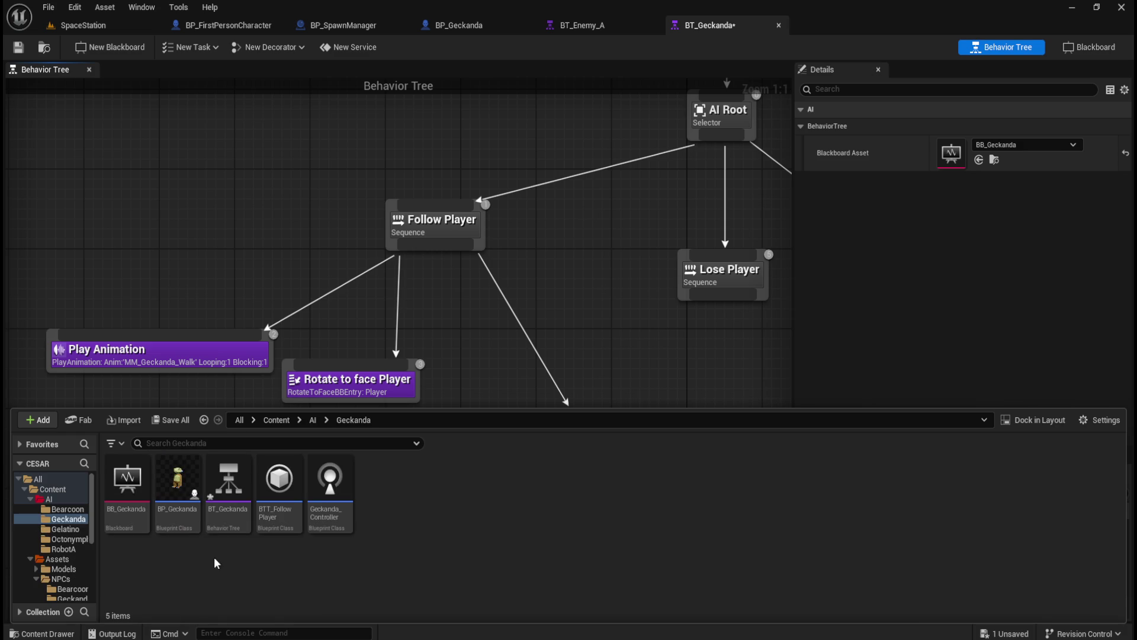
left_click(279, 521)
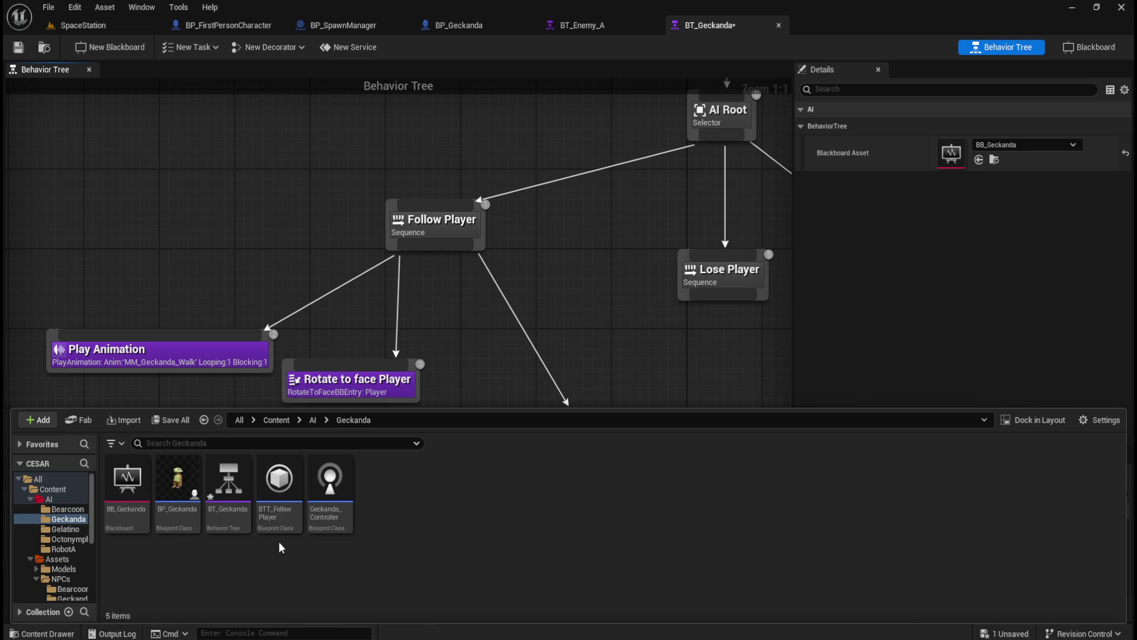
double_click(278, 491)
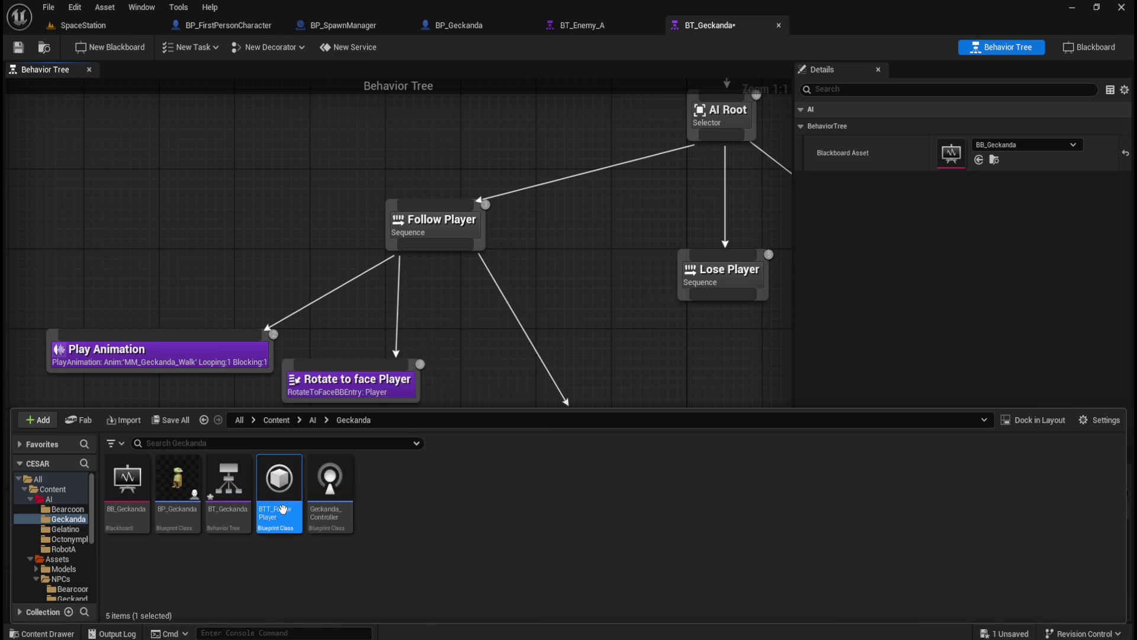
left_click(903, 24)
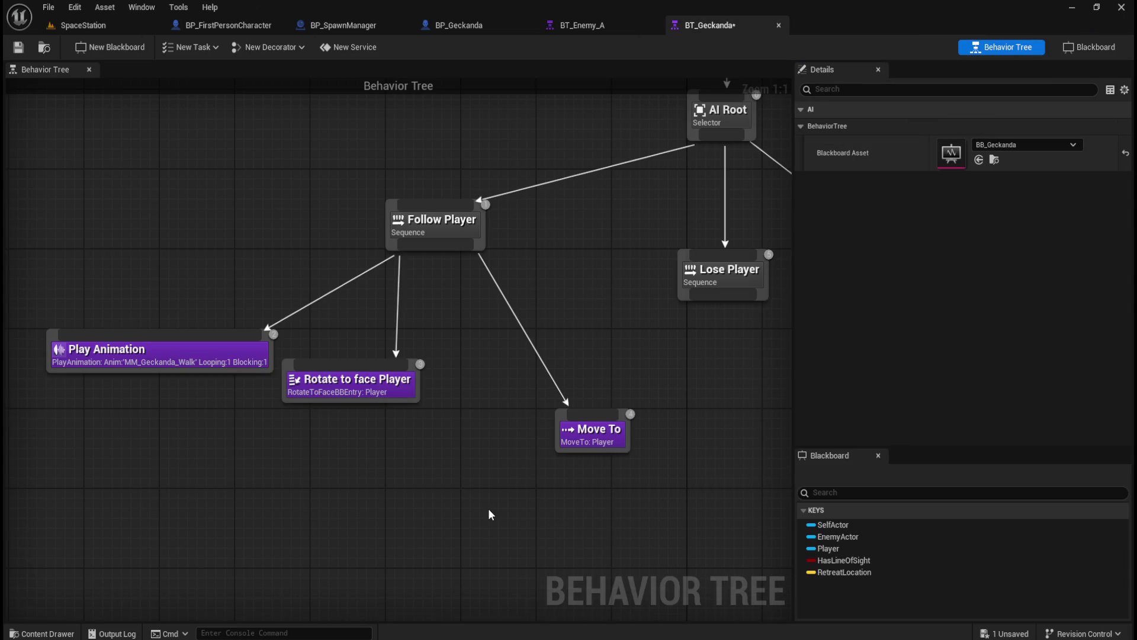
- Force-delete the BTT_FollowPlayer asset despite its remaining references
key("ctrl+space")
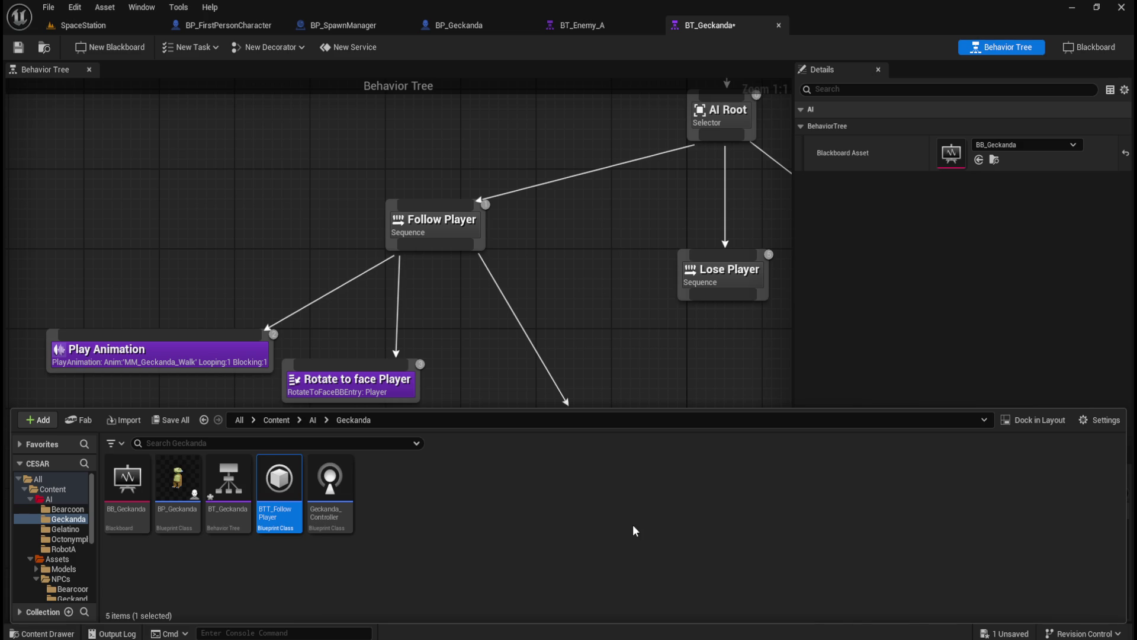
key("Delete")
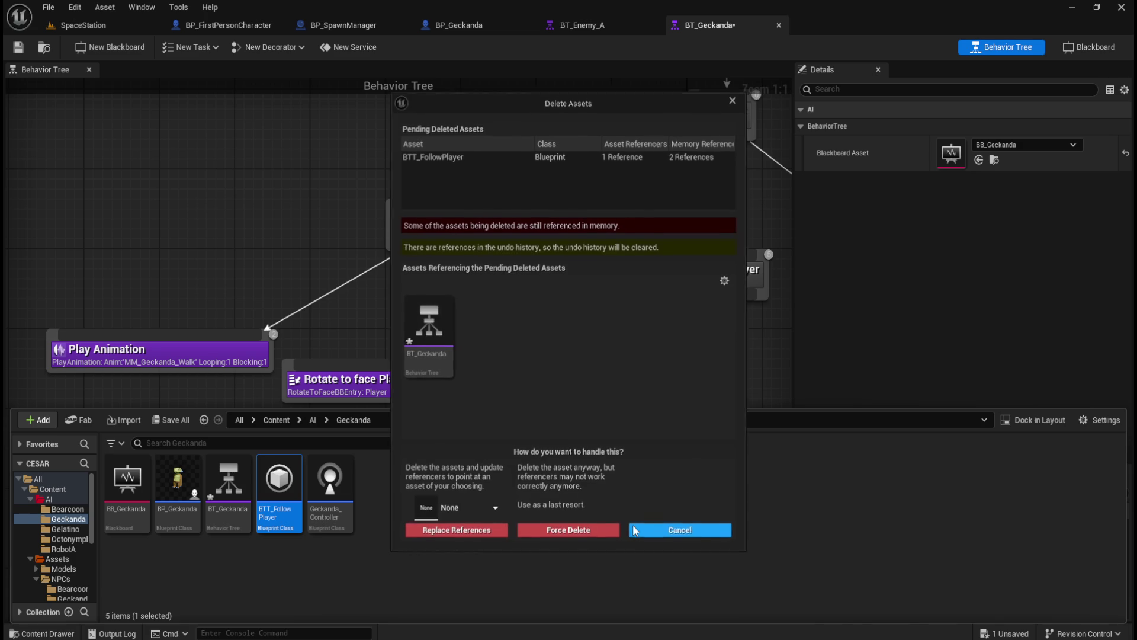
left_click(561, 530)
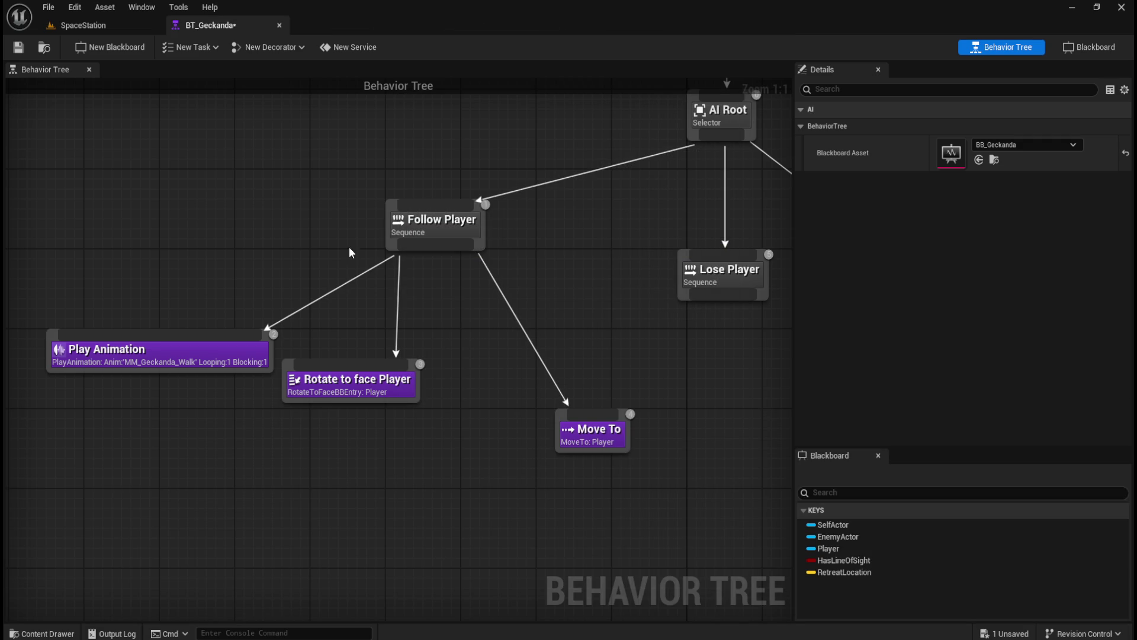
key("ctrl+space")
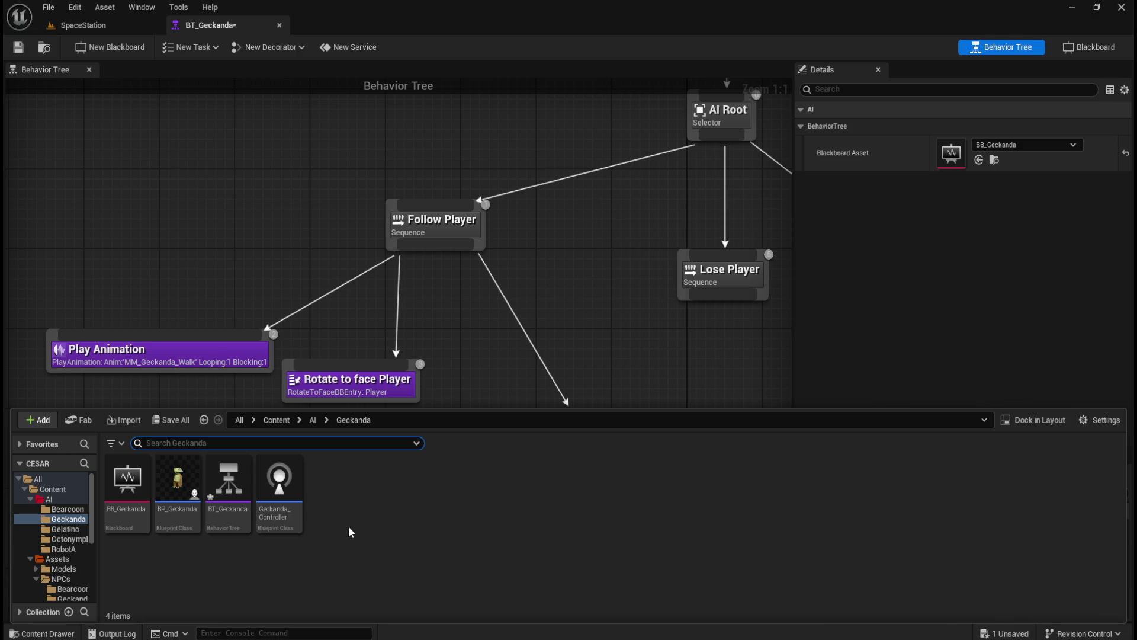
- From the Geckanda context menu, create a BTTask_BlueprintBase Blueprint Class named BTT_FollowPlayer
right_click(371, 526)
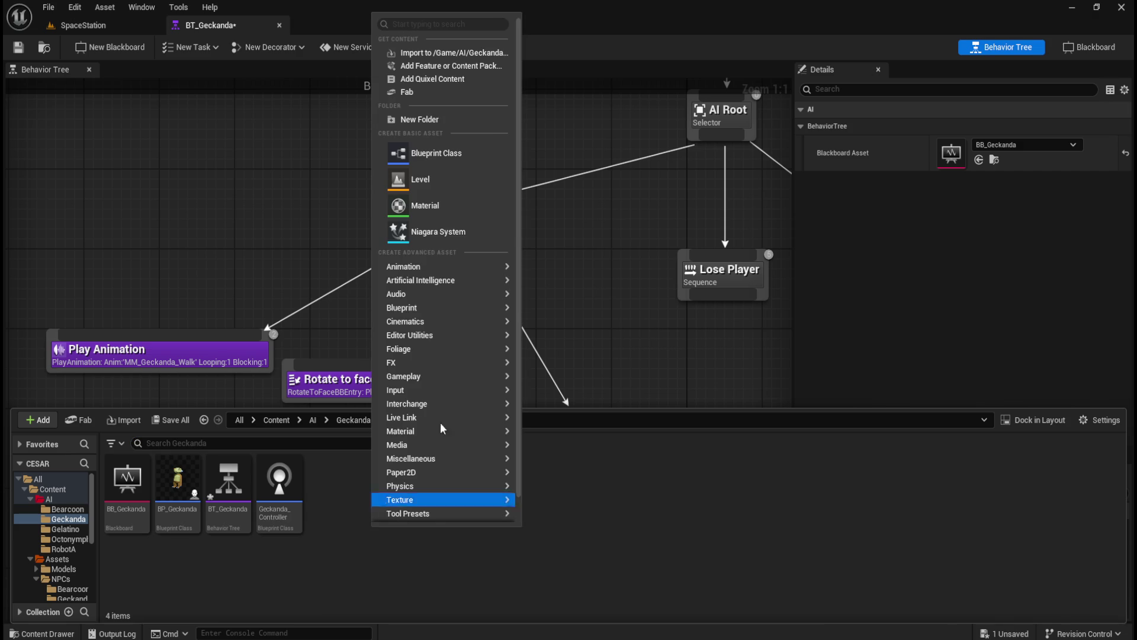
left_click(353, 588)
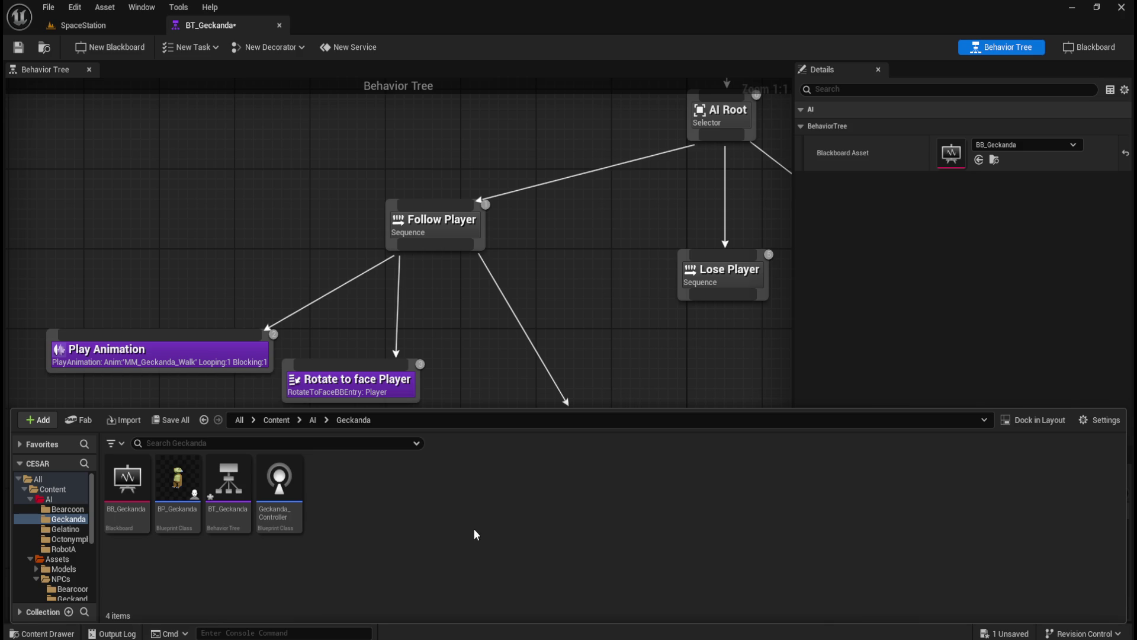
right_click(437, 512)
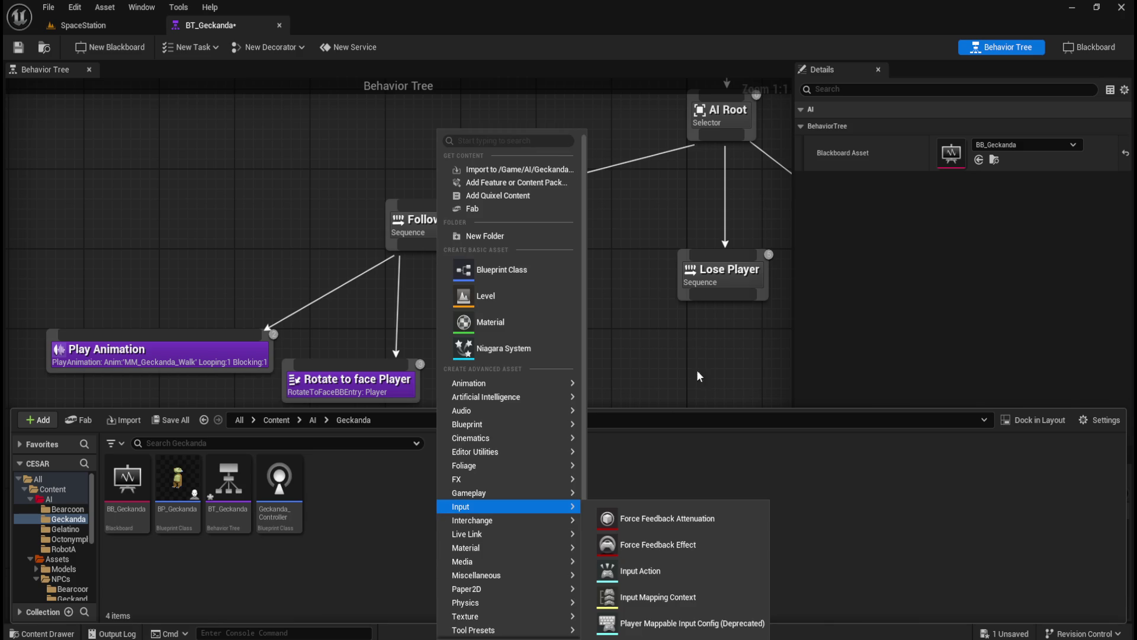
left_click(704, 368)
key("ctrl+space")
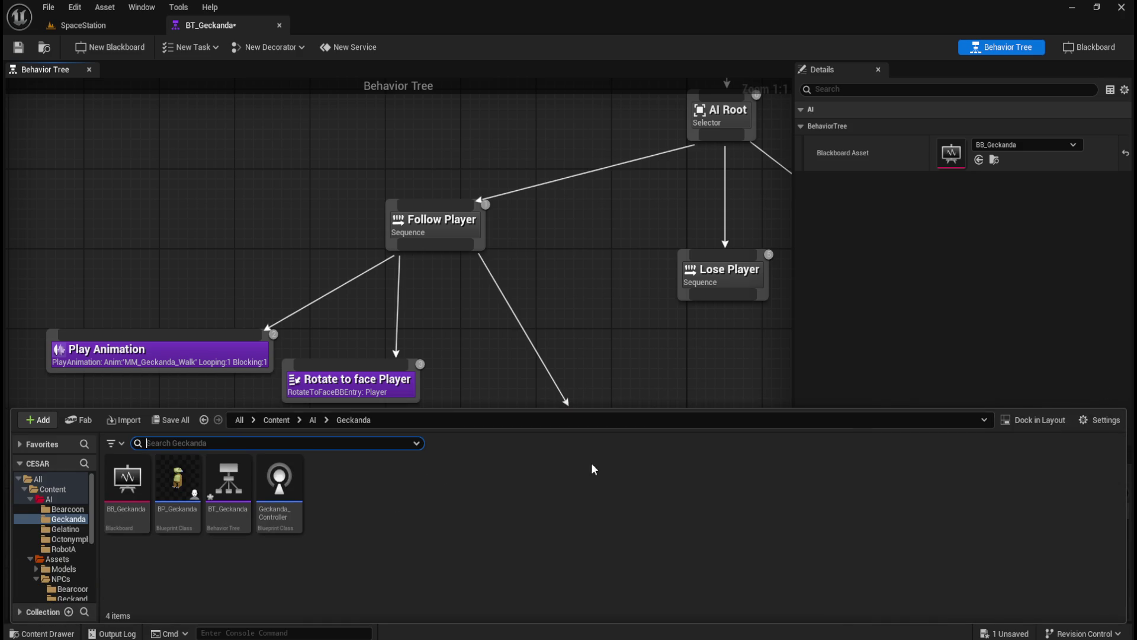
right_click(384, 516)
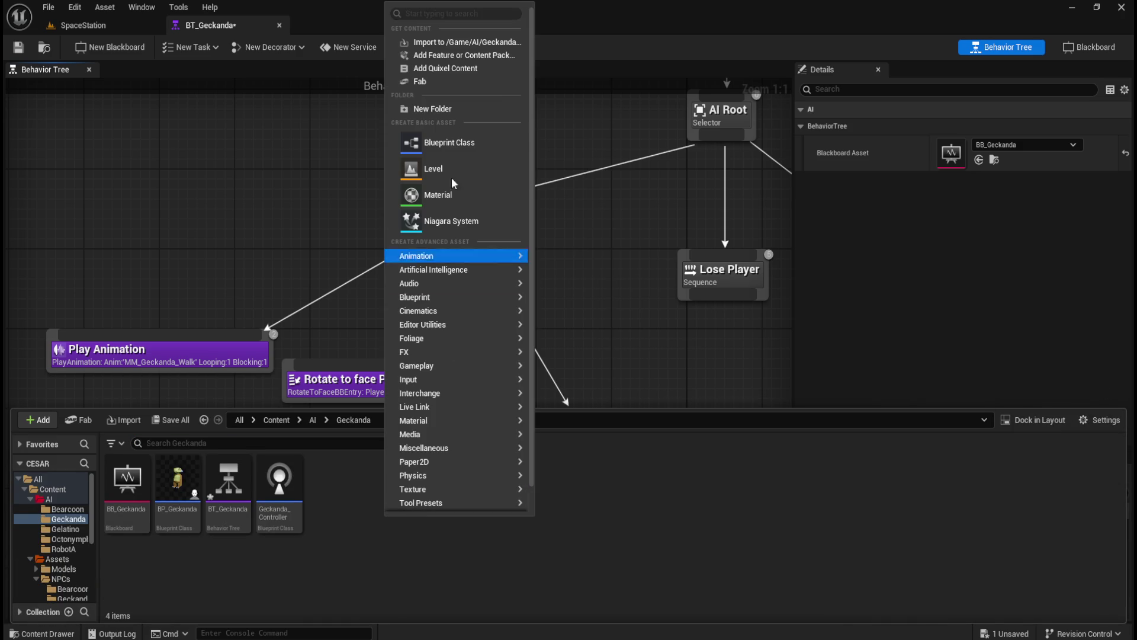
left_click(459, 142)
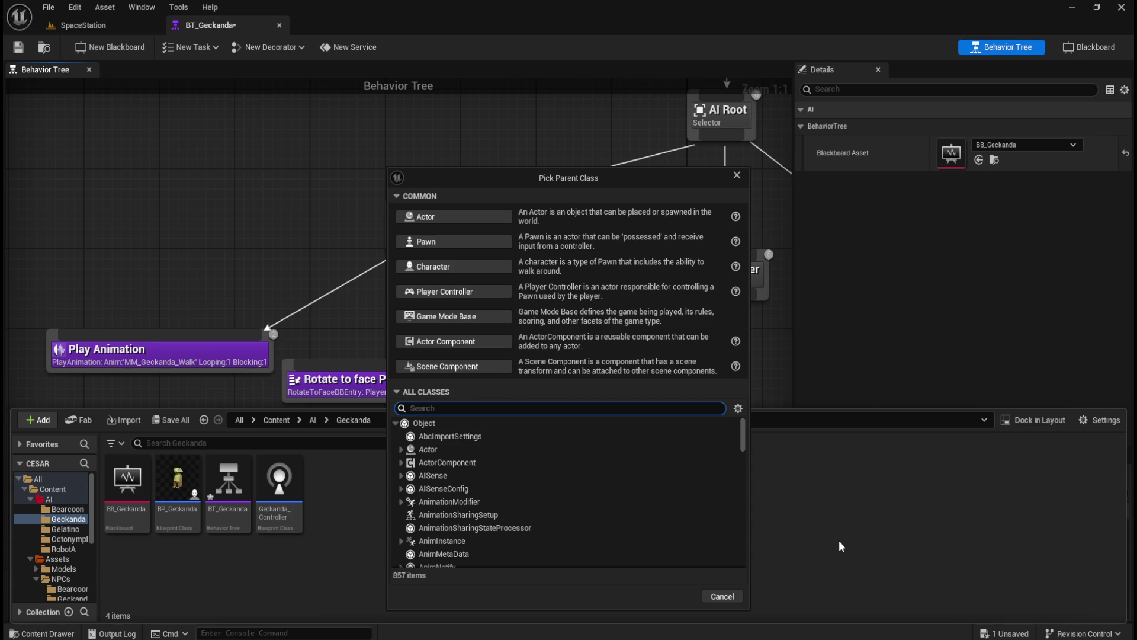
type("task")
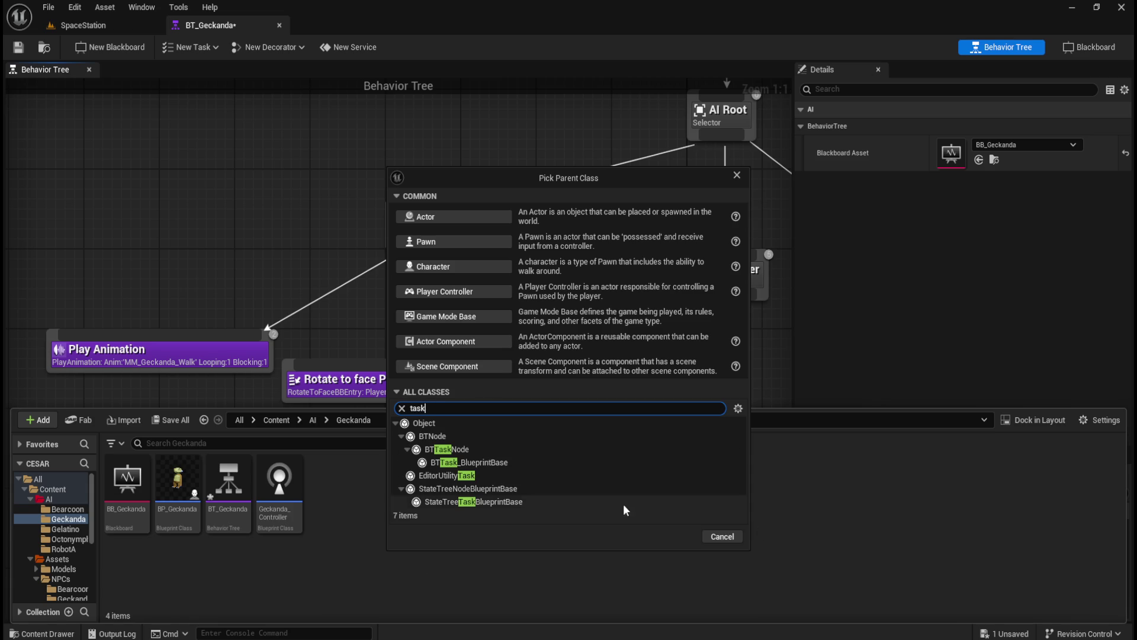
left_click(483, 462)
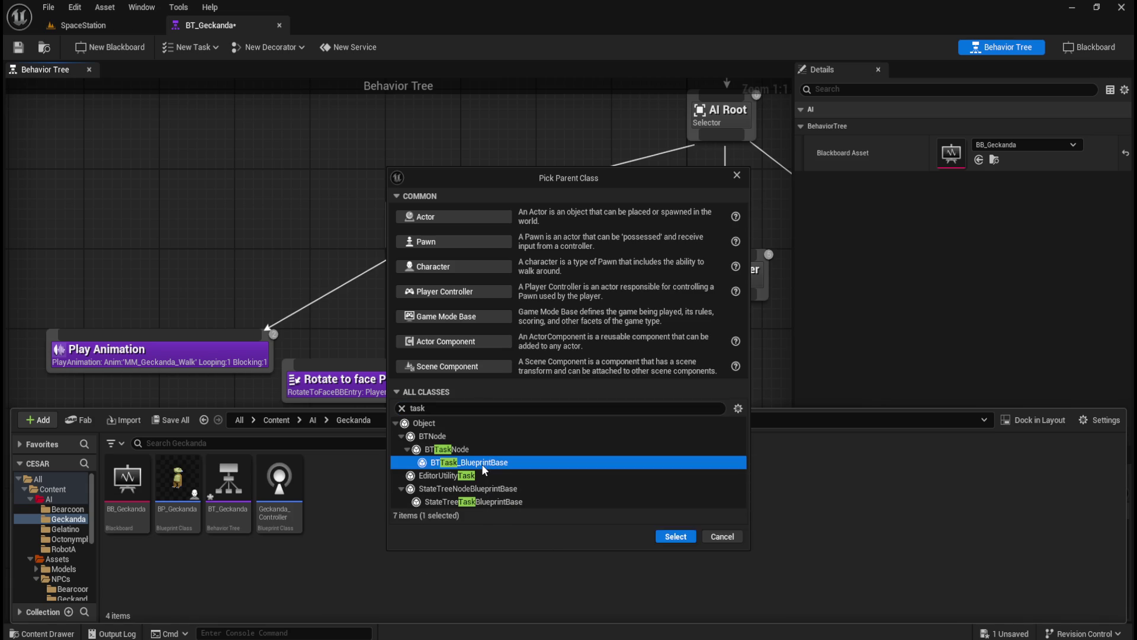
left_click(673, 539)
type("BTT_FollowPlayer")
key("Return")
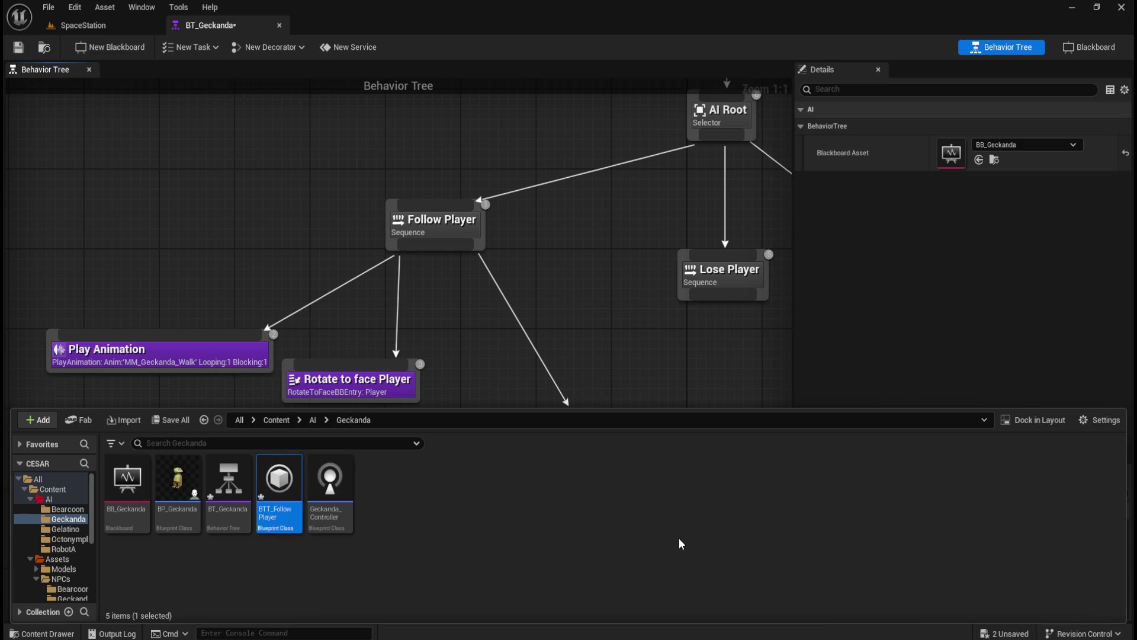
- Open the new BTT_FollowPlayer task and glance at its empty graph's actions list
double_click(282, 495)
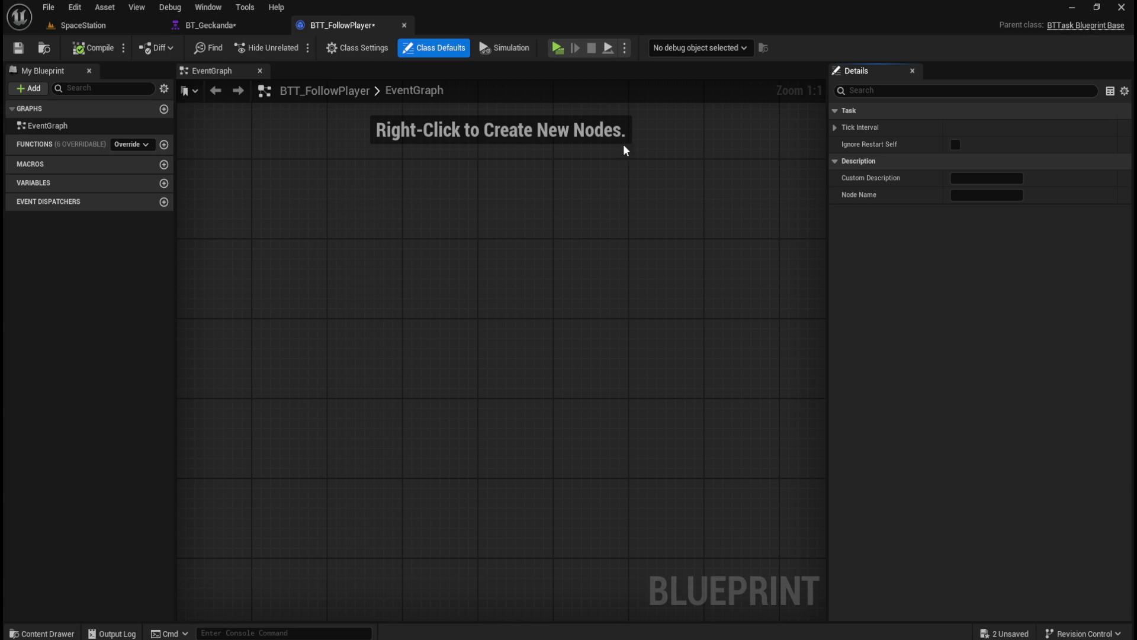
left_click(250, 26)
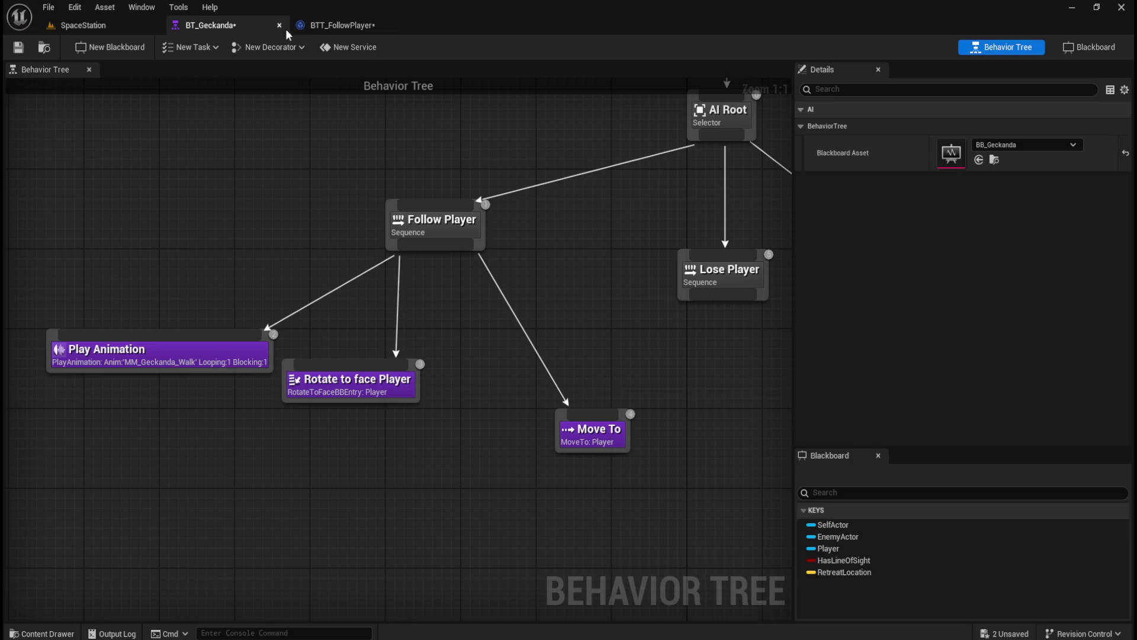
left_click(342, 24)
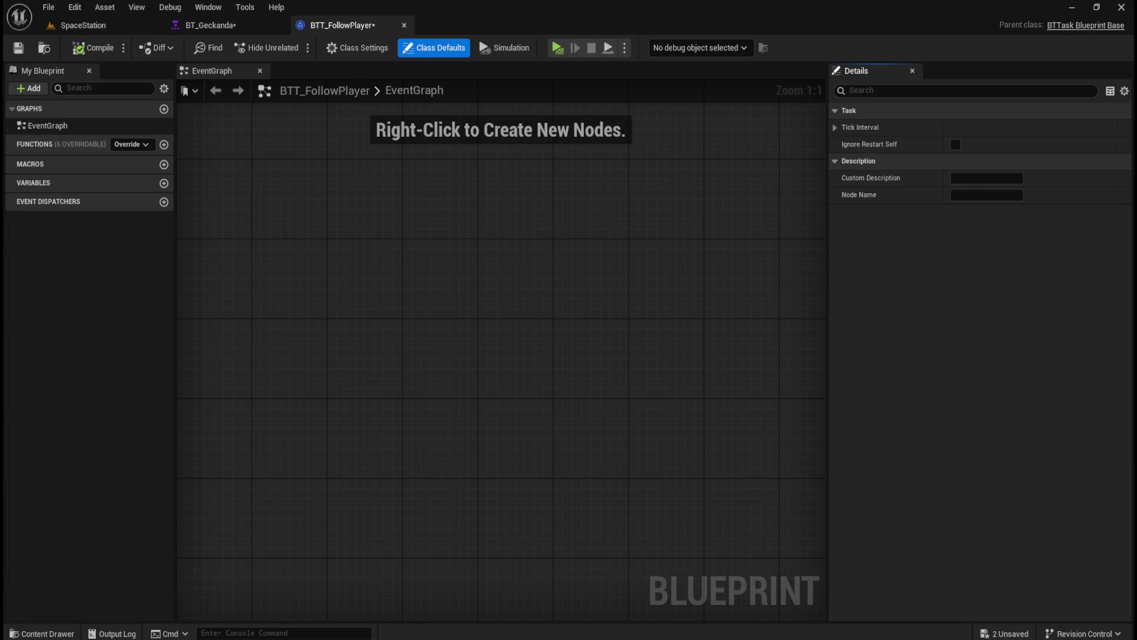
right_click(335, 347)
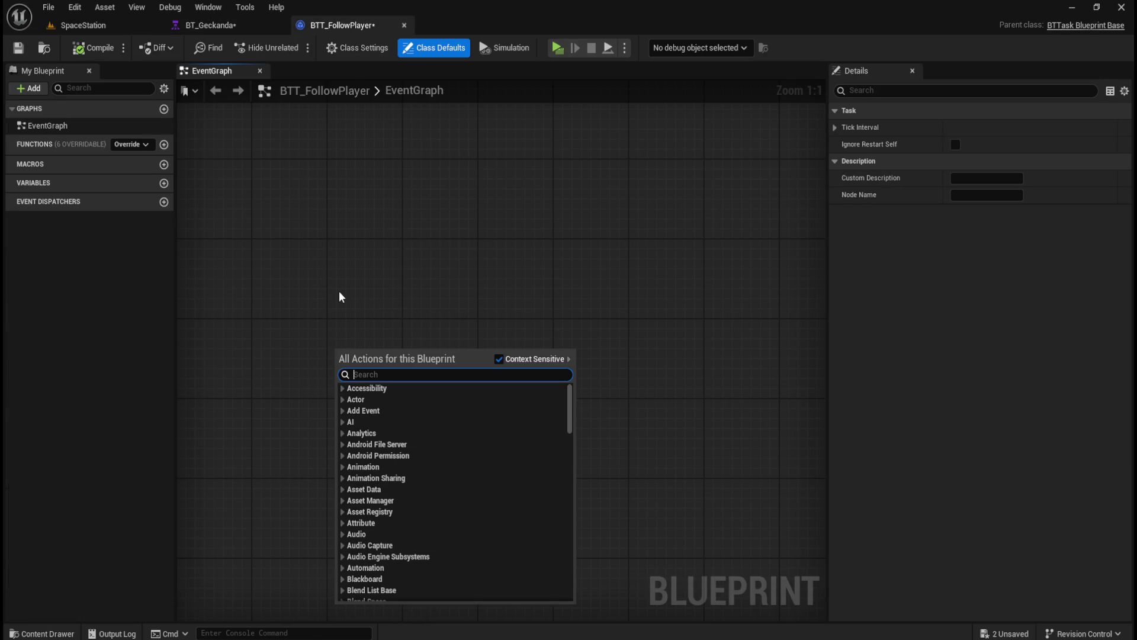
left_click(339, 290)
- Check the Parent Class list in Class Settings, searching 'geck', and leave it unchanged
left_click(342, 50)
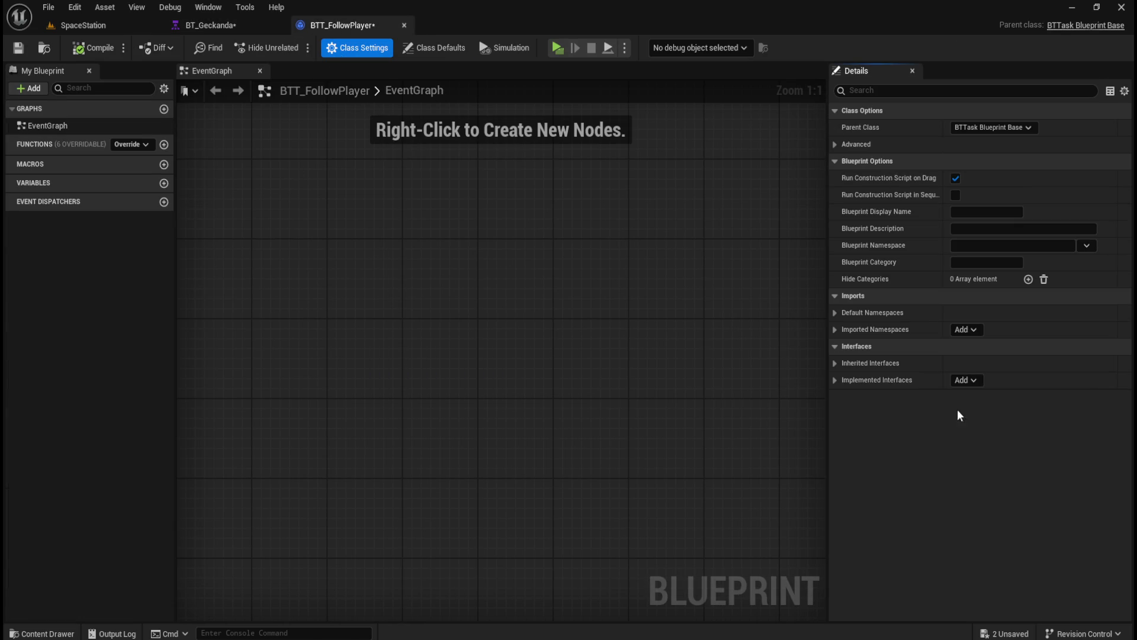
left_click(1011, 127)
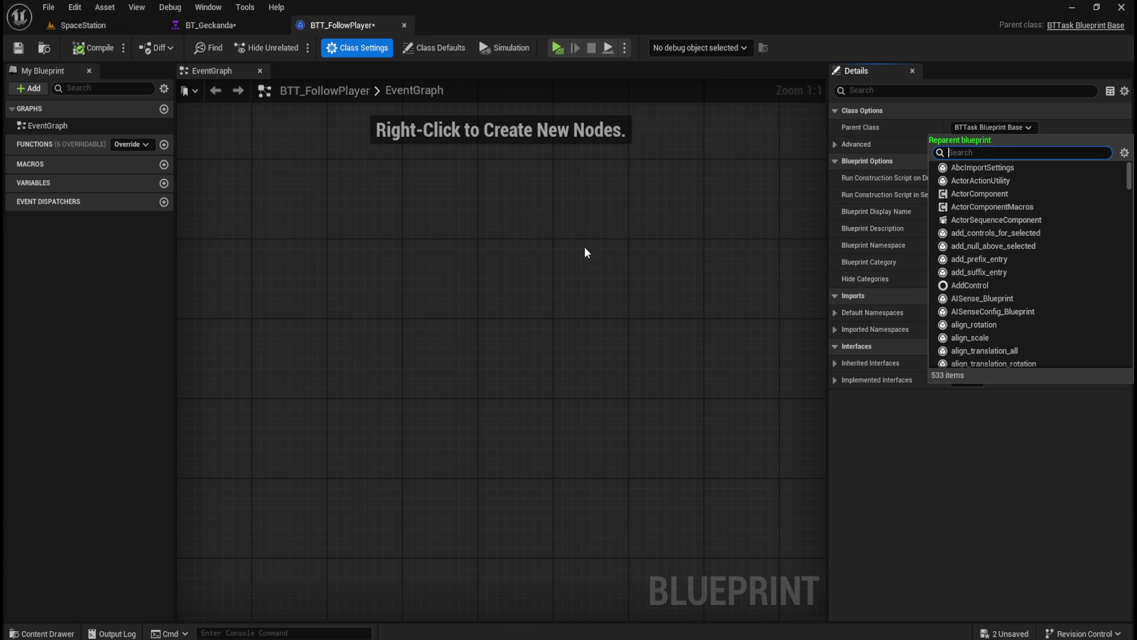
type("geck")
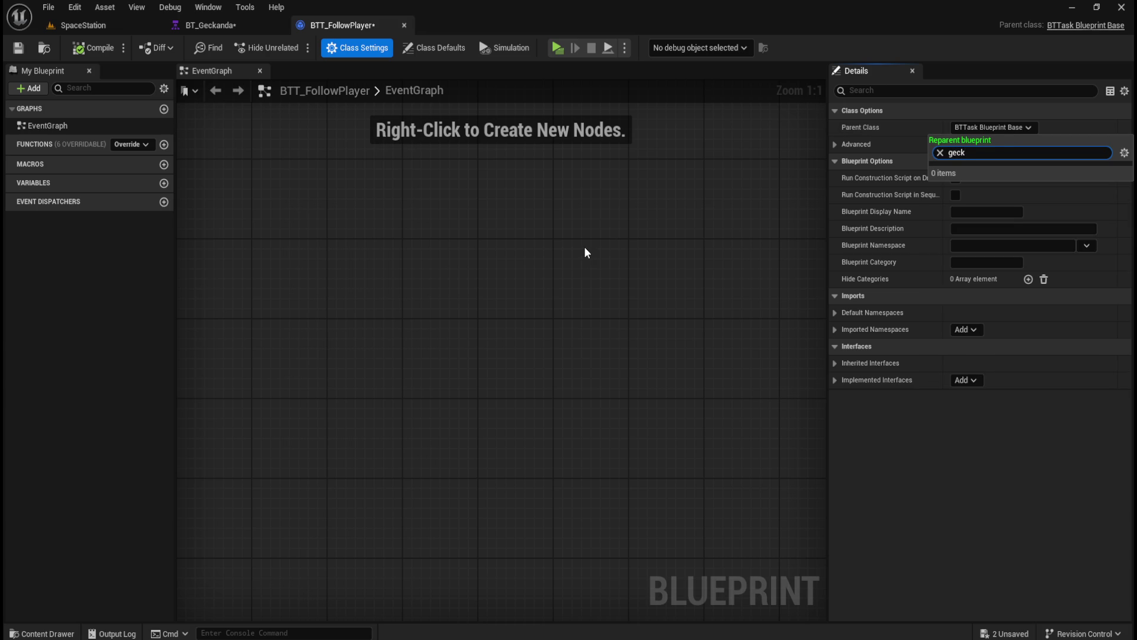
key("ctrl+a")
key("BackSpace")
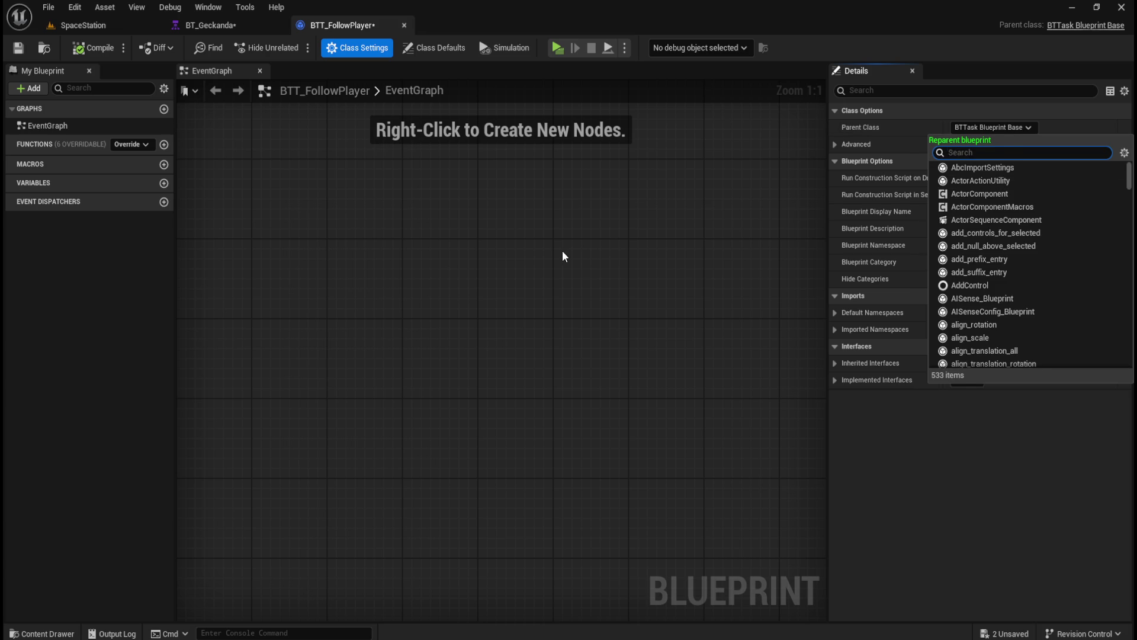
left_click(563, 256)
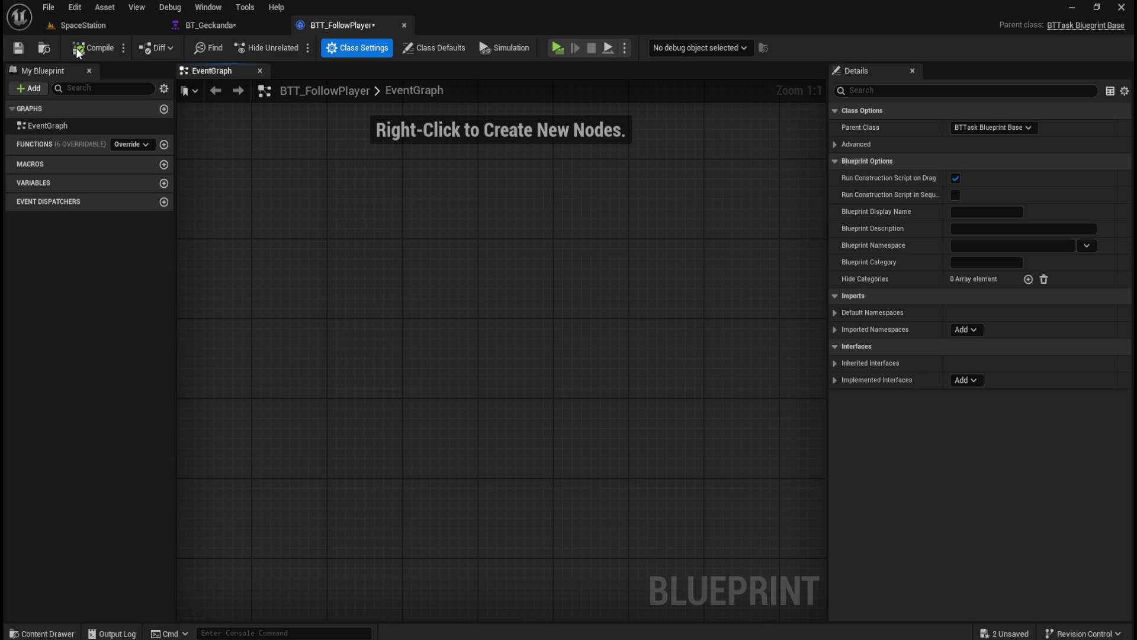
- Save BTT_FollowPlayer and open BP_Geckanda from the Geckanda folder
left_click(18, 49)
left_click(52, 48)
double_click(183, 518)
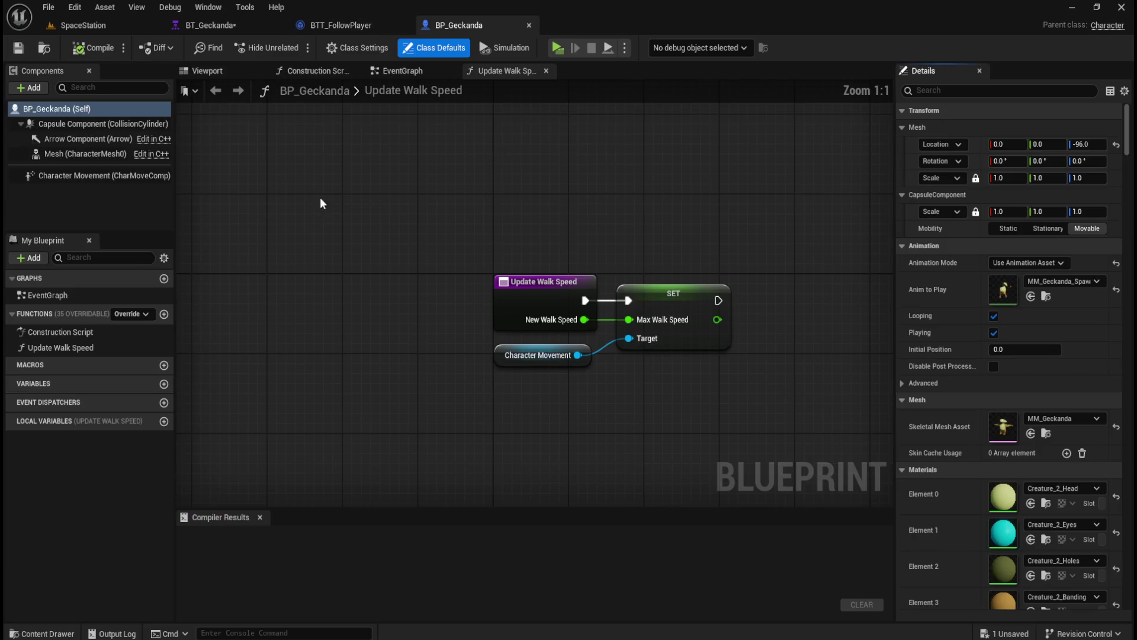
- In BT_Geckanda, add the BTT_FollowPlayer task as a child of Follow Player
mouse_move(456, 23)
left_mouse_down()
mouse_move(286, 30)
mouse_move(318, 9)
left_mouse_up()
left_click(329, 24)
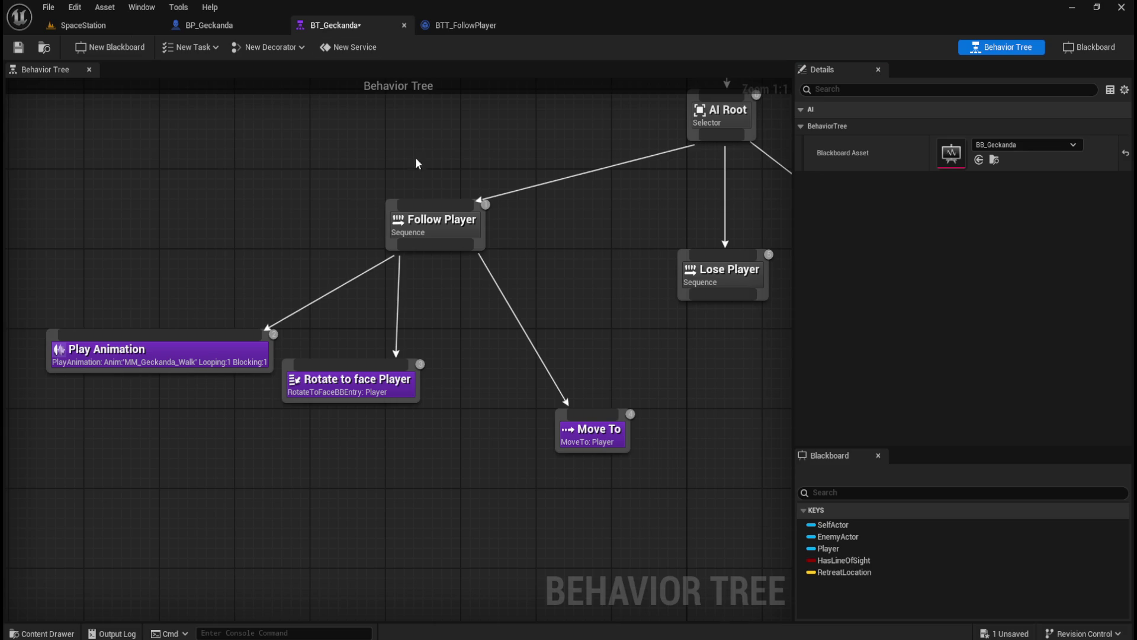
left_click_drag(449, 248, 457, 371)
type("task")
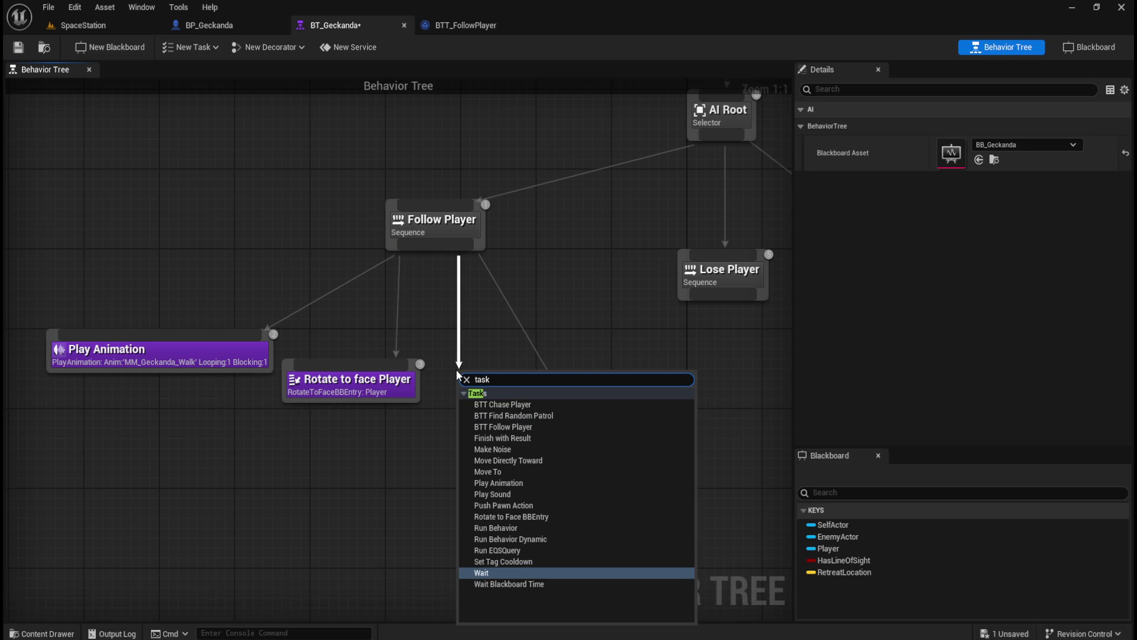
left_click(521, 427)
- Position BTT_FollowPlayer left of Move To, save BT_Geckanda, and go back to the task's graph
left_click_drag(659, 380, 622, 416)
left_click_drag(504, 407, 476, 427)
left_click(472, 461)
left_click(433, 388)
left_click(584, 456)
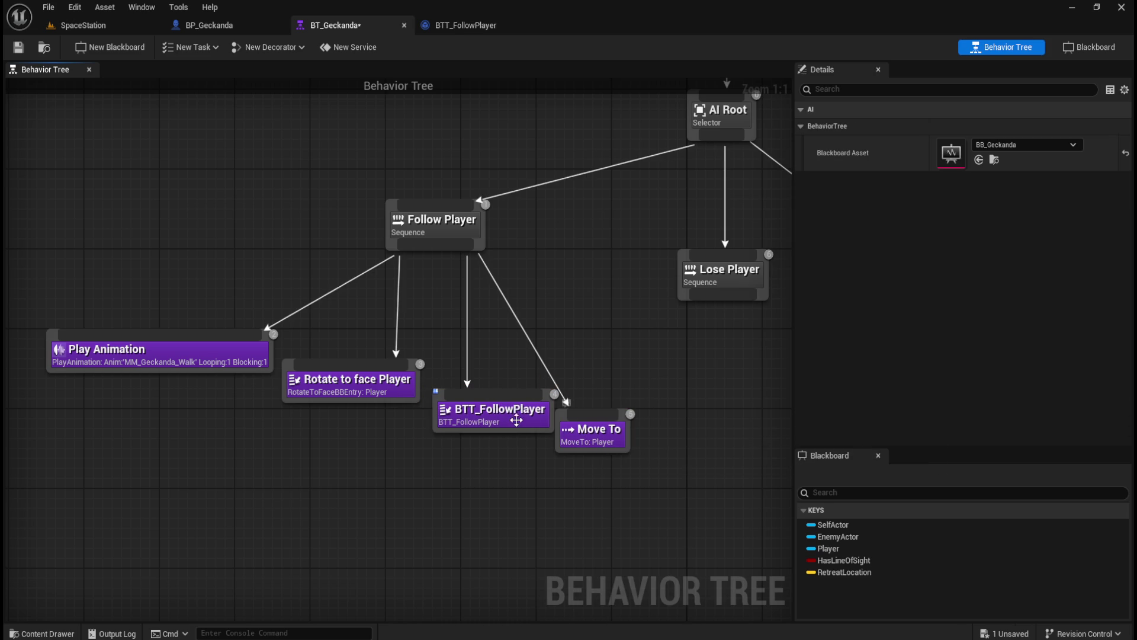
left_click_drag(508, 420, 498, 420)
left_click(483, 478)
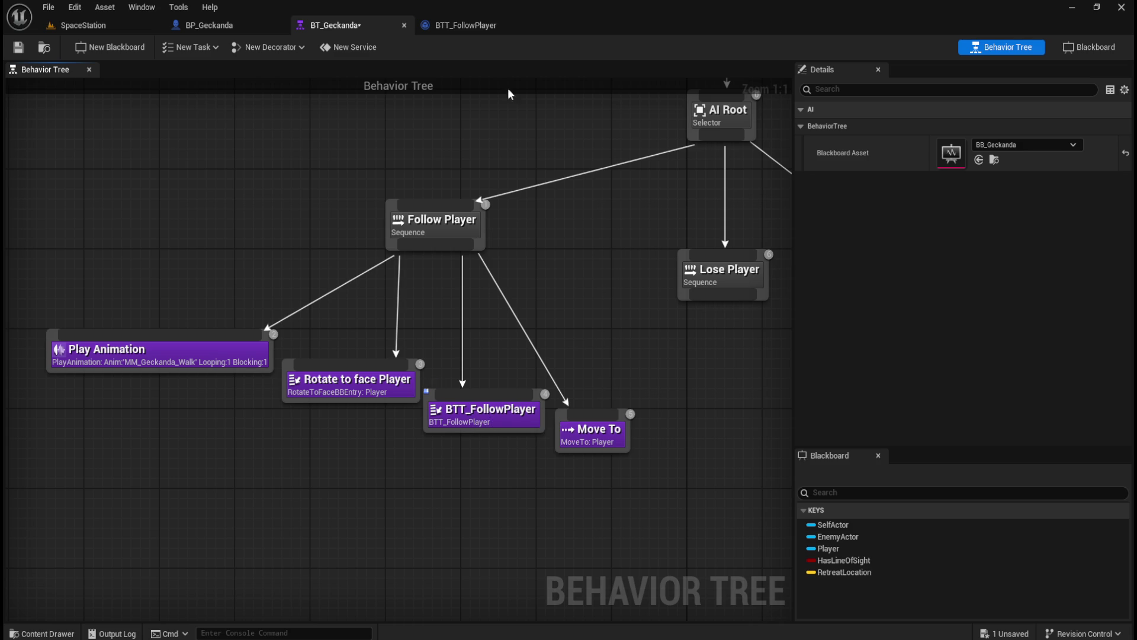
left_click(14, 49)
left_click(456, 25)
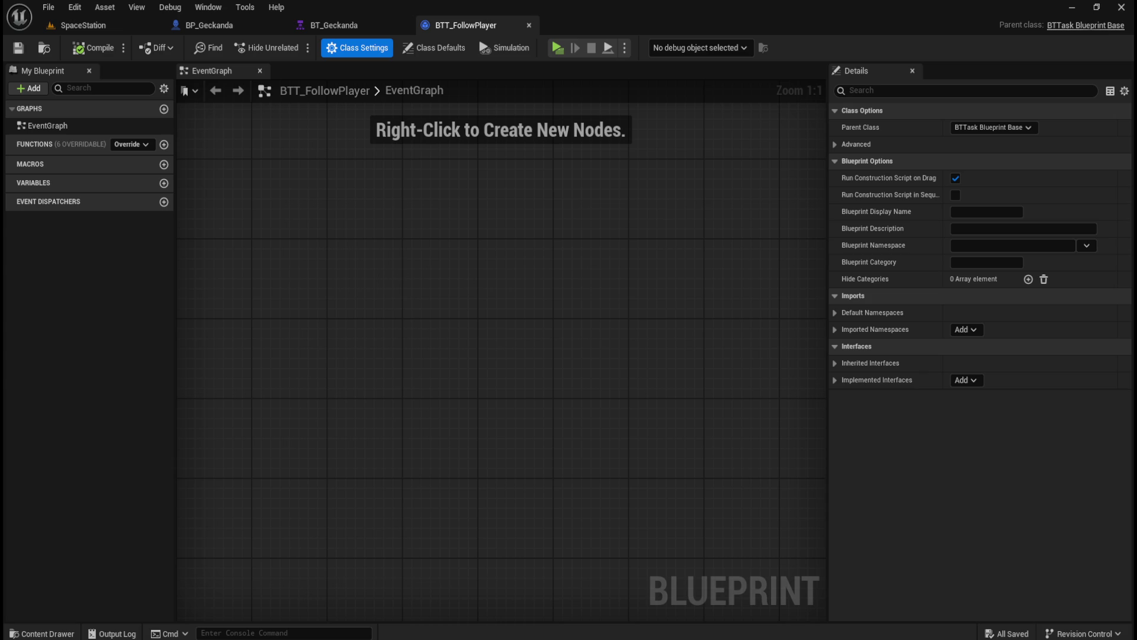
- Add an Event Receive Execute AI node to BTT_FollowPlayer
right_click(369, 325)
type("e")
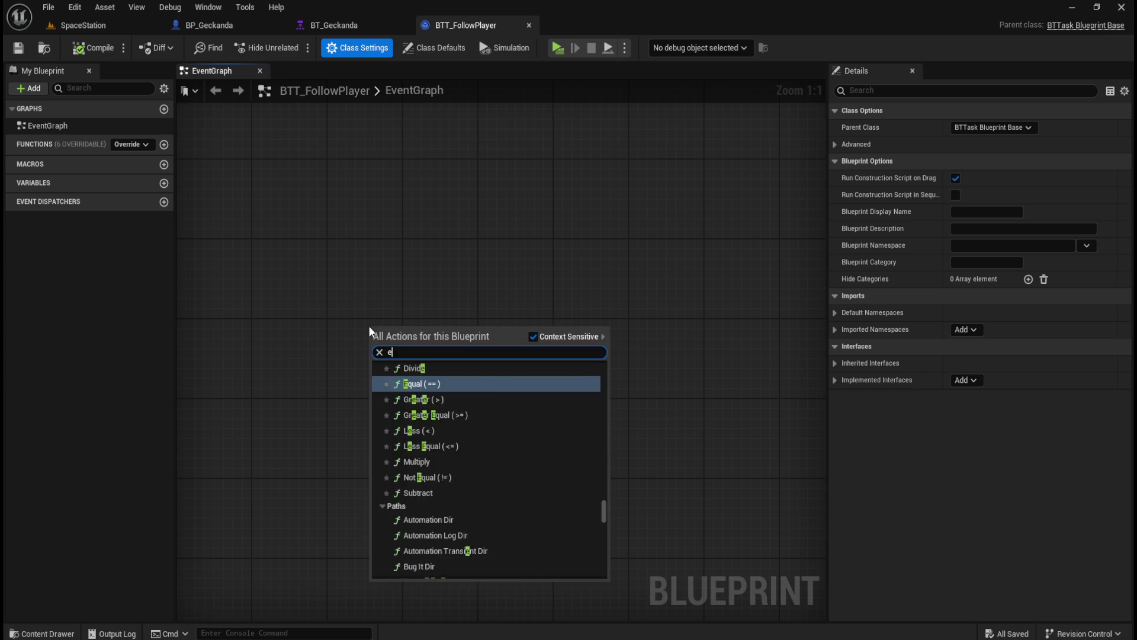
type("vent exe")
key("ctrl+a")
type("receive ex")
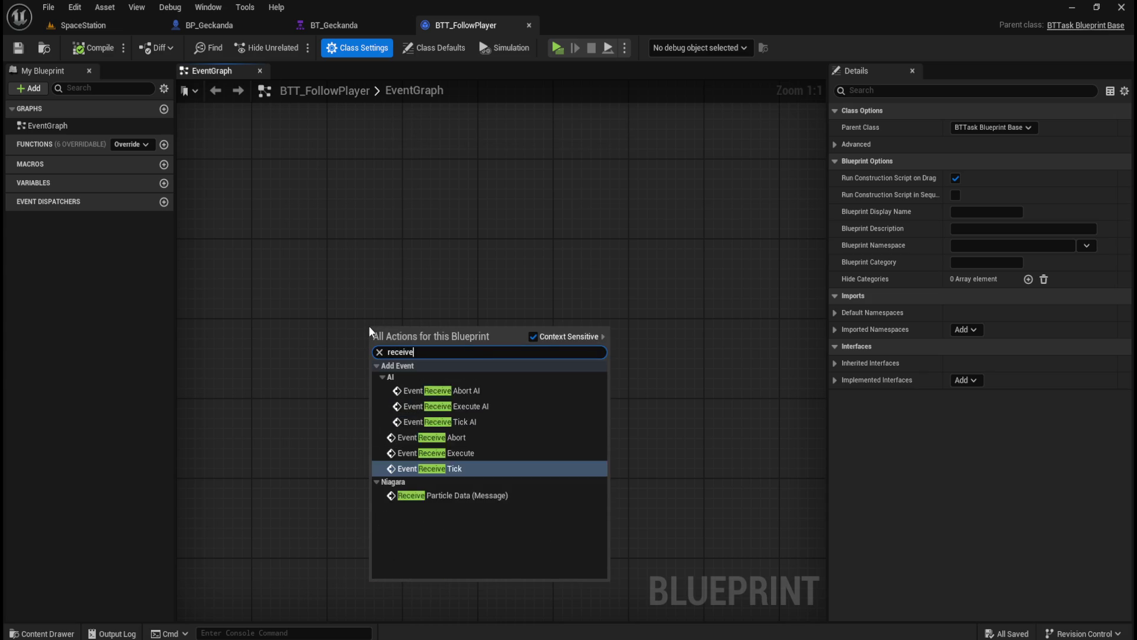
type("e")
key("Up")
key("Return")
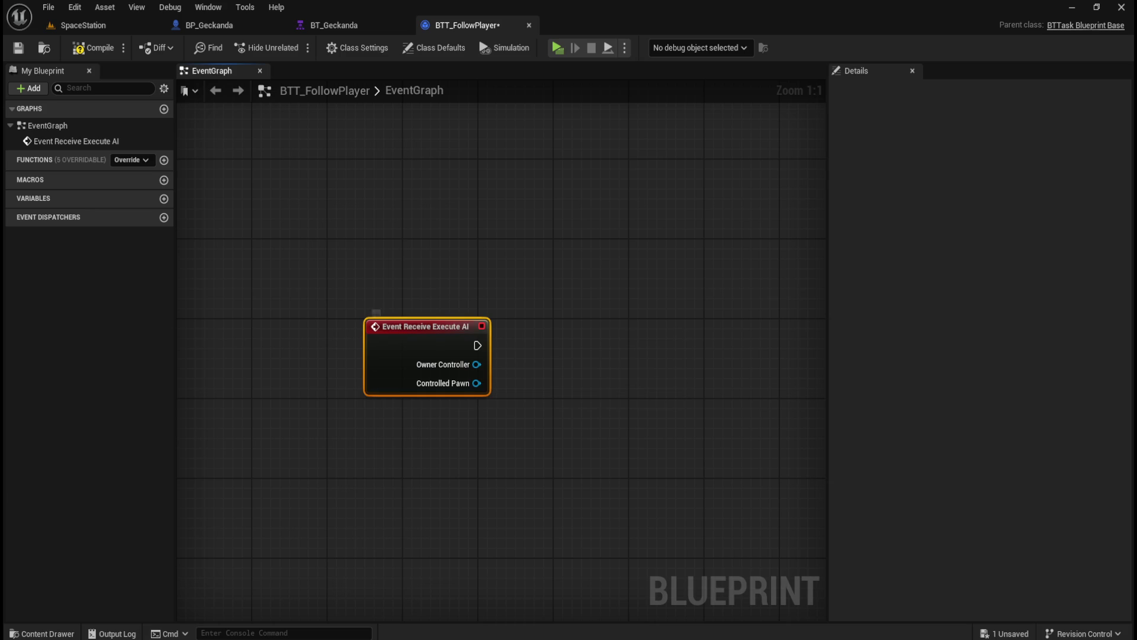
left_click(538, 464)
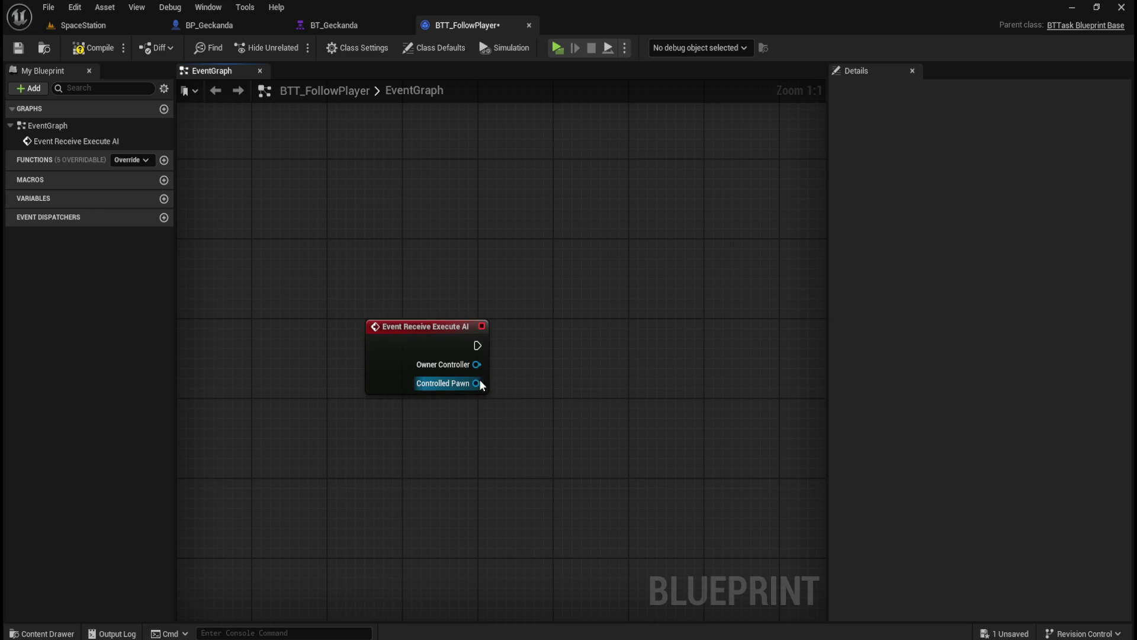
- Cast the Controlled Pawn to BP_Geckanda, then view BP_Geckanda's Update Walk Speed graph
left_click_drag(476, 383, 531, 334)
type("ge")
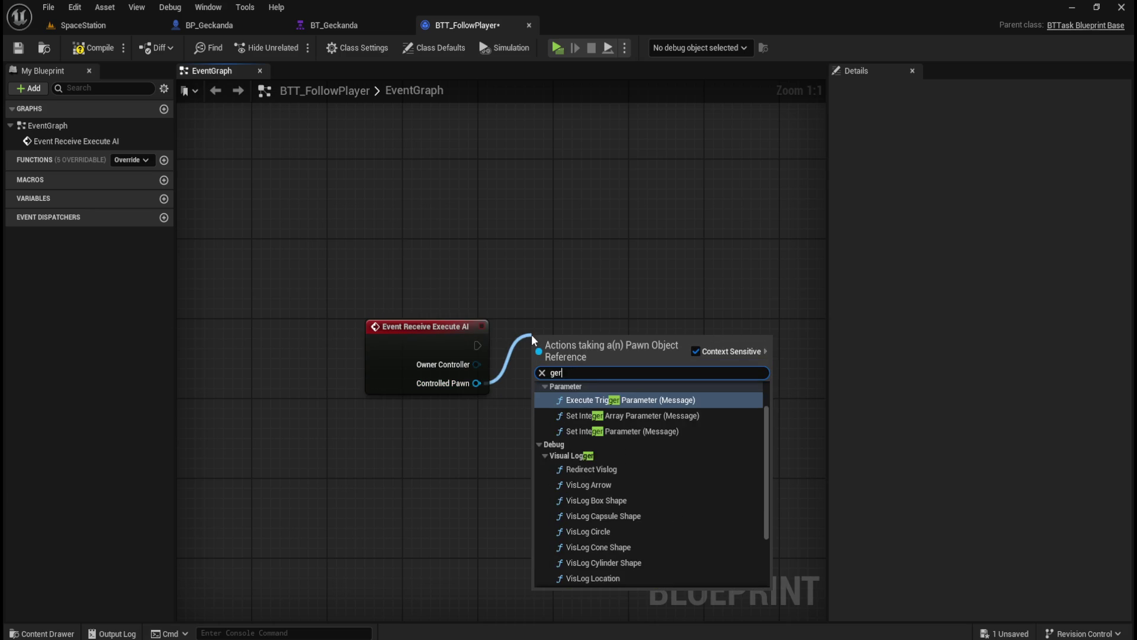
type("ckand")
key("Return")
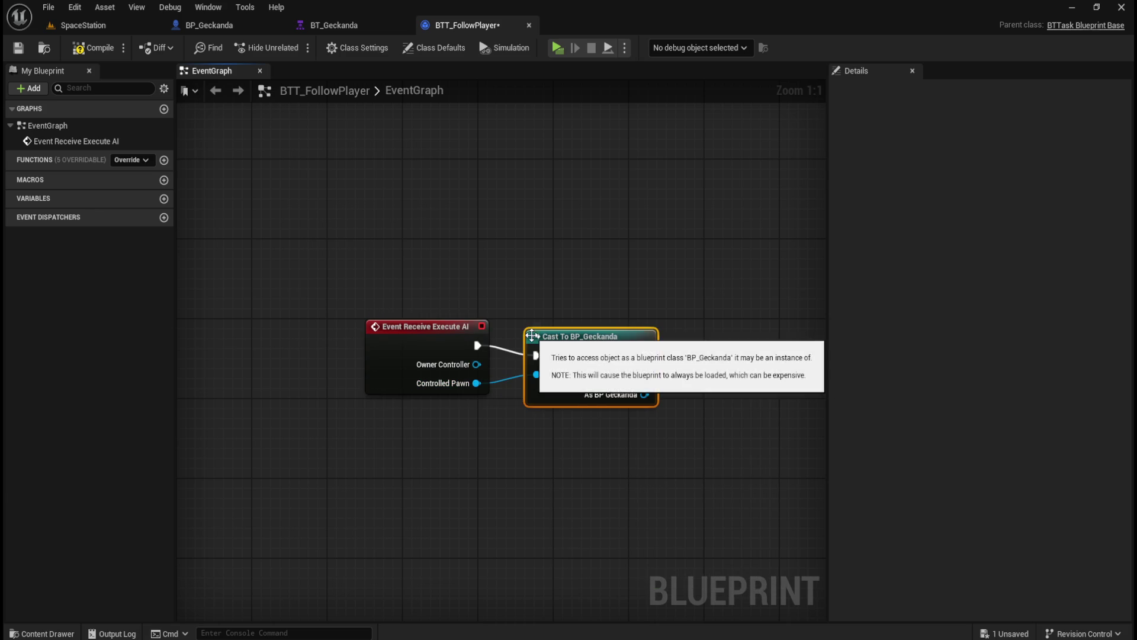
left_click(562, 230)
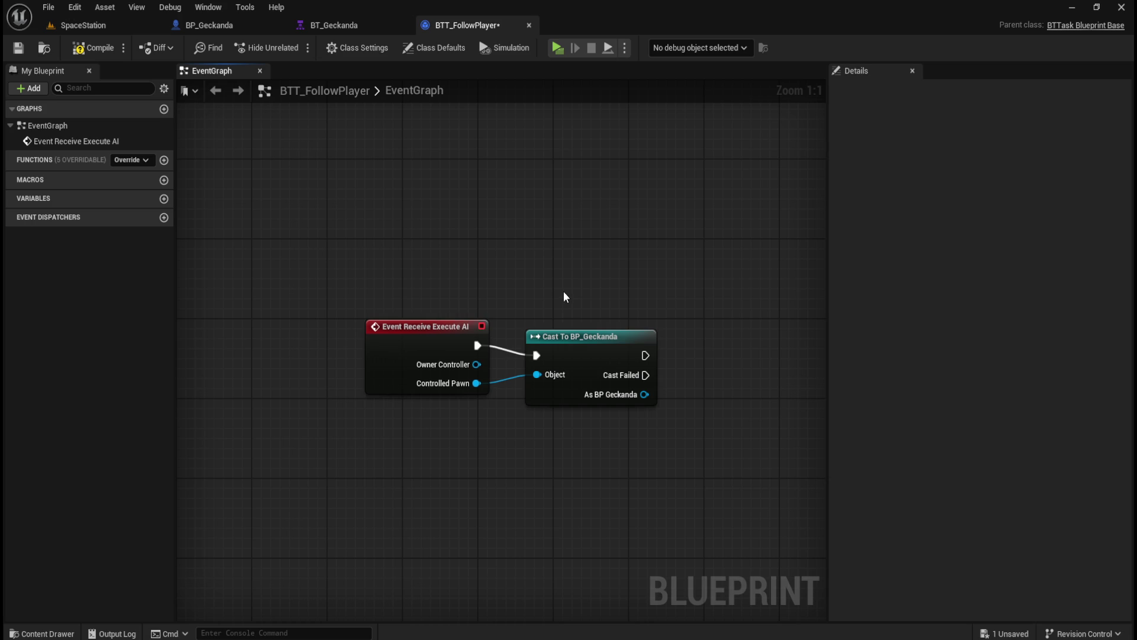
key("ctrl+z")
left_click(657, 282)
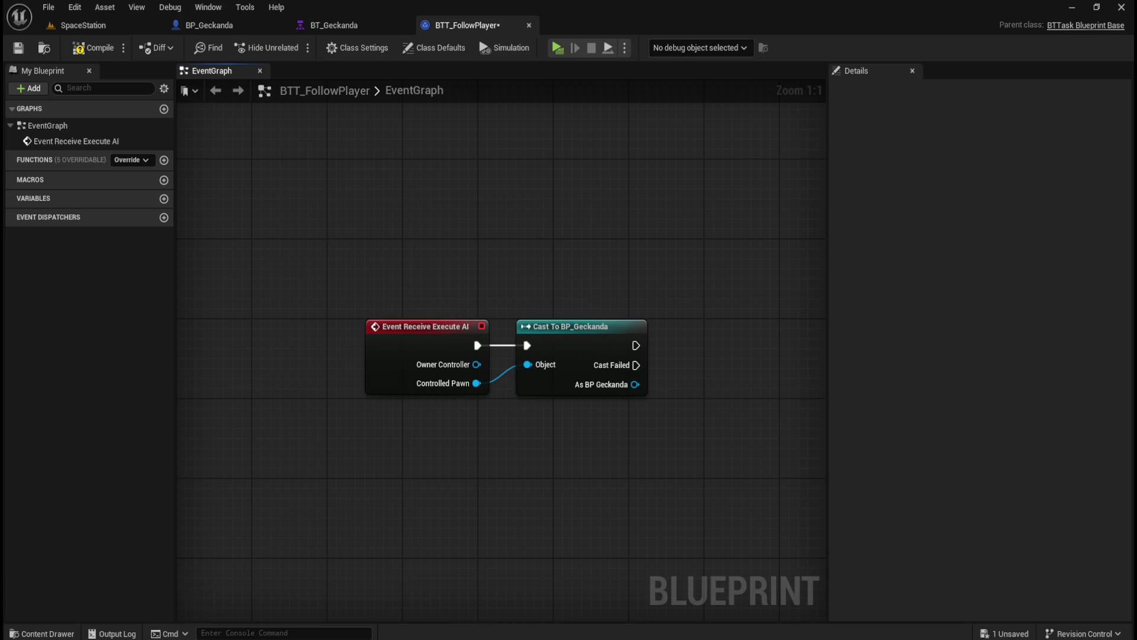
left_click(237, 29)
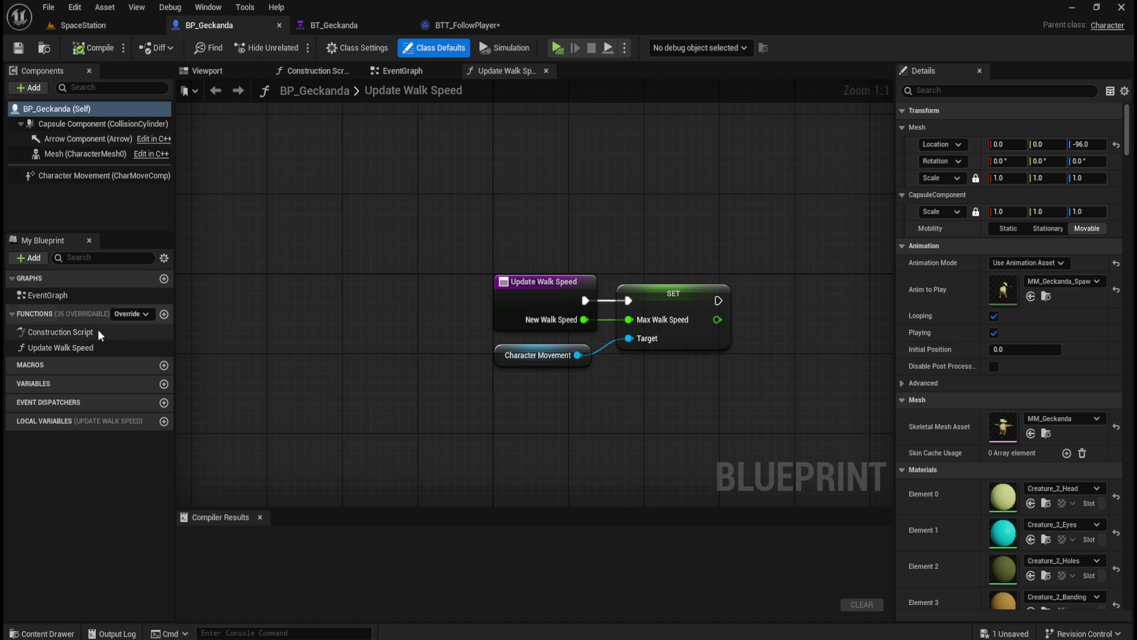
- From As BP Geckanda, call Update Walk Speed with New Walk Speed 500
left_click(43, 348)
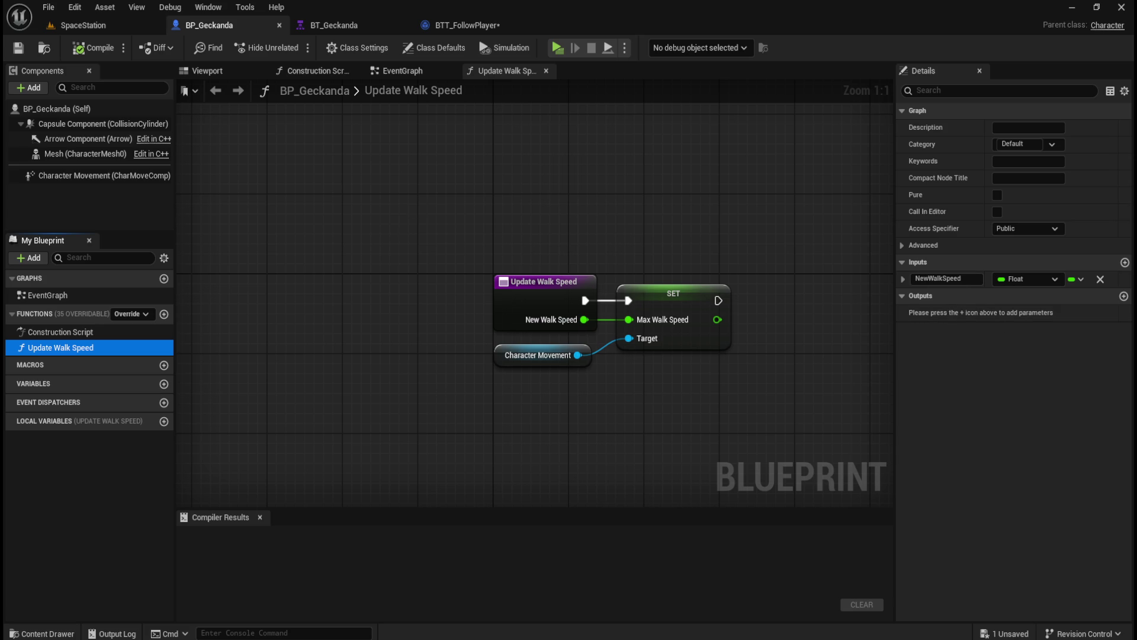
left_click(501, 183)
left_click(459, 26)
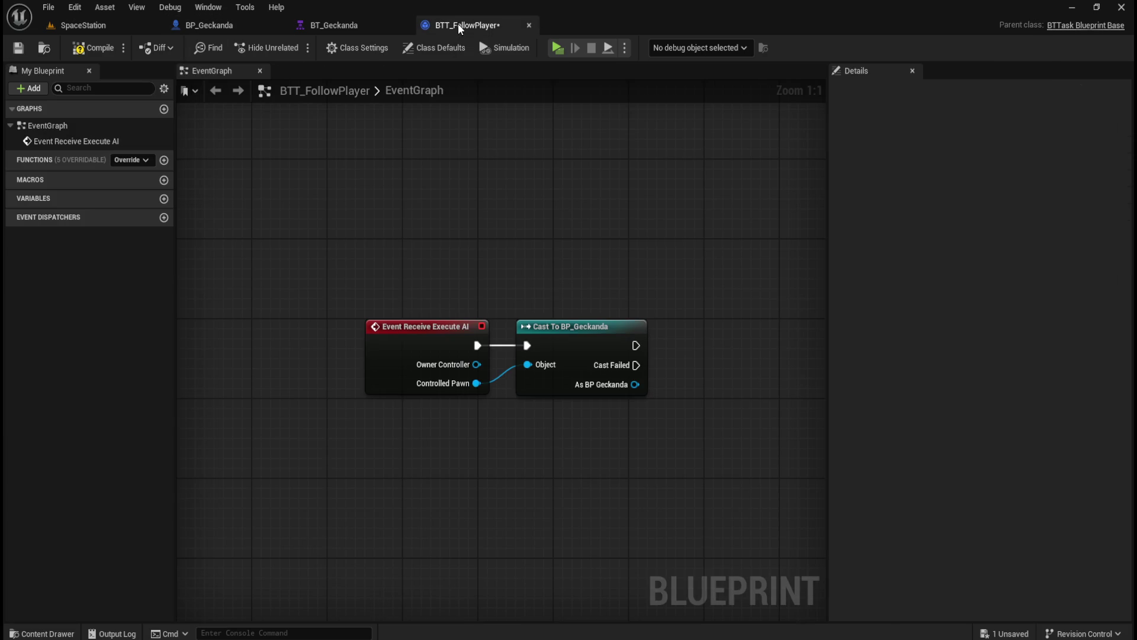
left_click(17, 47)
mouse_move(708, 292)
left_mouse_down()
mouse_move(678, 294)
mouse_move(607, 262)
left_mouse_up()
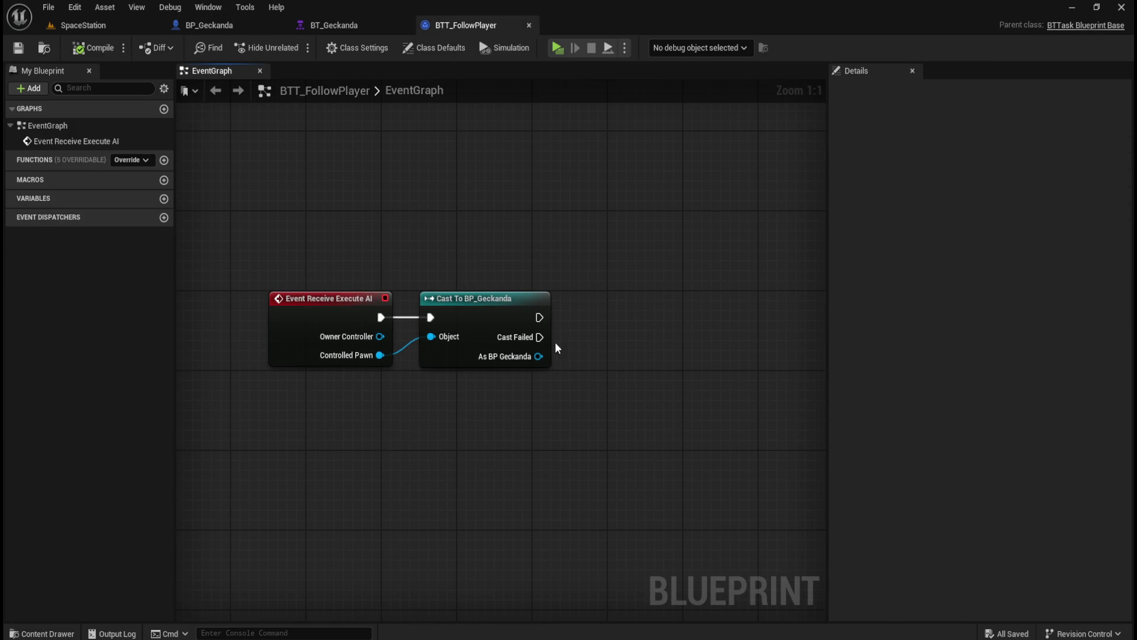
left_click_drag(538, 356, 605, 335)
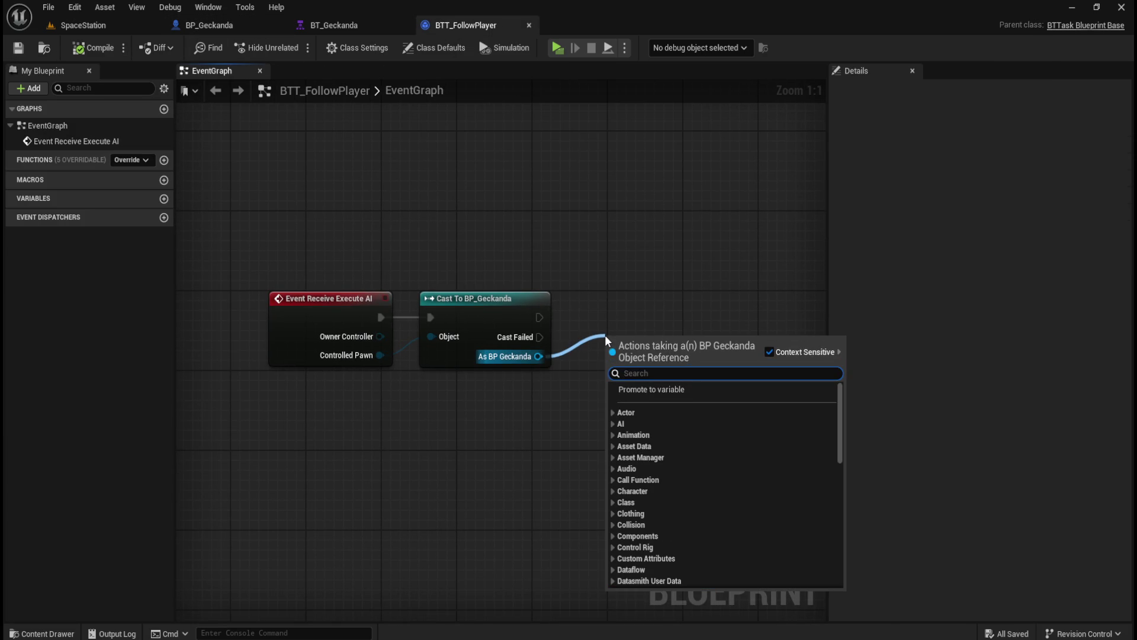
type("update walk")
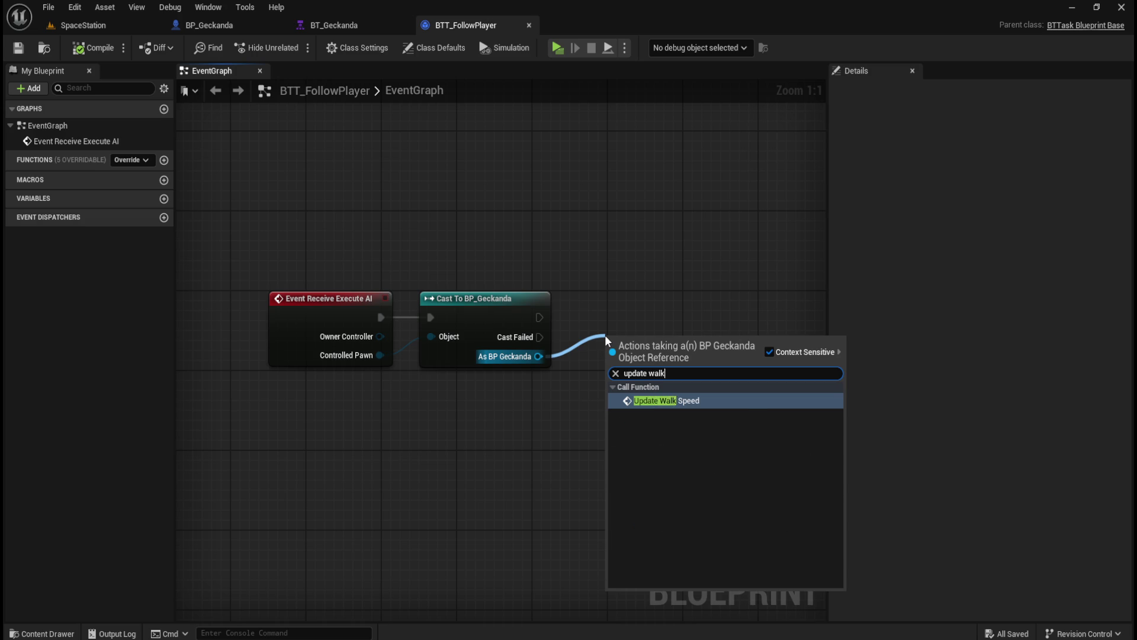
key("Return")
left_click_drag(658, 353, 640, 303)
left_click(662, 357)
type("500")
- After Update Walk Speed, add a Finish Execute with Success checked
mouse_move(744, 367)
left_mouse_down()
mouse_move(731, 406)
mouse_move(571, 424)
left_mouse_up()
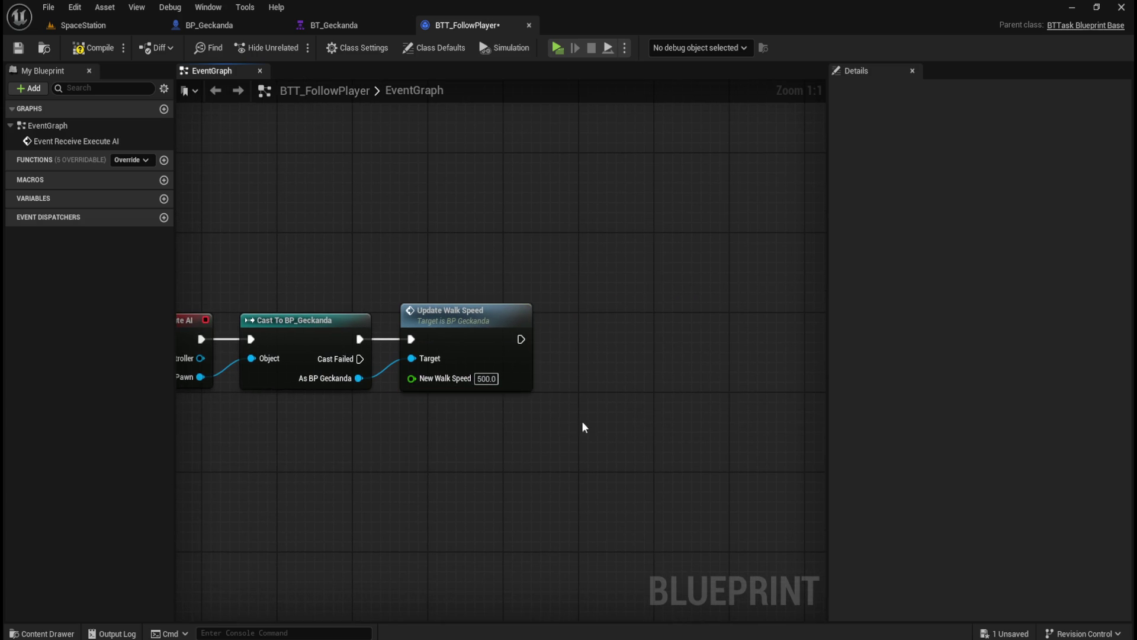
left_click_drag(521, 339, 593, 340)
type("finishe x")
key("Return")
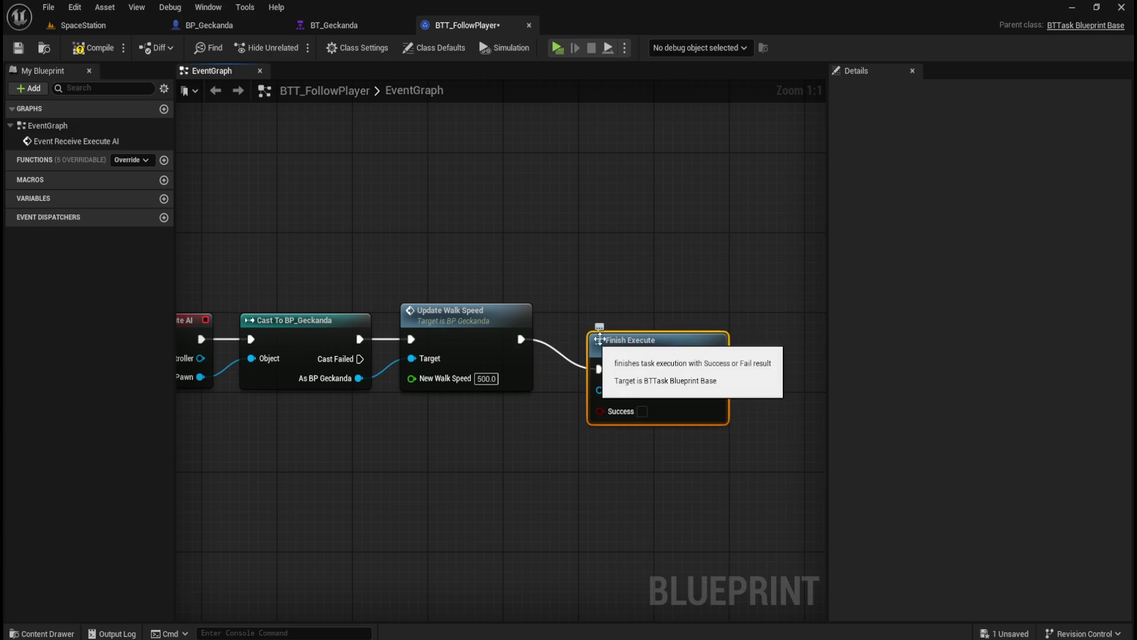
left_click_drag(717, 350, 699, 320)
left_click(633, 381)
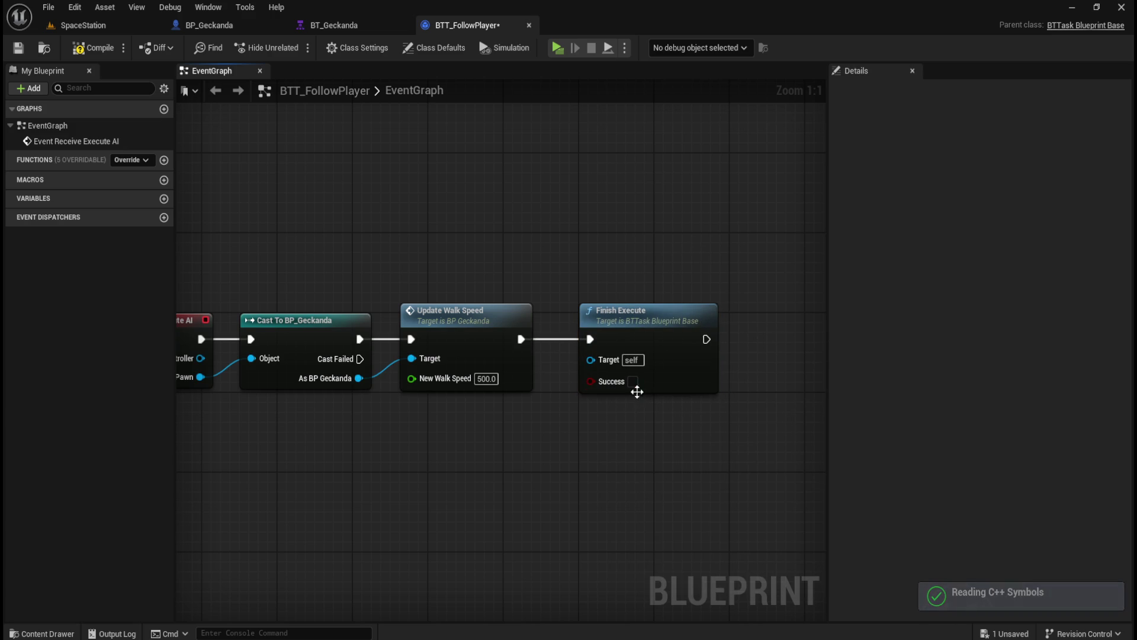
- Duplicate Finish Execute with Success unchecked and wire Cast Failed into it
left_click_drag(584, 467, 634, 418)
left_click(722, 254)
key("ctrl+c")
key("ctrl+v")
mouse_move(783, 317)
left_mouse_down()
mouse_move(689, 380)
mouse_move(671, 379)
left_mouse_up()
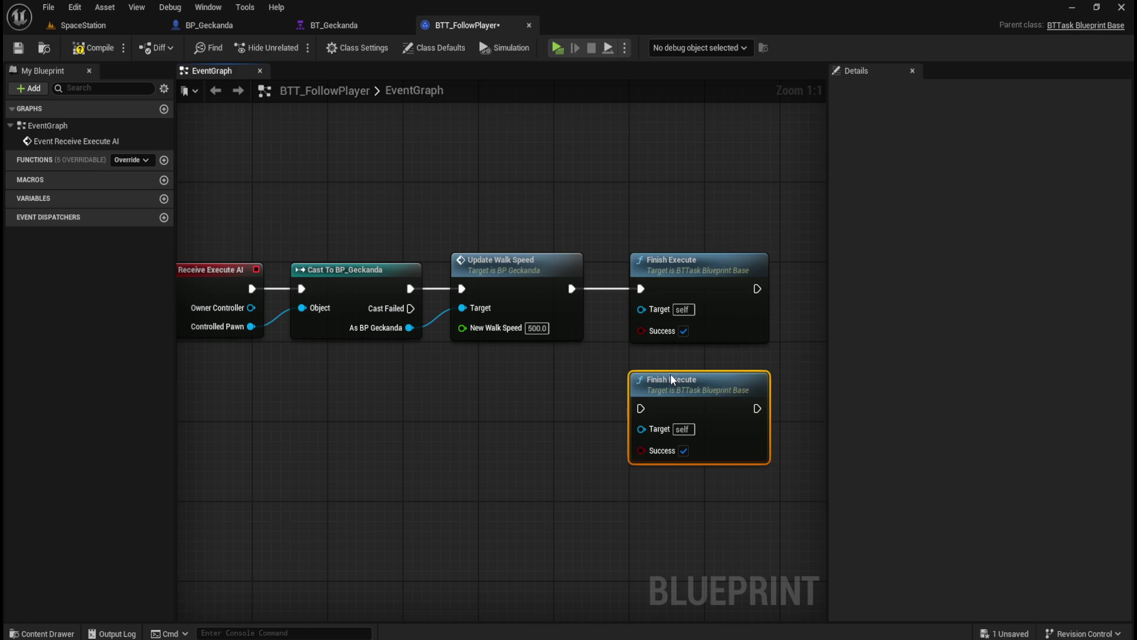
left_click(684, 450)
left_click_drag(410, 308, 642, 408)
mouse_move(528, 467)
left_mouse_down()
mouse_move(554, 488)
mouse_move(612, 377)
left_mouse_up()
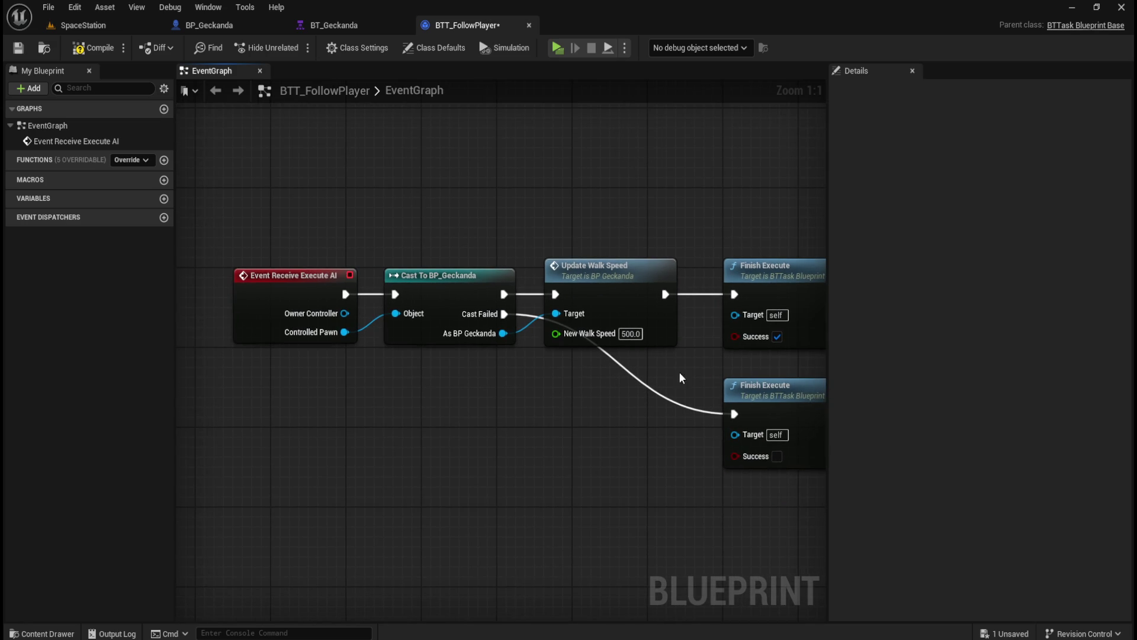
left_click_drag(503, 475, 401, 458)
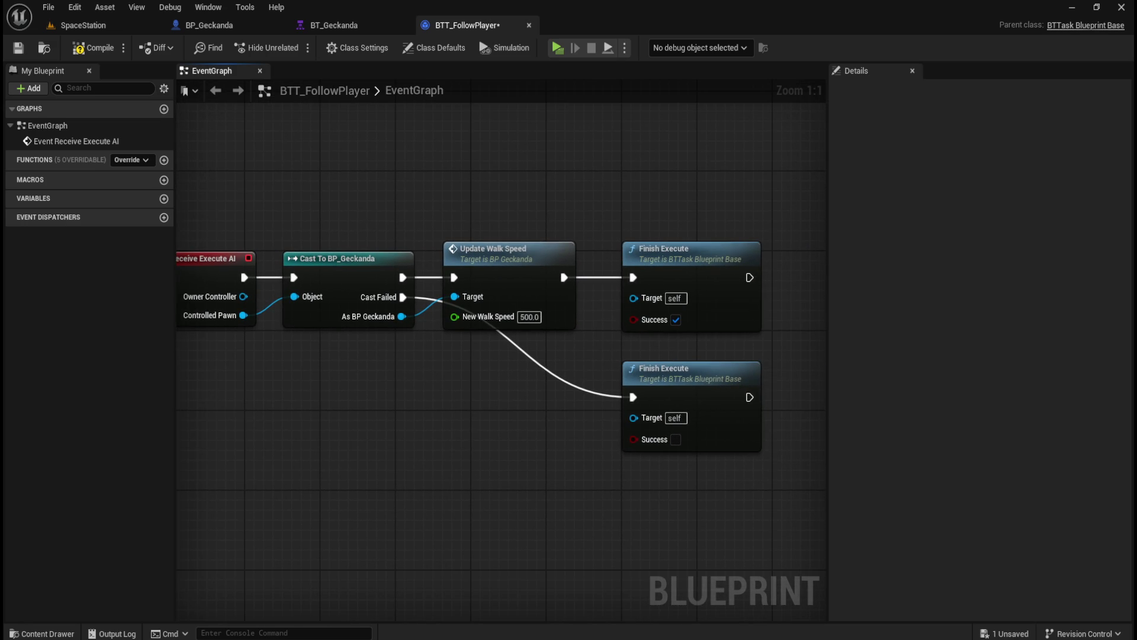
left_click_drag(450, 415, 516, 441)
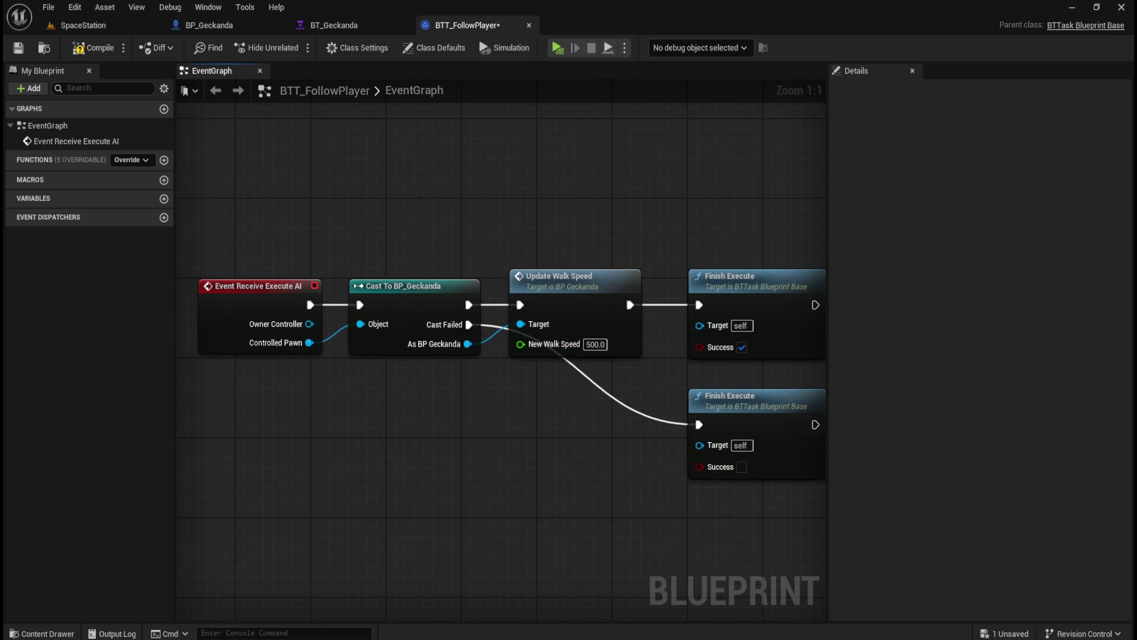
- Promote New Walk Speed to an instance-editable variable named FollowSpeed
right_click(563, 349)
left_click(616, 390)
mouse_move(454, 314)
left_mouse_down()
mouse_move(453, 272)
mouse_move(441, 381)
left_mouse_up()
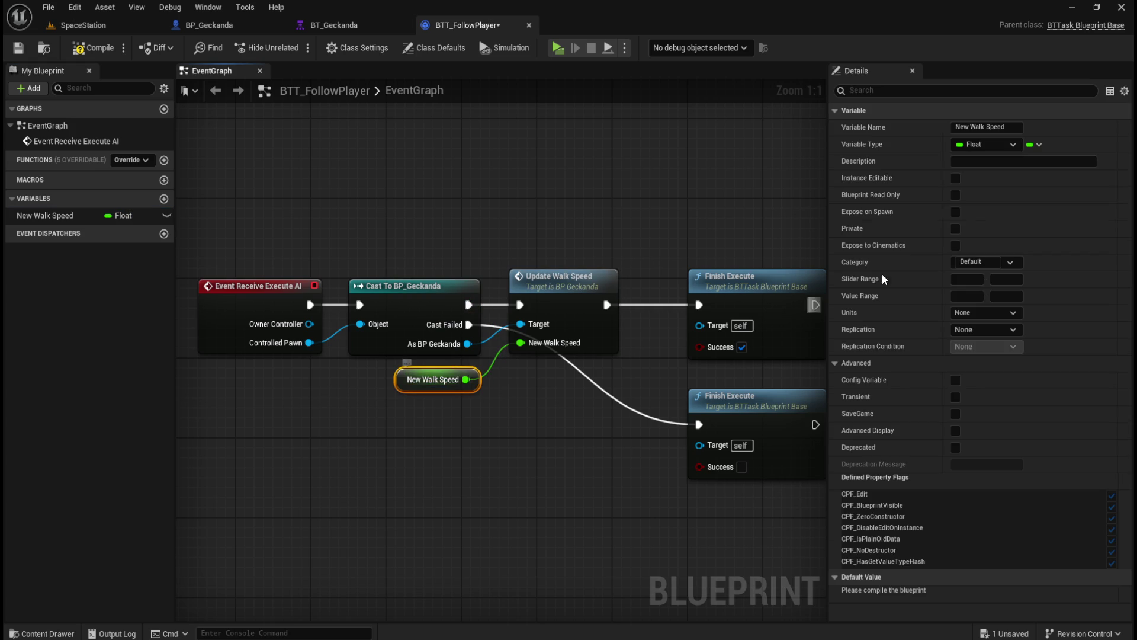
left_click(1001, 127)
type("Foll")
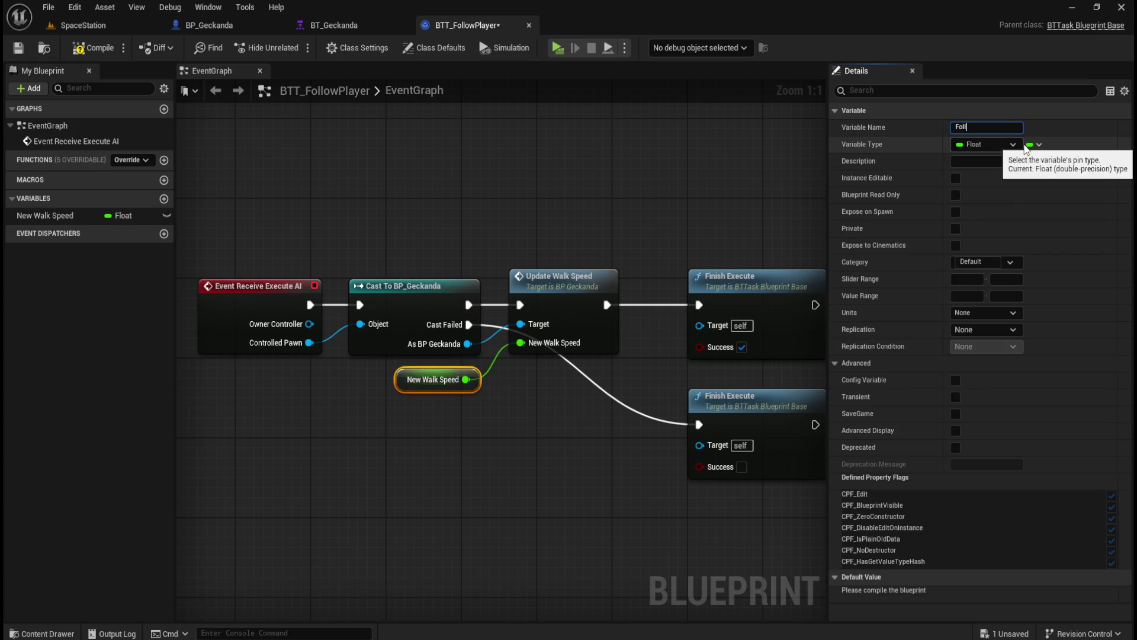
type("owSpeed")
key("Return")
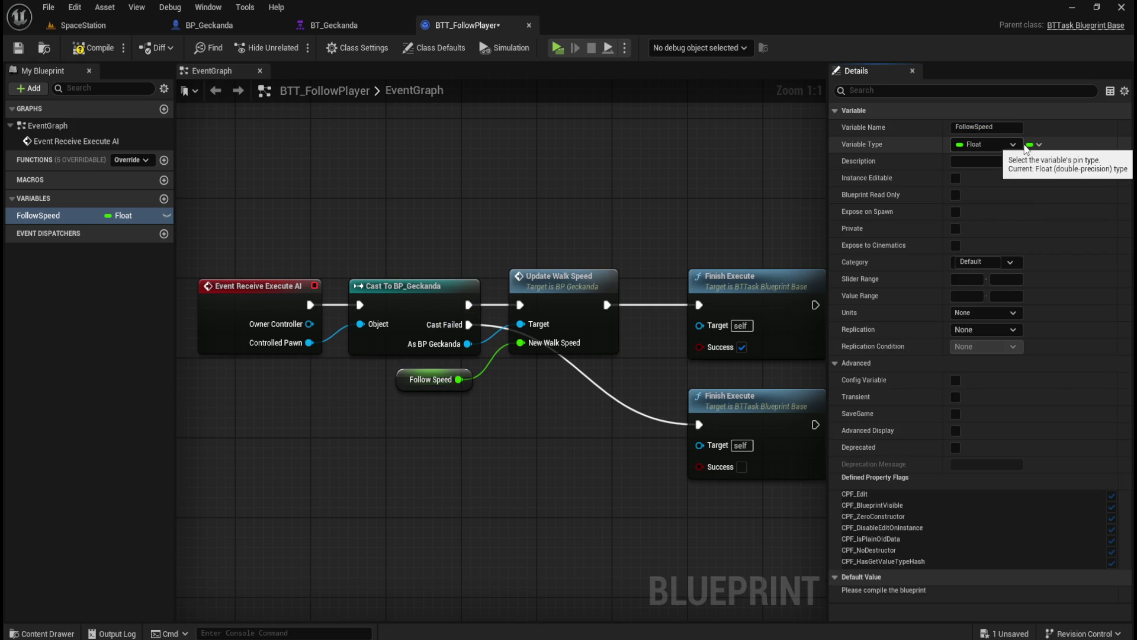
left_click(983, 160)
left_click(955, 178)
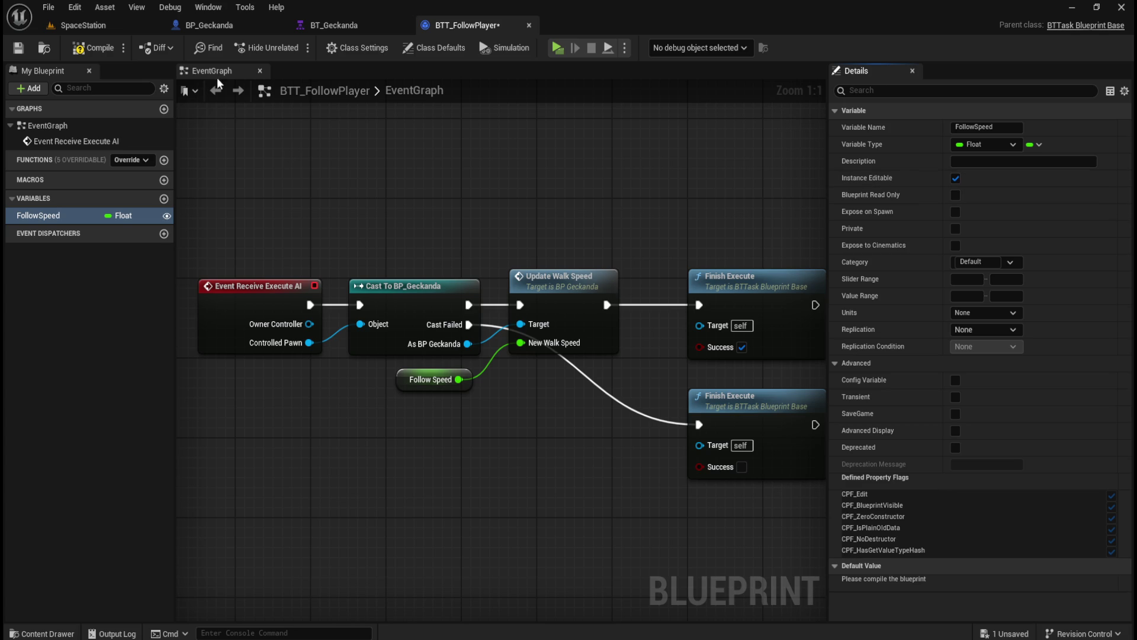
- Compile and save the task, then switch to the BT_Geckanda behavior tree
left_click(94, 48)
left_click(18, 47)
left_click(334, 25)
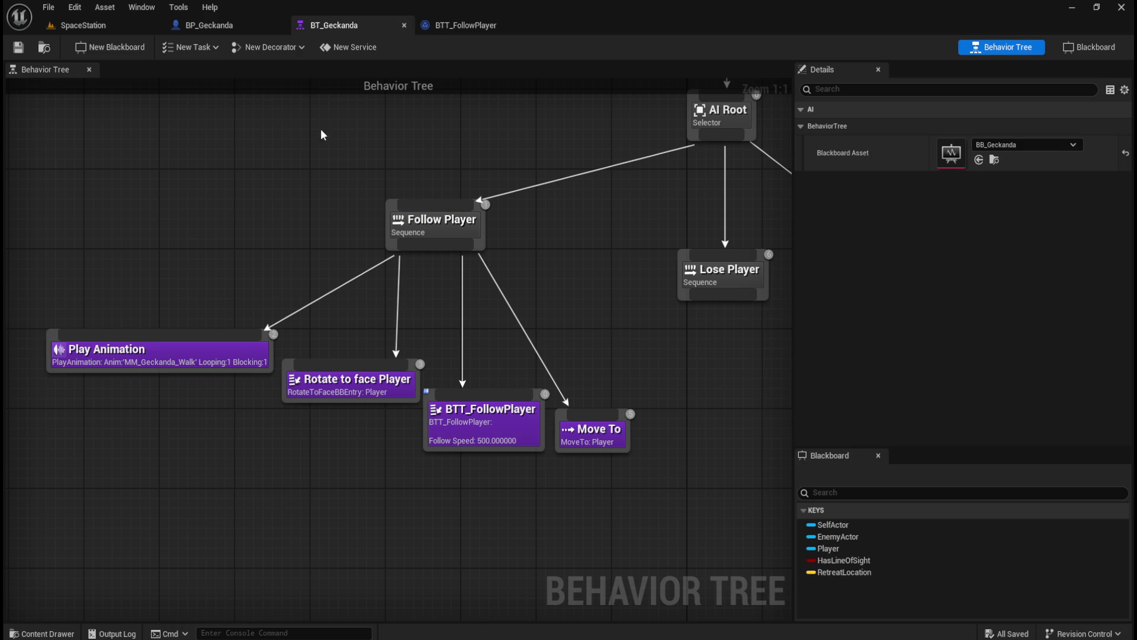
left_click(193, 47)
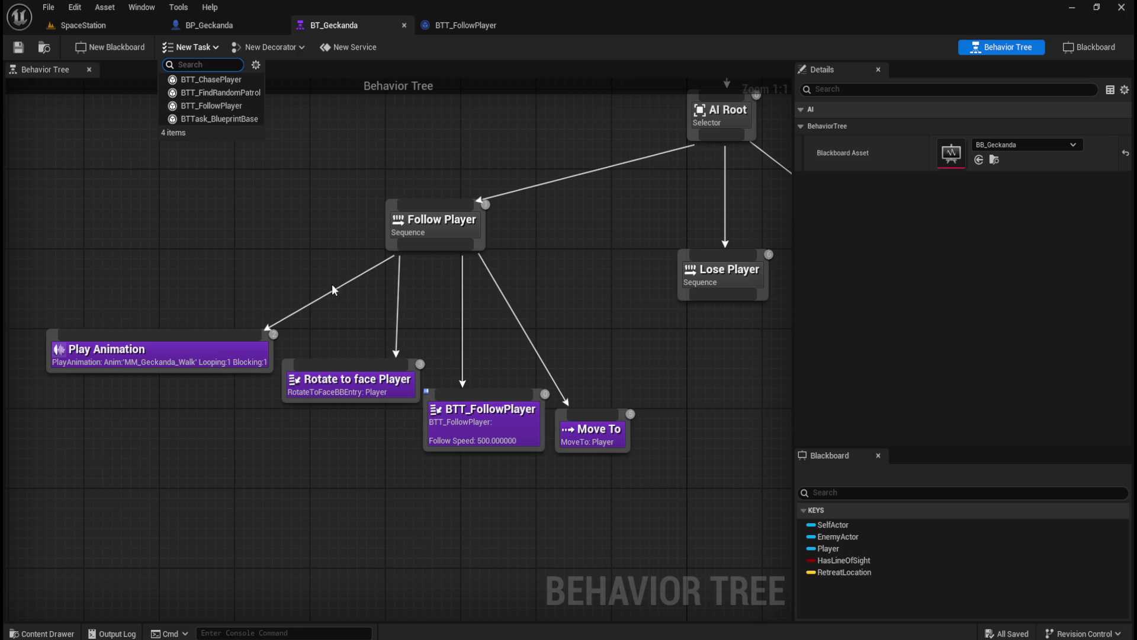
left_click(638, 328)
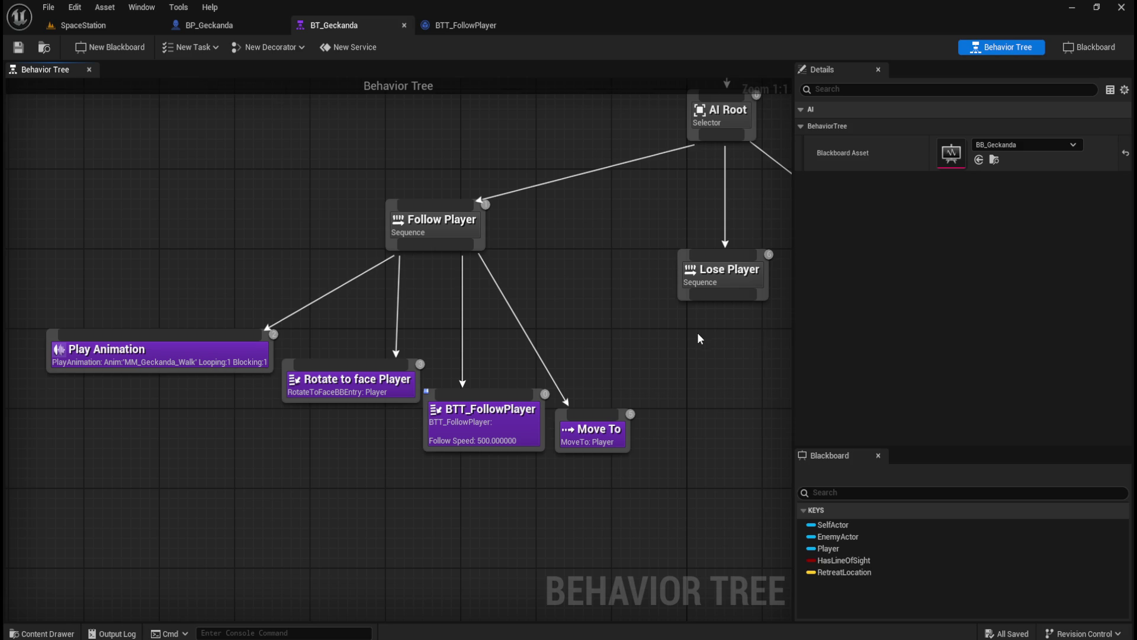
left_click_drag(698, 332, 611, 336)
left_click_drag(535, 248, 711, 339)
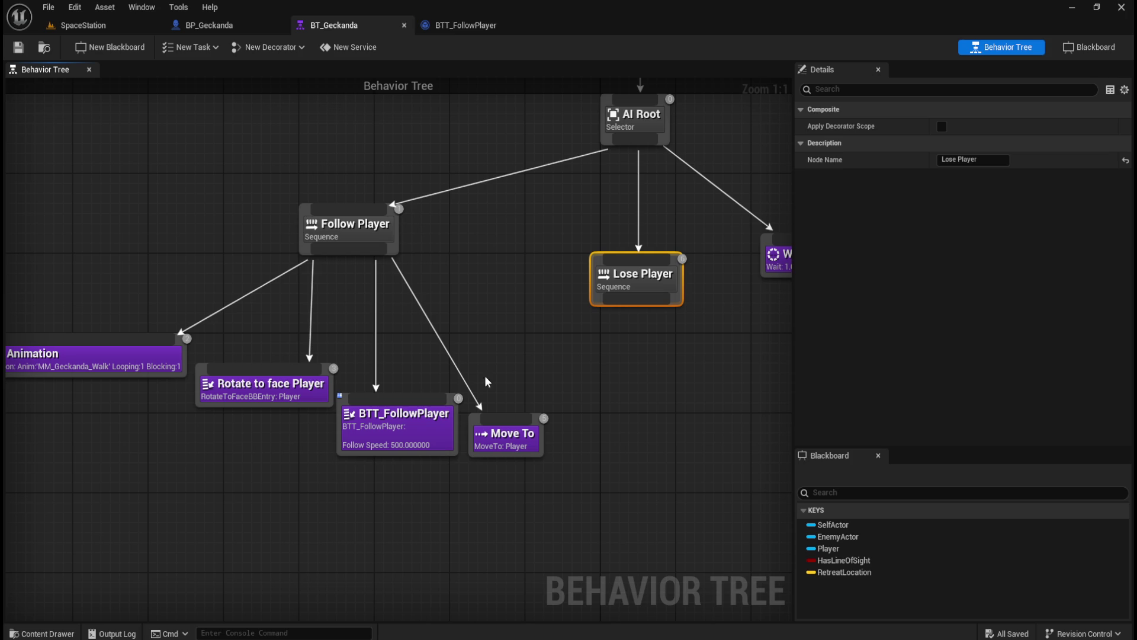
left_click(487, 289)
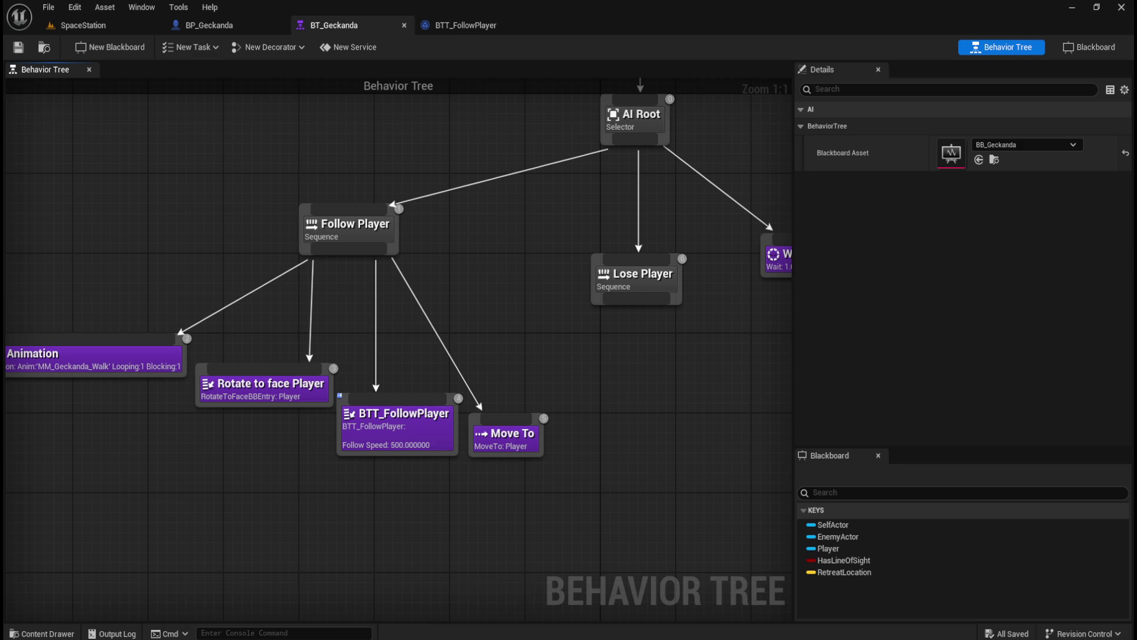
- Open Geckanda_Controller and delete its default BeginPlay and Tick events
key("ctrl+space")
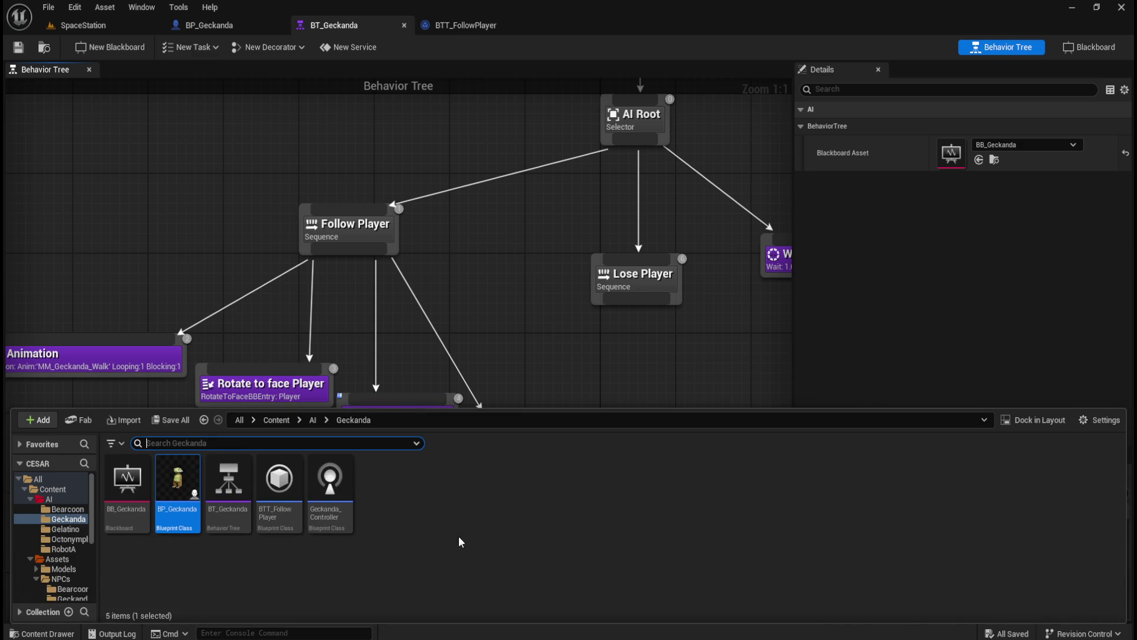
double_click(330, 485)
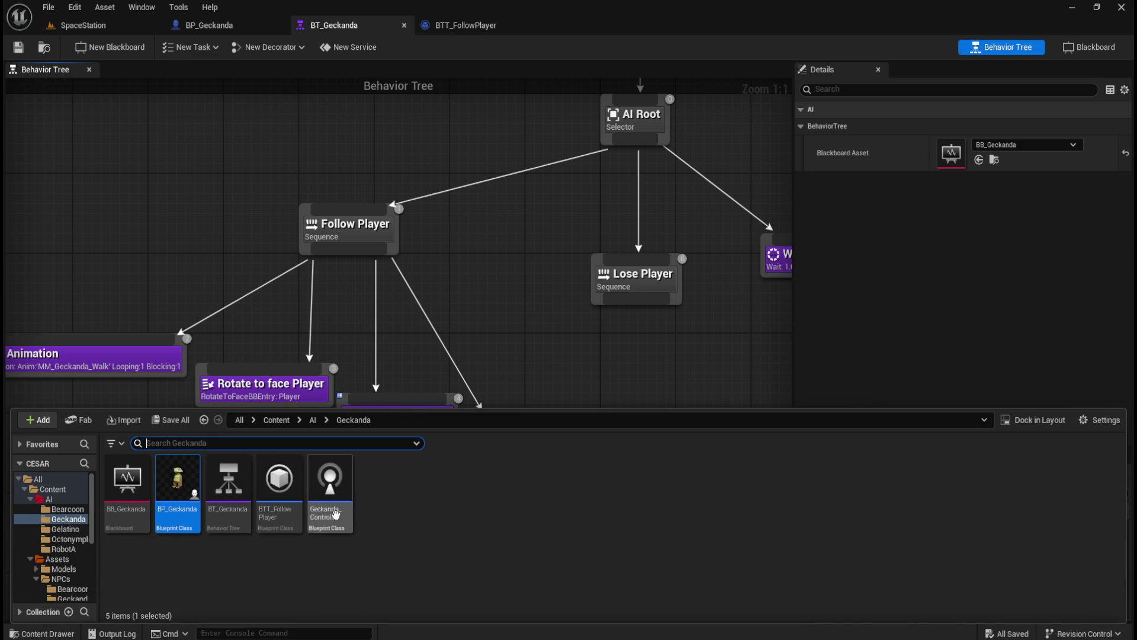
left_click_drag(423, 176, 585, 22)
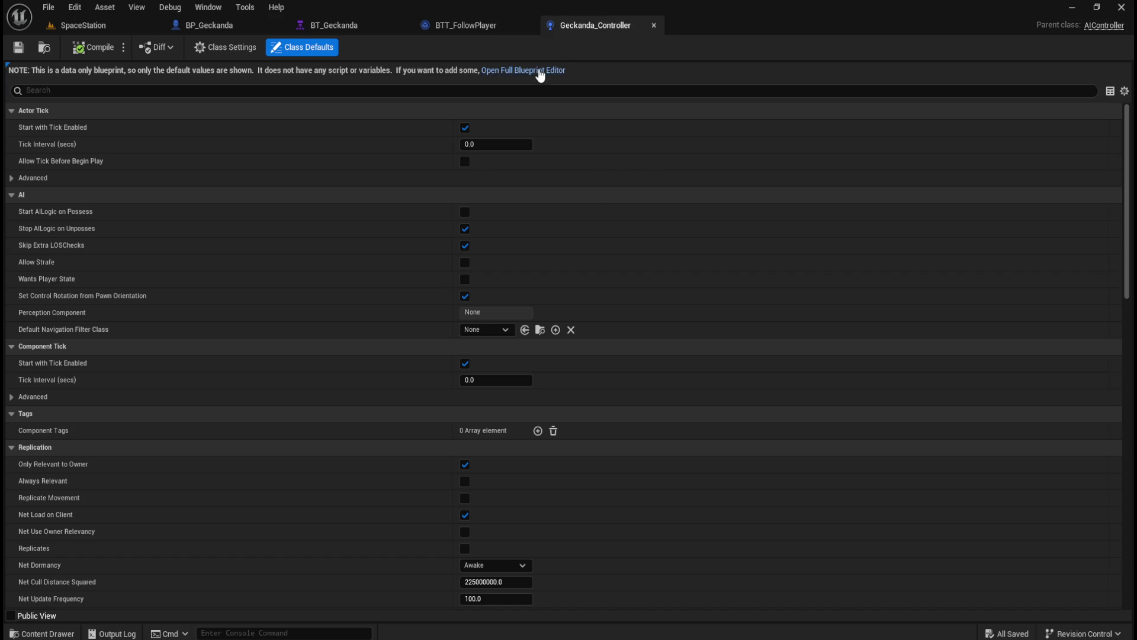
left_click(536, 70)
left_click_drag(436, 190, 657, 400)
left_click(657, 396)
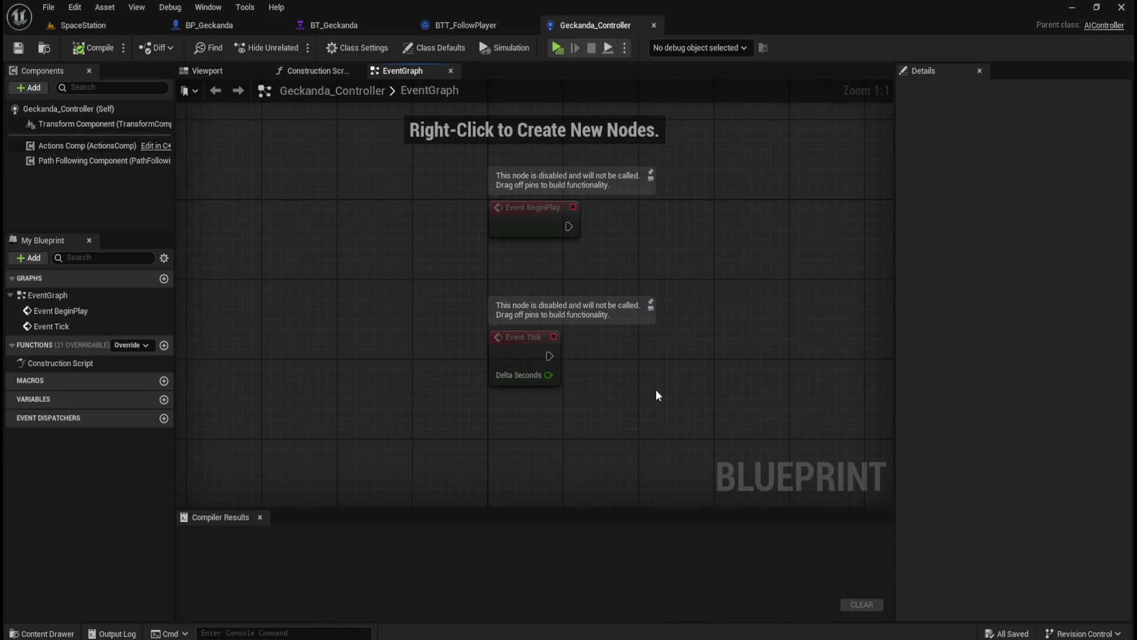
key("ctrl+a")
key("Delete")
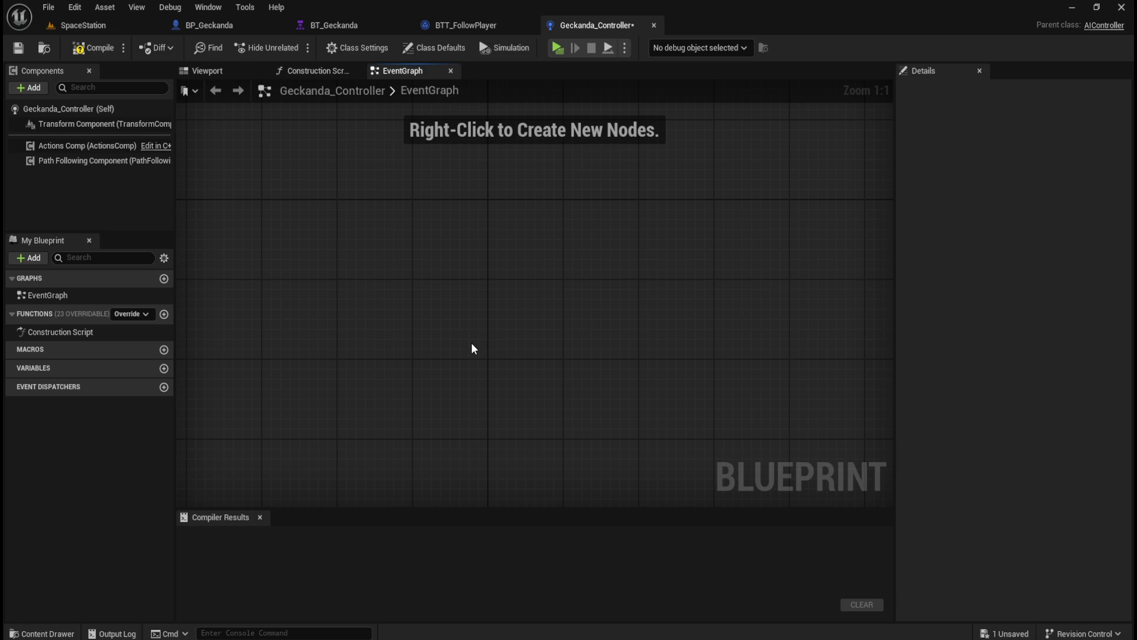
- Add Event On Possess followed by a Run Behavior Tree node
right_click(465, 315)
type("on possess")
key("Return")
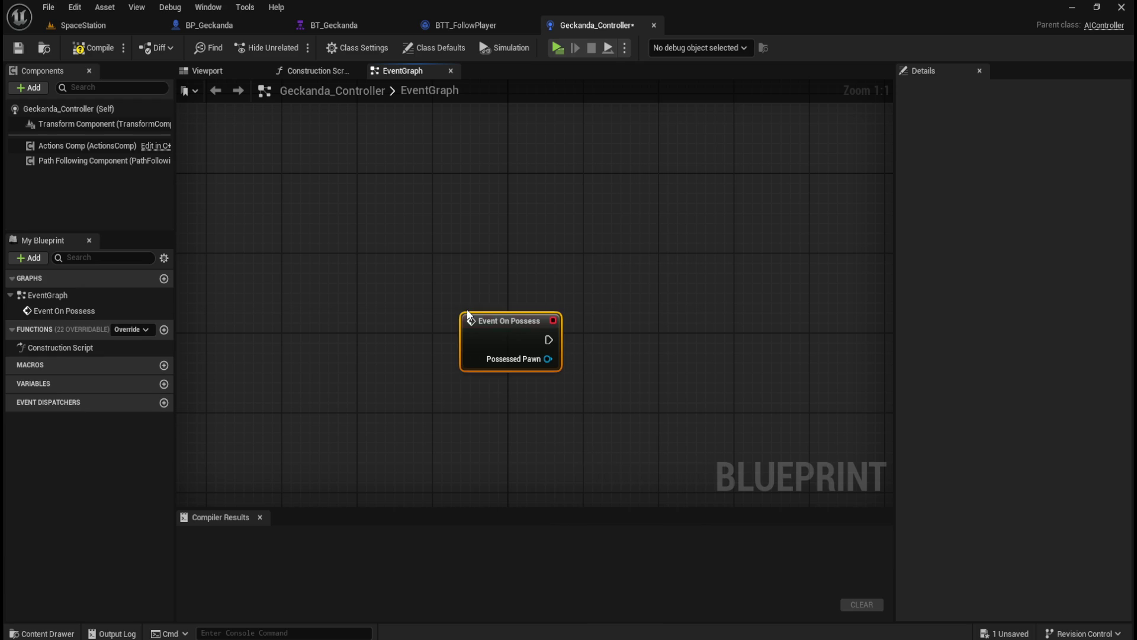
left_click_drag(549, 339, 598, 336)
type("run behaviour")
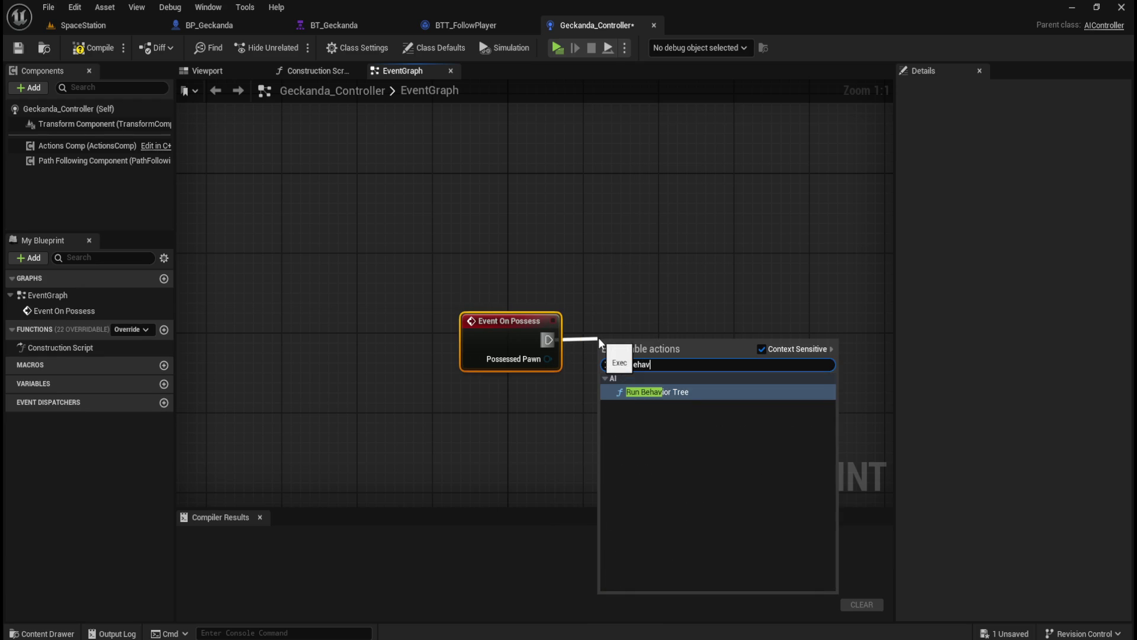
key("ctrl+a")
type("run beh")
key("Return")
- Straighten the wire and set Run Behavior Tree's BTAsset to BT_Geckanda
left_click_drag(508, 249, 692, 392)
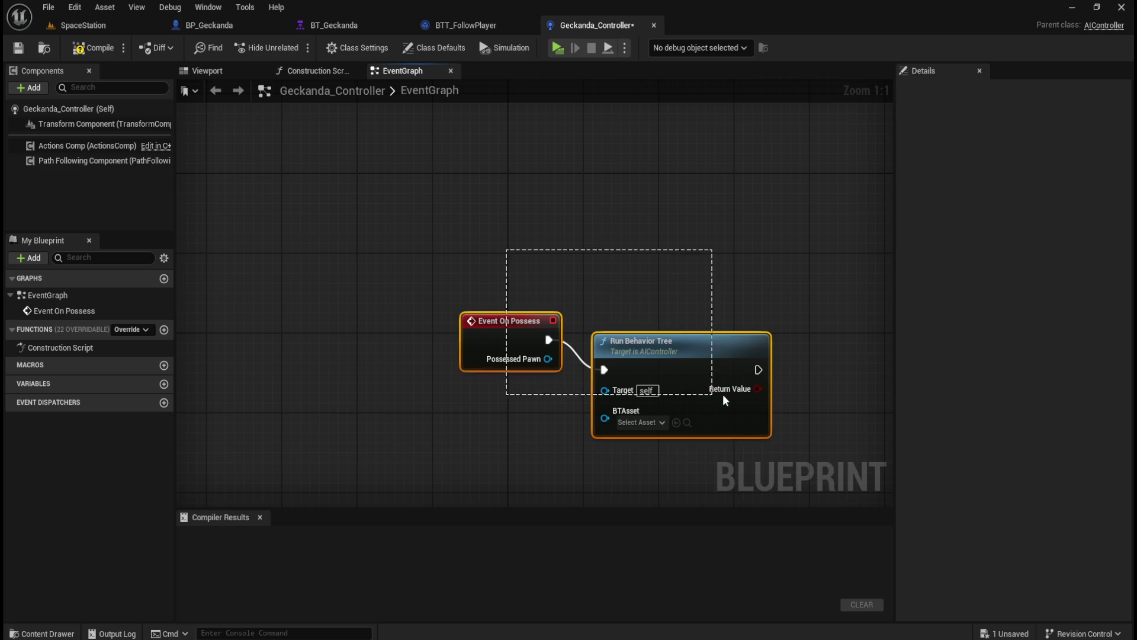
key("q")
left_click(685, 265)
left_click_drag(690, 275, 687, 229)
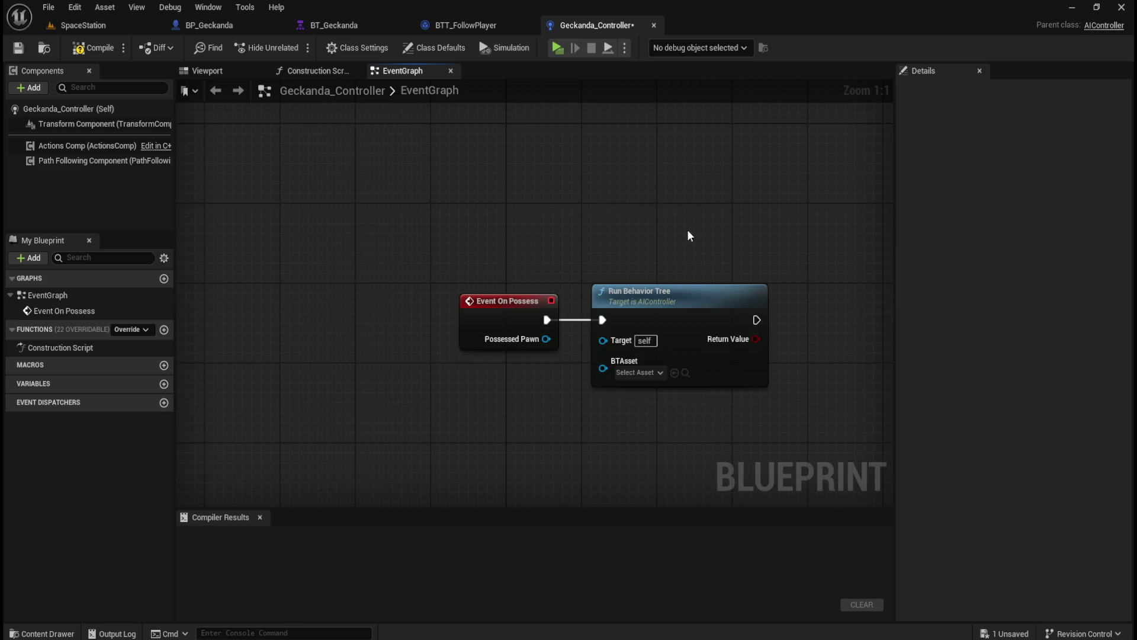
left_click(650, 374)
left_click(681, 480)
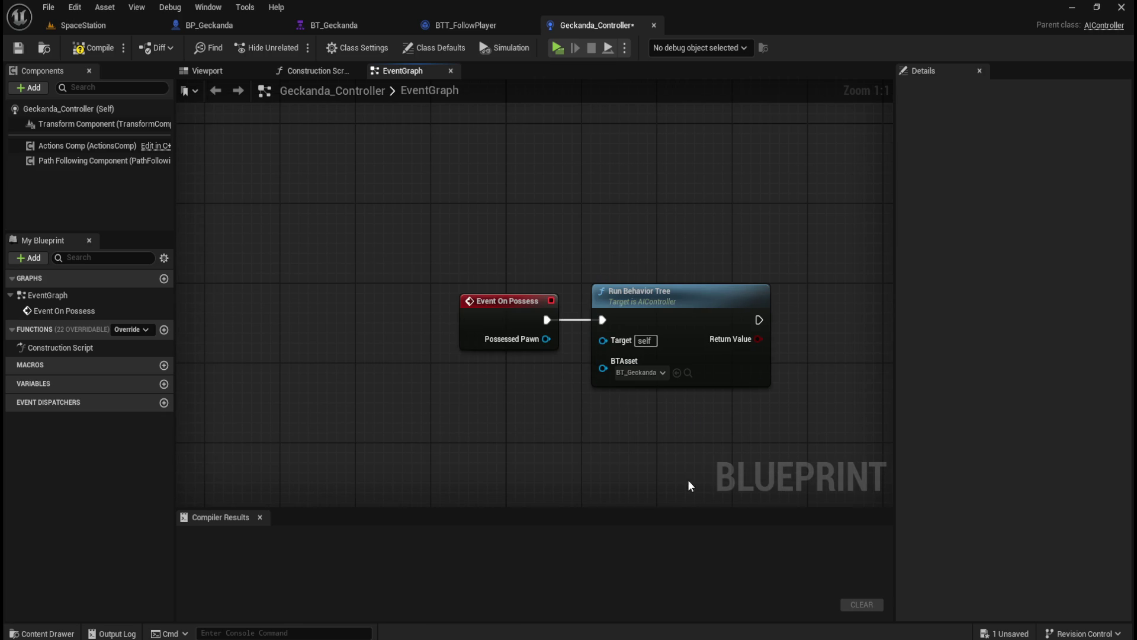
left_click_drag(754, 414, 634, 398)
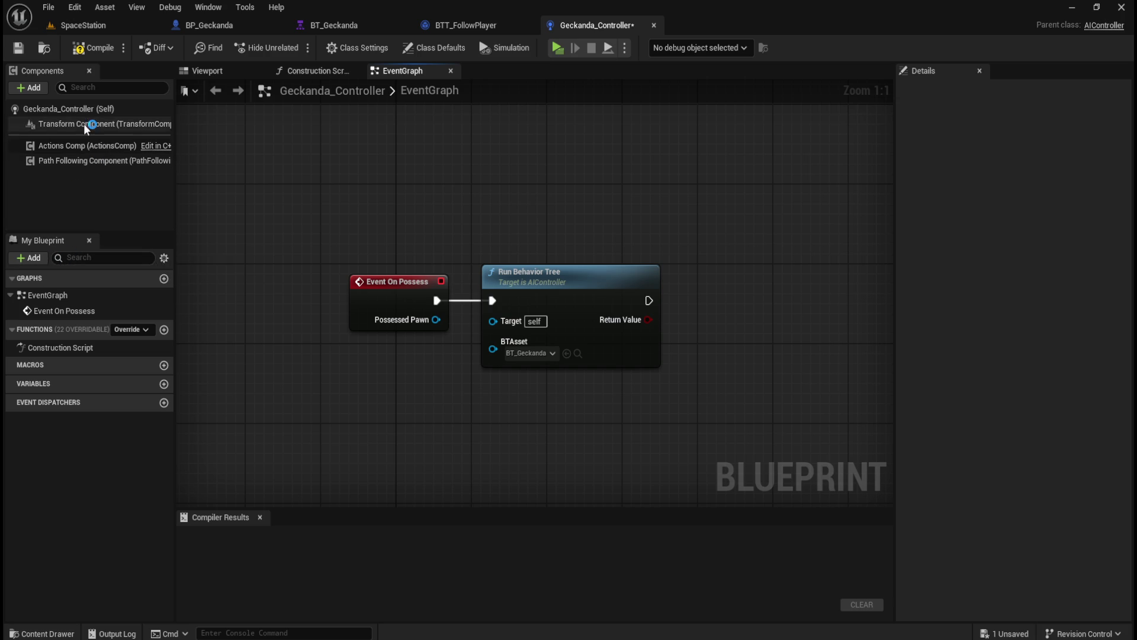
- Add an AIPerception component to the controller with its default name
left_click(35, 88)
type("percep")
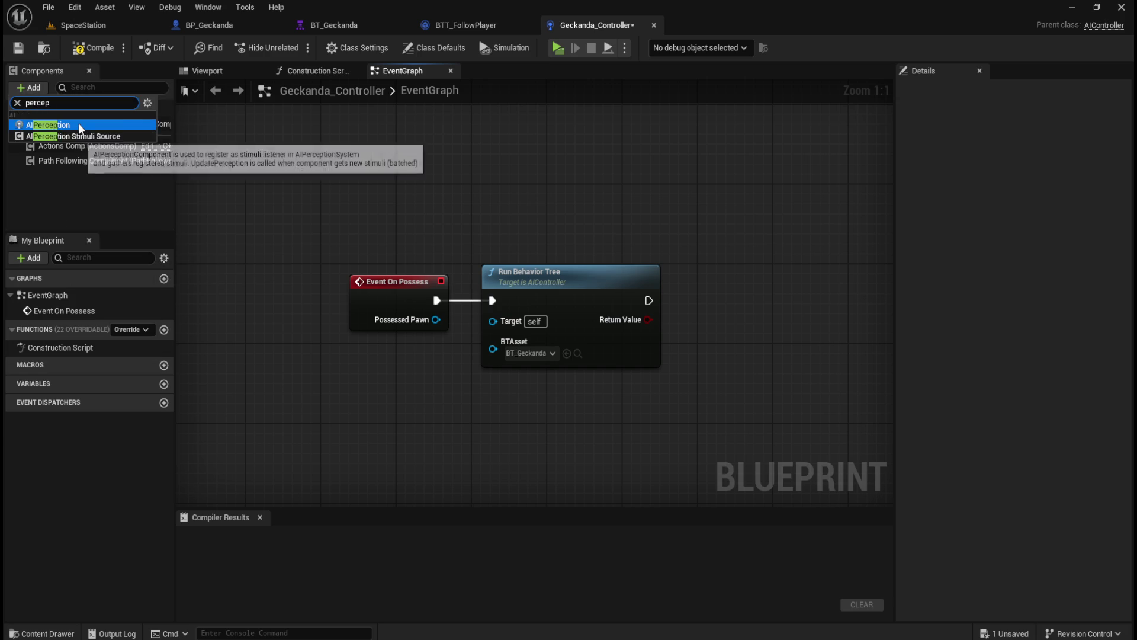
left_click(78, 122)
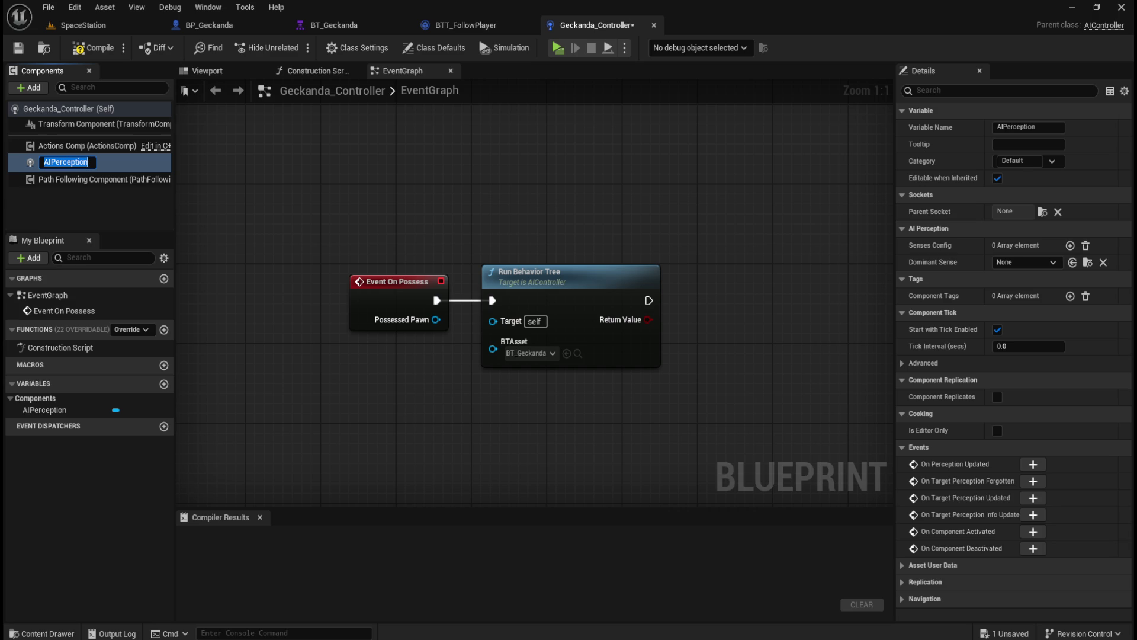
left_click(59, 165)
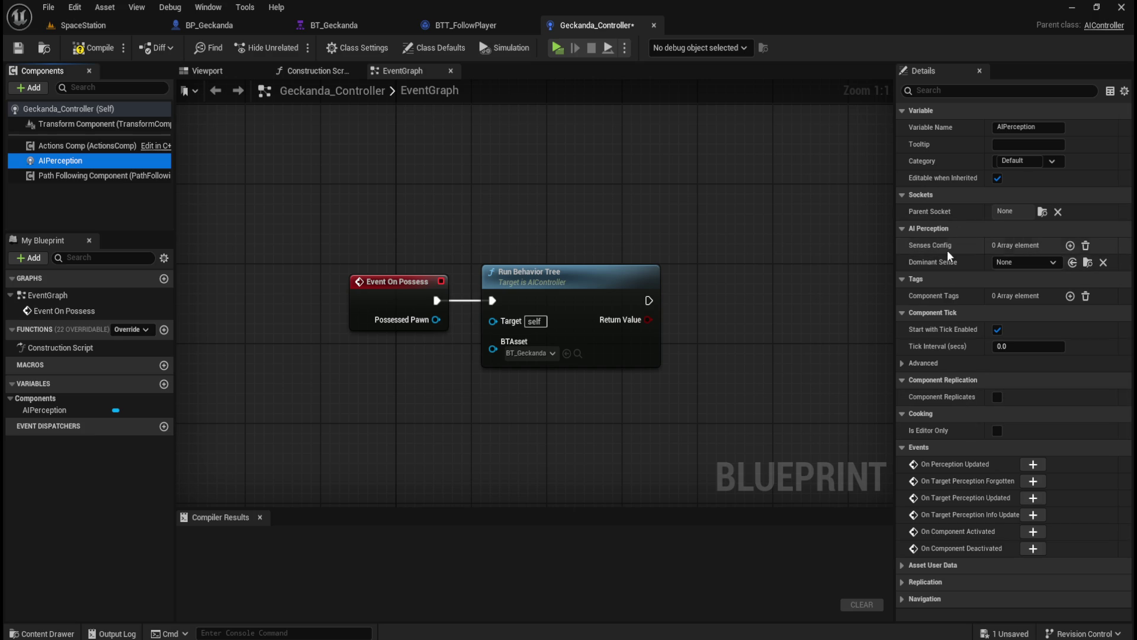
- Add an AI Sight config sense and expand its Detection by Affiliation options
left_click(1070, 245)
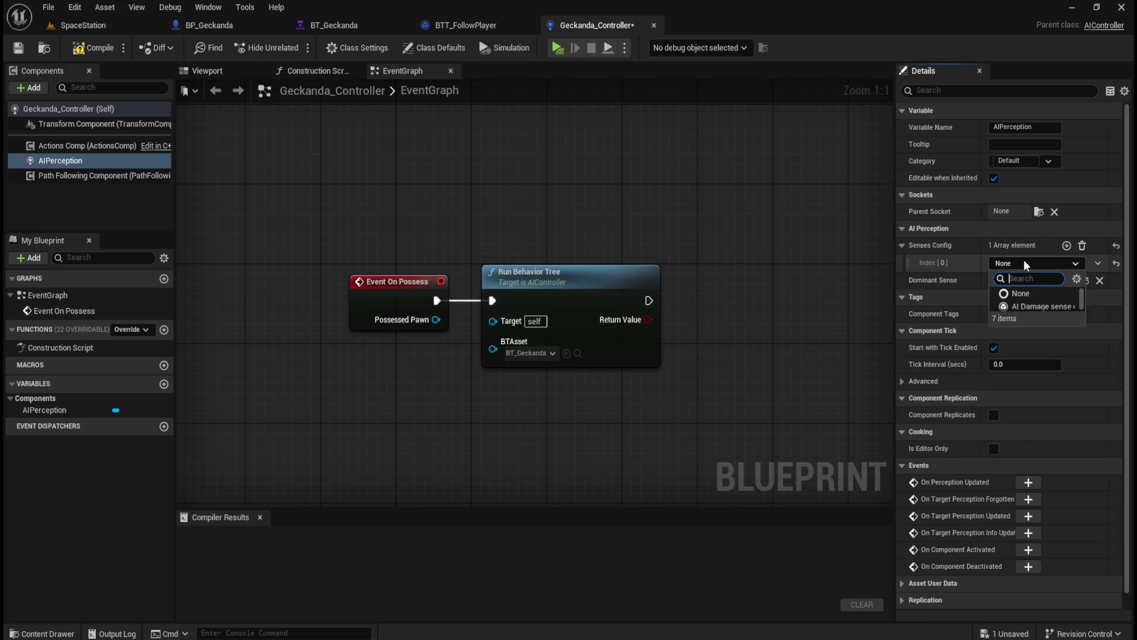
left_click(1030, 263)
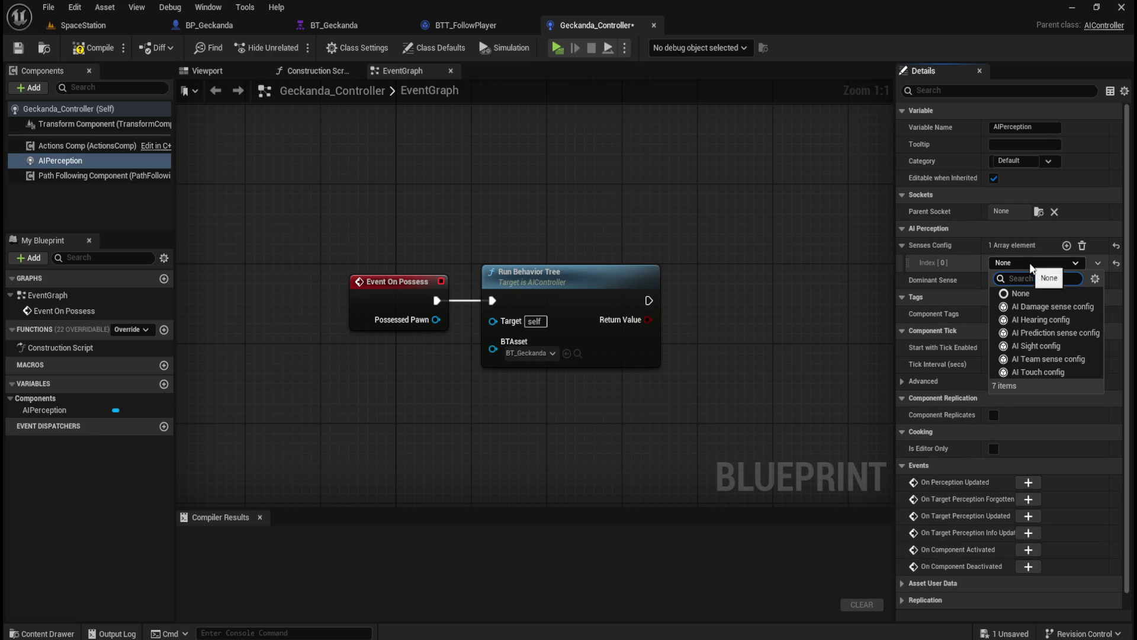
left_click(1040, 346)
left_click(913, 262)
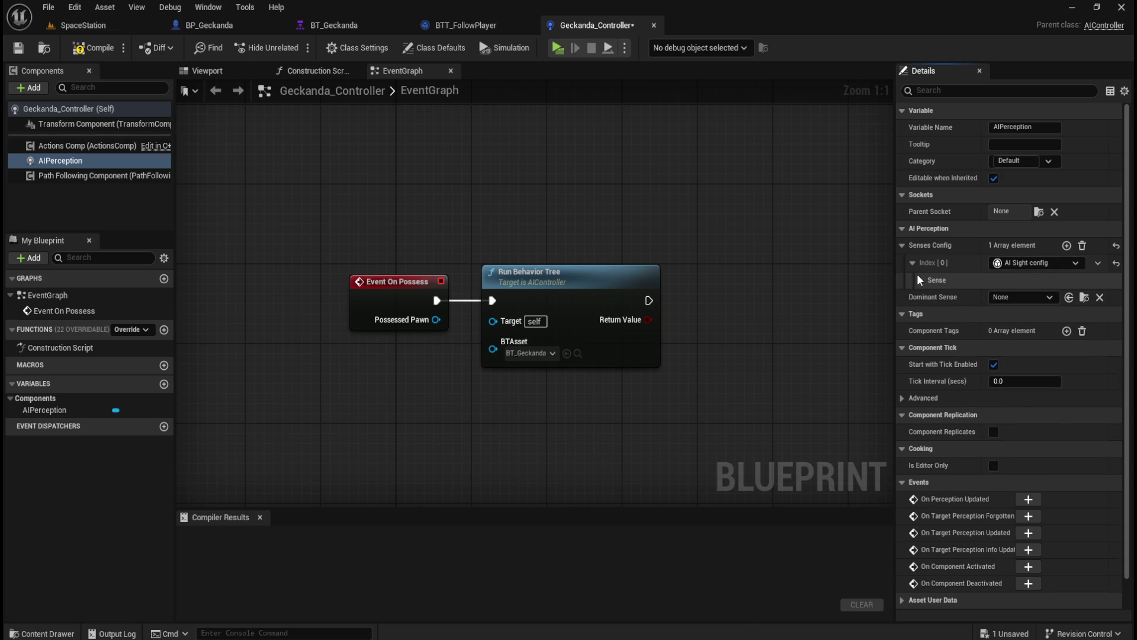
left_click(921, 280)
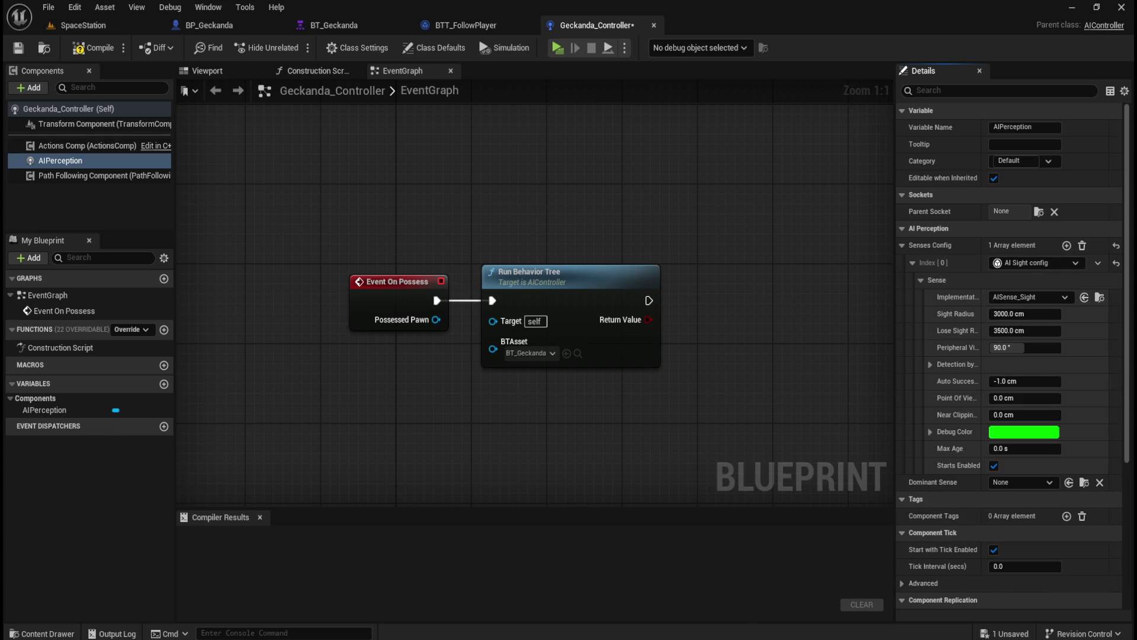
left_click(929, 365)
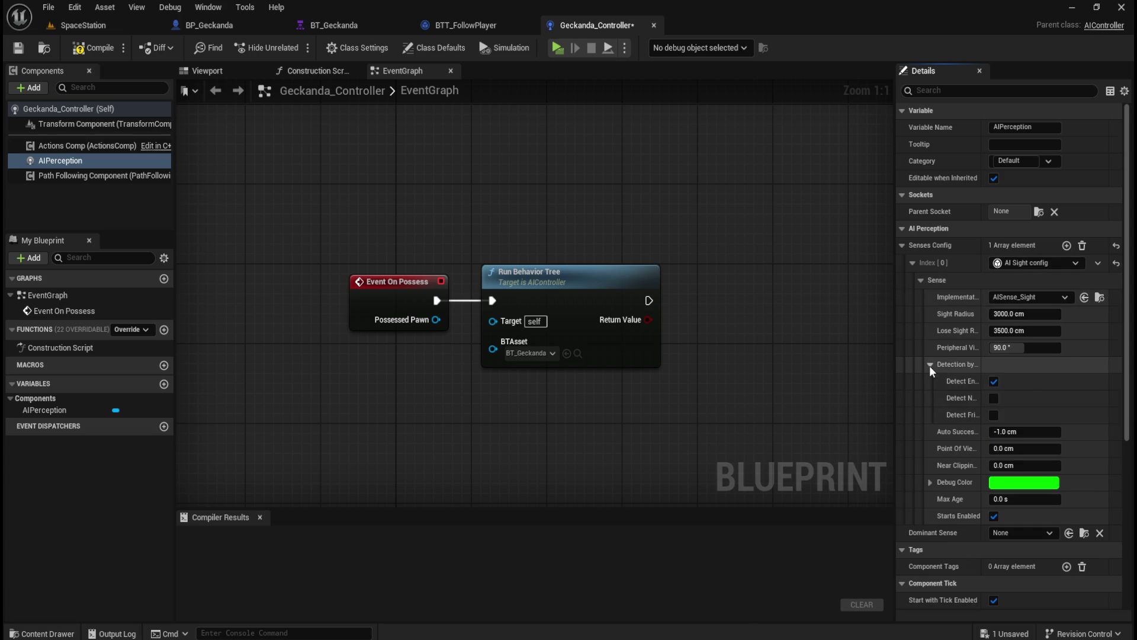
left_click_drag(895, 393, 793, 399)
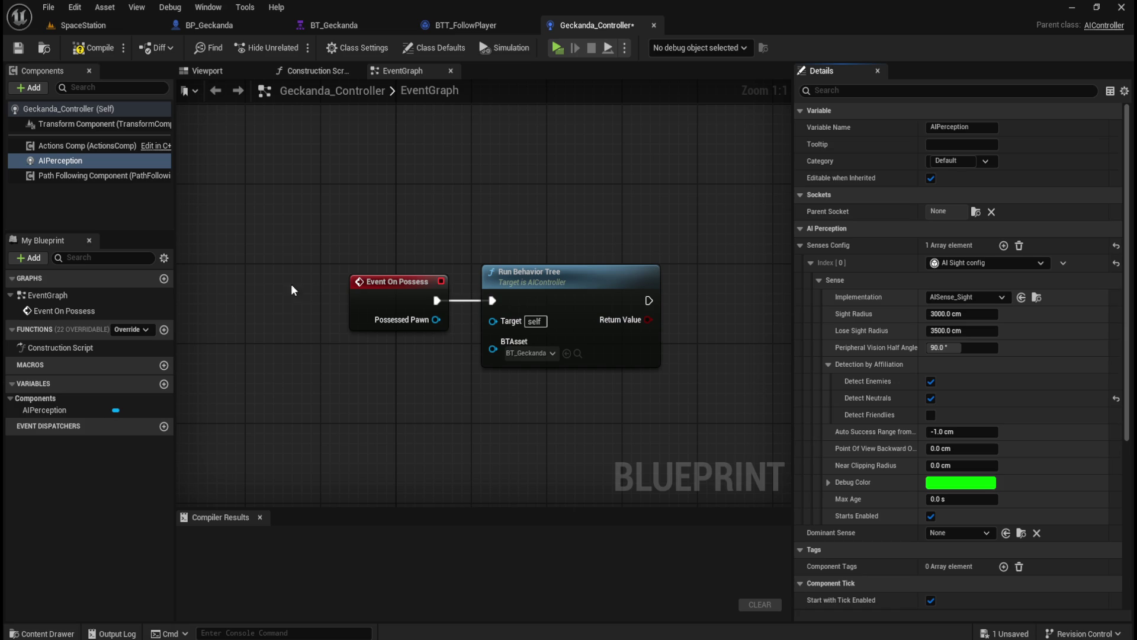
- Add AIPerception's On Target Perception Updated event to the Event Graph
left_click(109, 175)
left_click(109, 161)
left_click_drag(698, 273, 486, 196)
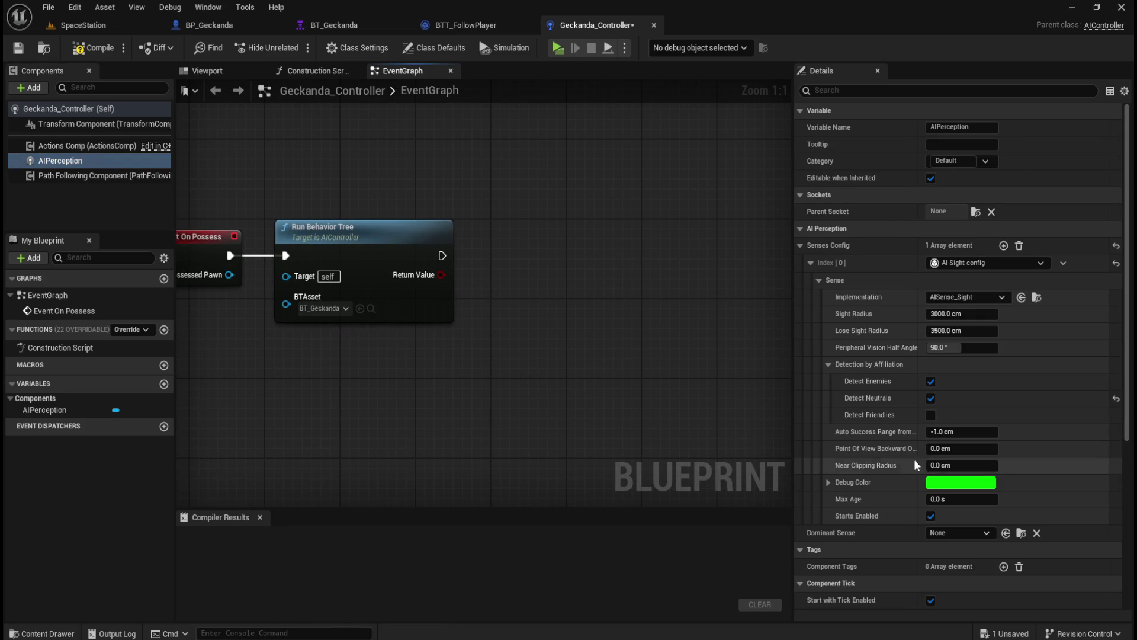
scroll(904, 455, "down", 2)
left_click(111, 175)
left_click(111, 160)
scroll(977, 468, "down", 5)
scroll(976, 488, "down", 2)
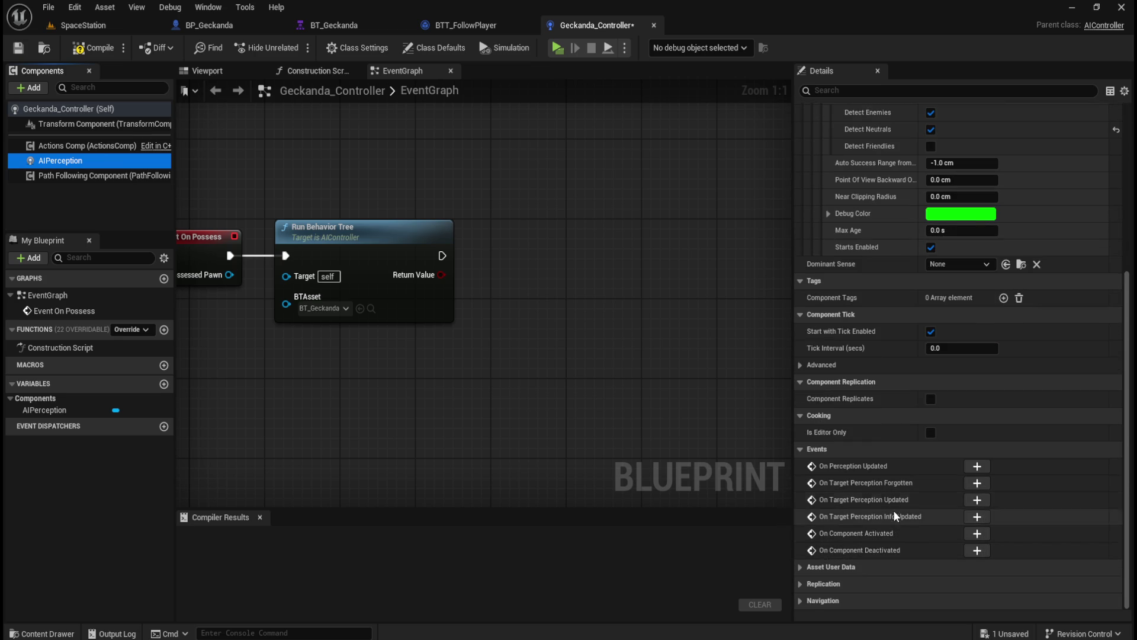
left_click(979, 500)
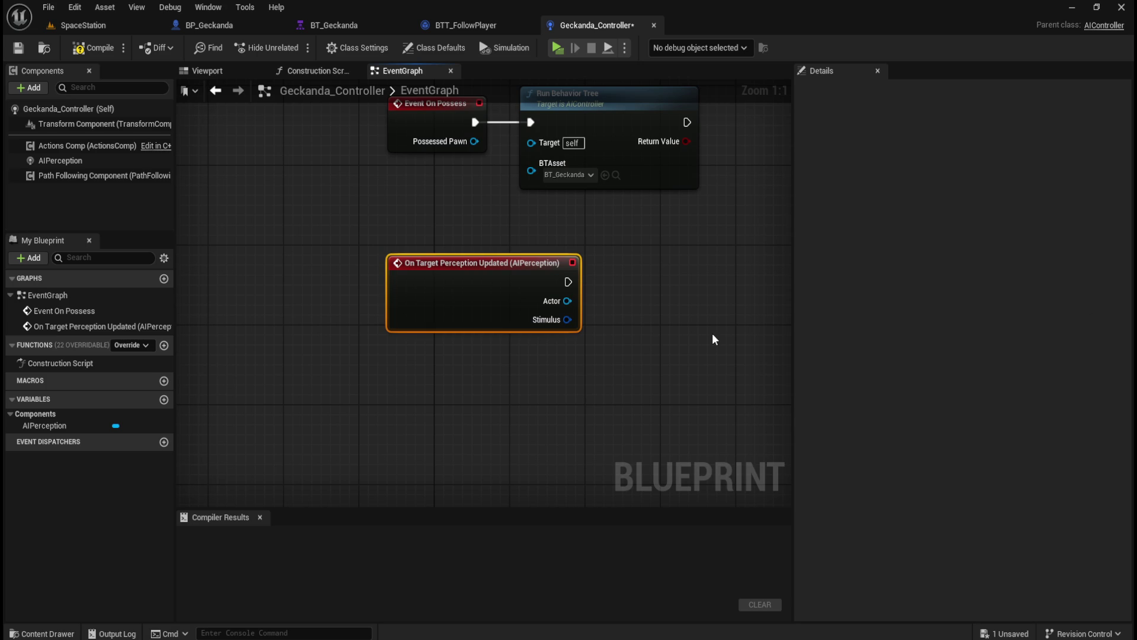
- From the sensed Actor, add Actor Has Tag checking for tag Player
left_click_drag(511, 305, 552, 322)
type("actor has tag")
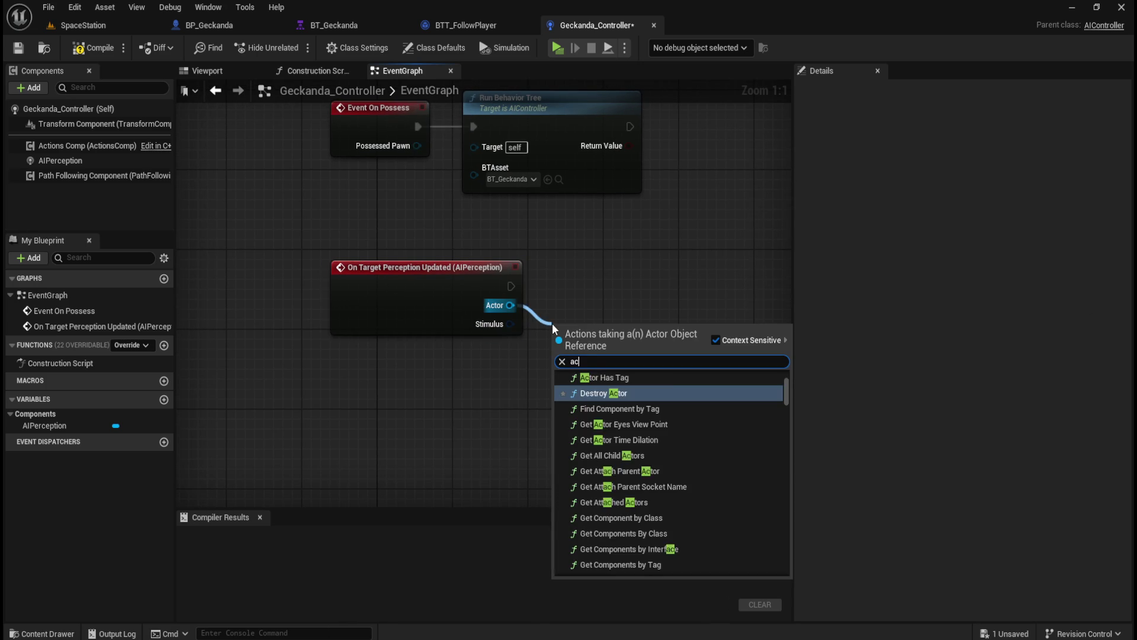
key("Return")
left_click(591, 375)
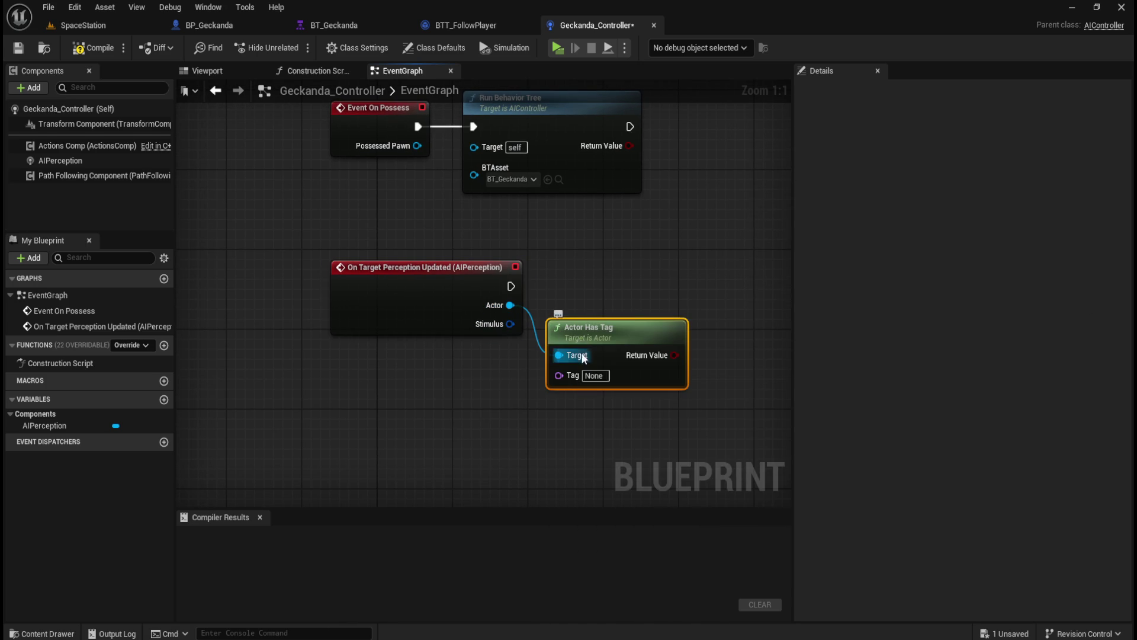
type("Player")
key("Return")
left_click(681, 243)
left_click_drag(642, 331, 651, 321)
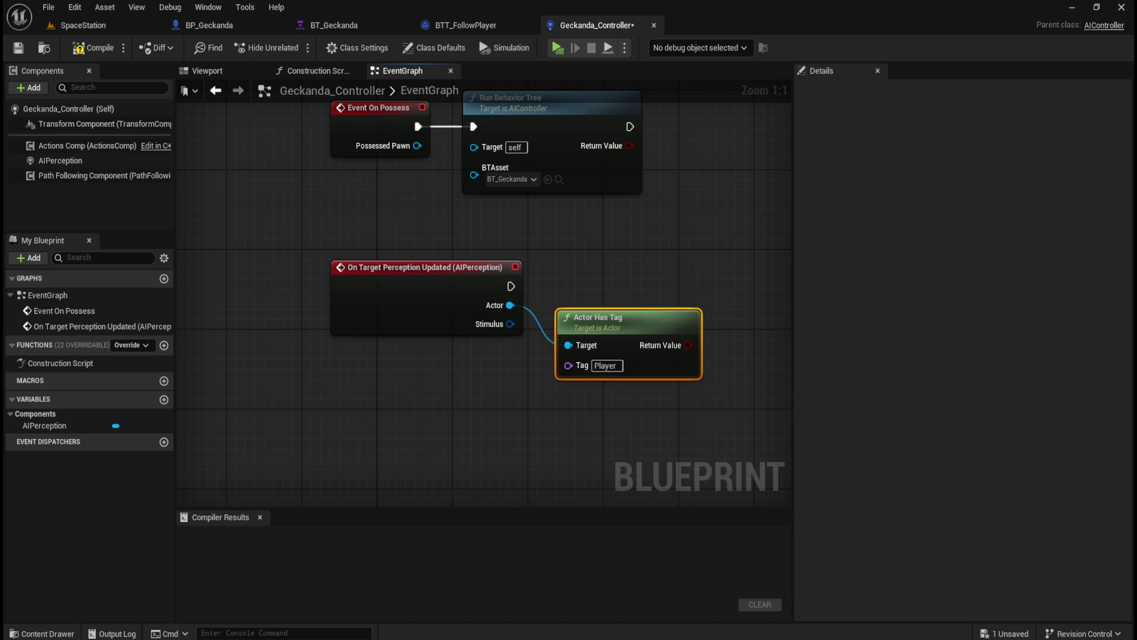
left_click_drag(567, 433, 447, 376)
- Break the Stimulus into an expanded Break AIStimulus node
left_click(407, 379)
left_click_drag(378, 271, 406, 364)
type("break")
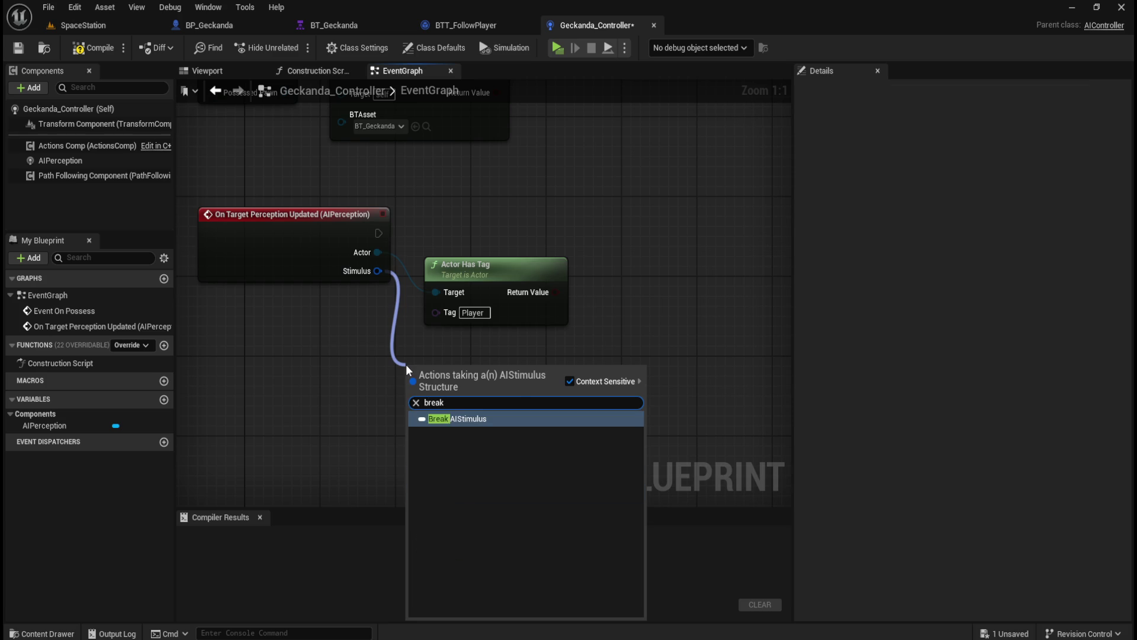
key("Return")
left_click_drag(503, 361, 522, 361)
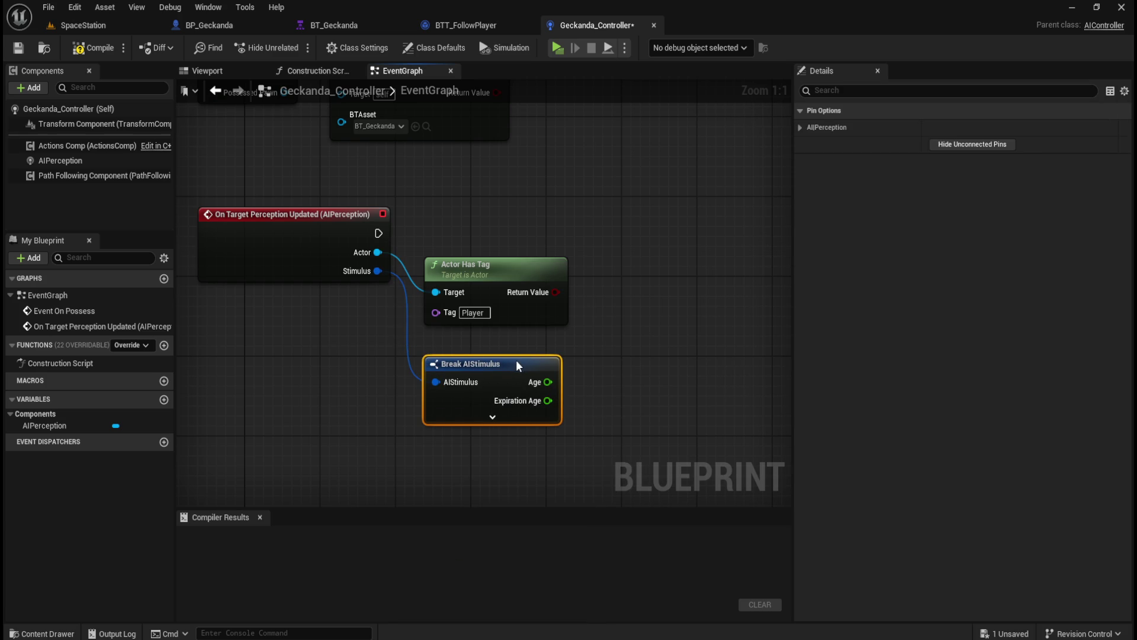
left_click(654, 377)
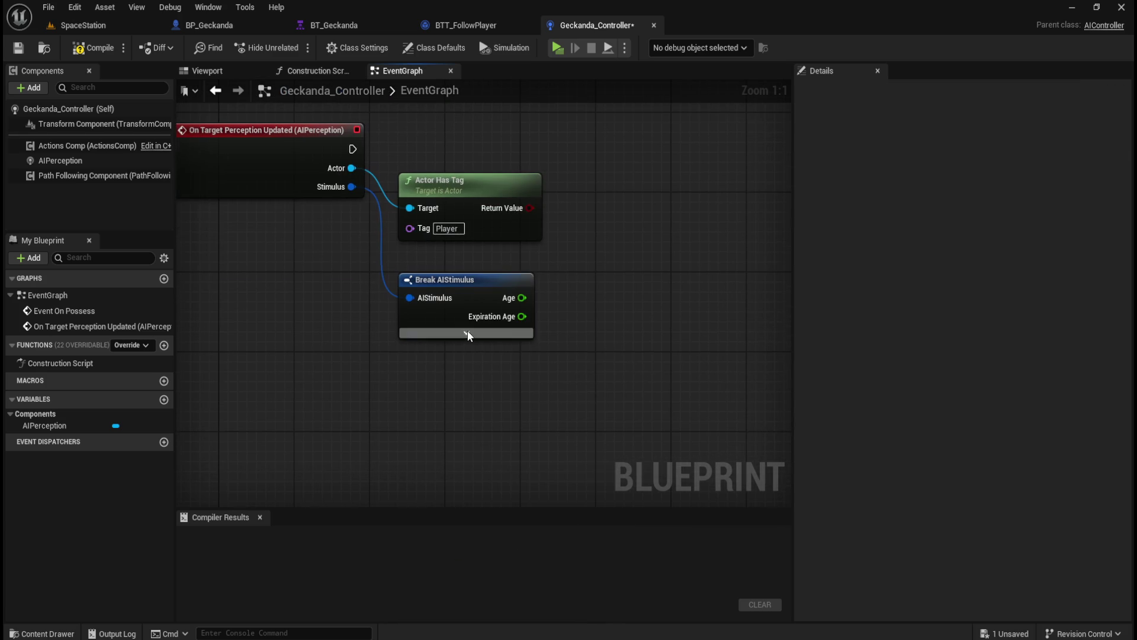
left_click(468, 332)
mouse_move(613, 312)
left_mouse_down()
mouse_move(639, 355)
mouse_move(595, 363)
left_mouse_up()
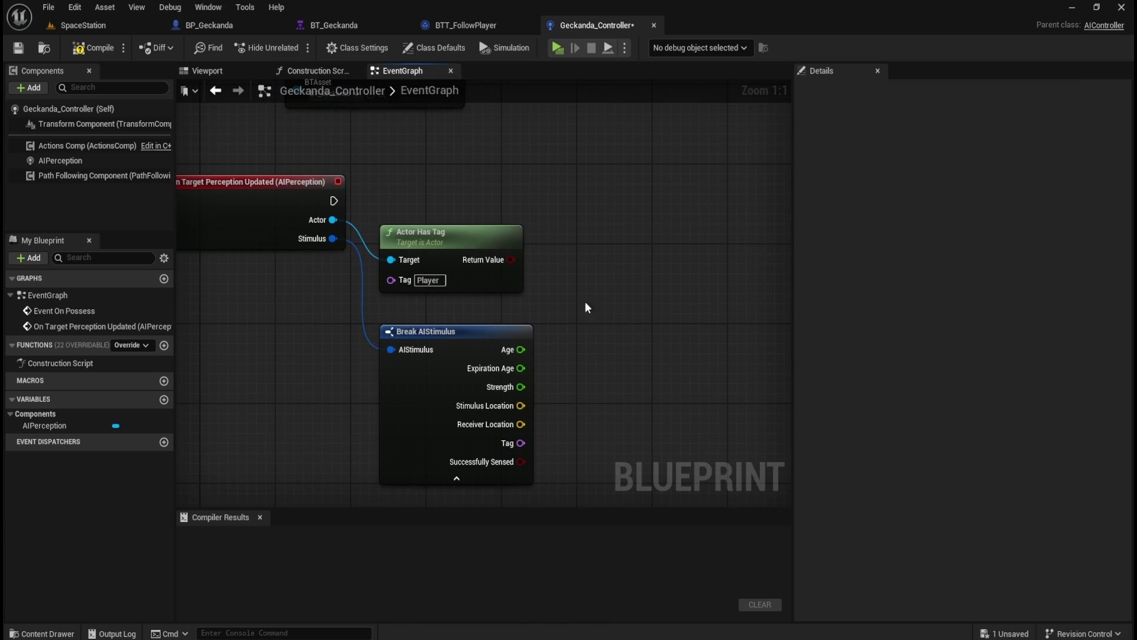
- Feed the Actor Has Tag result into a new AND node
left_click_drag(513, 263, 604, 314)
type("and")
key("Return")
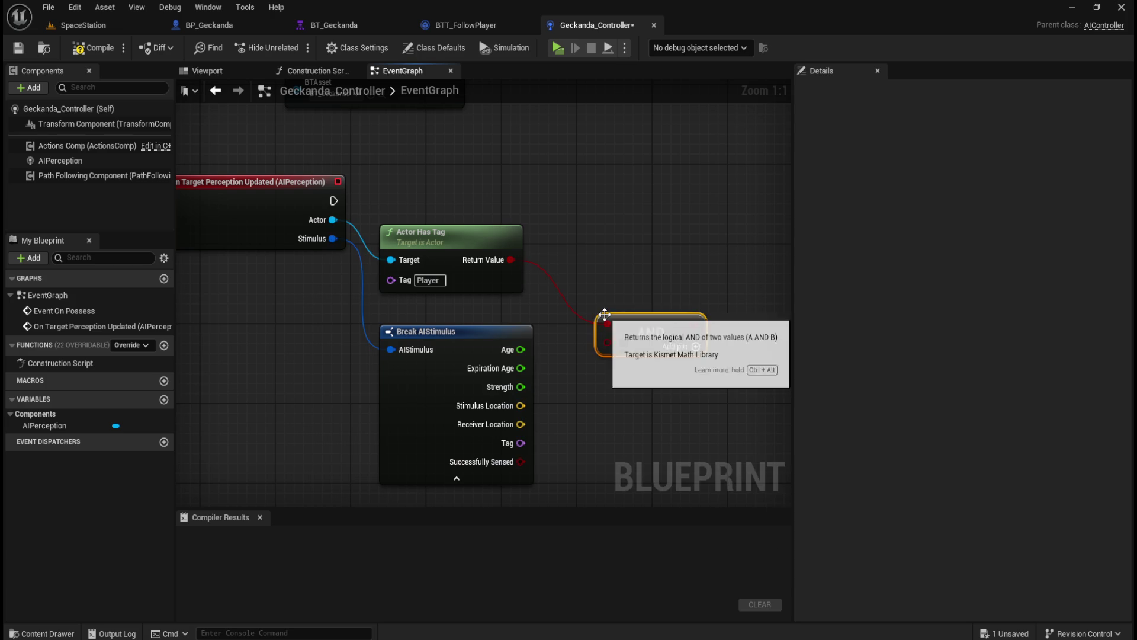
- Wire Successfully Sensed into the AND's second input and collapse Break AIStimulus's unused outputs
left_click_drag(521, 461, 608, 341)
left_click(452, 477)
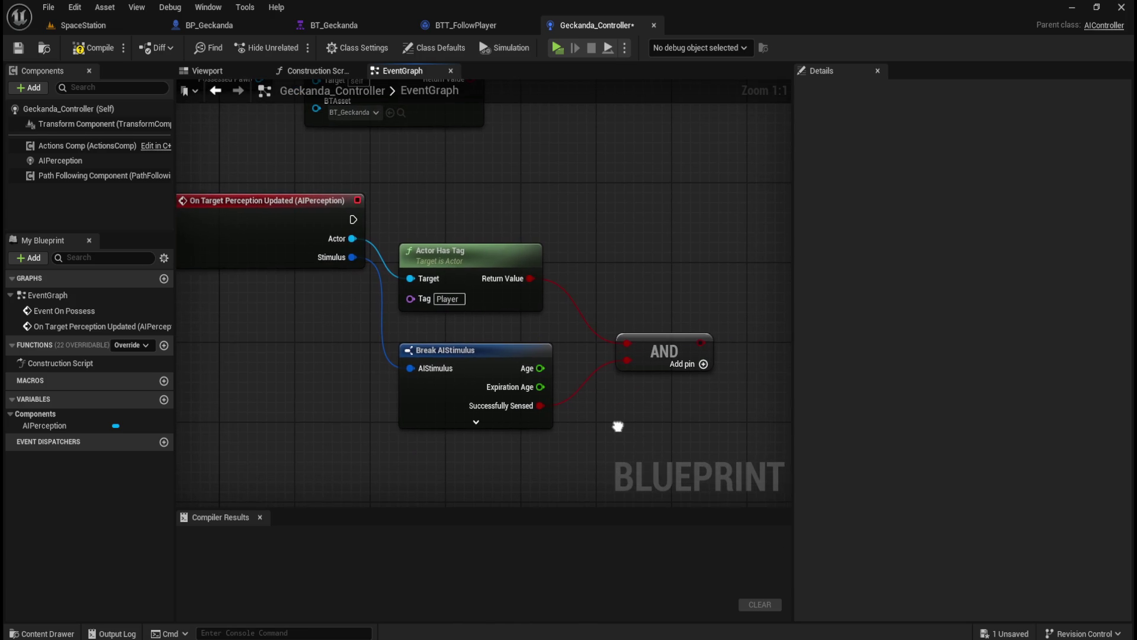
right_click(531, 370)
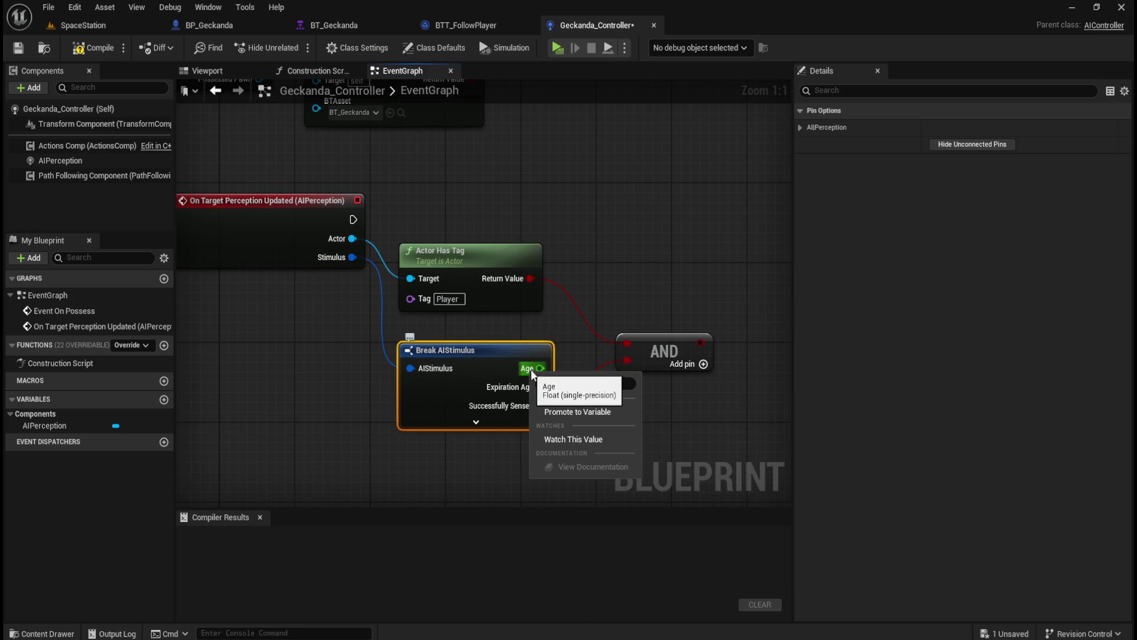
left_click(628, 264)
left_click(490, 351)
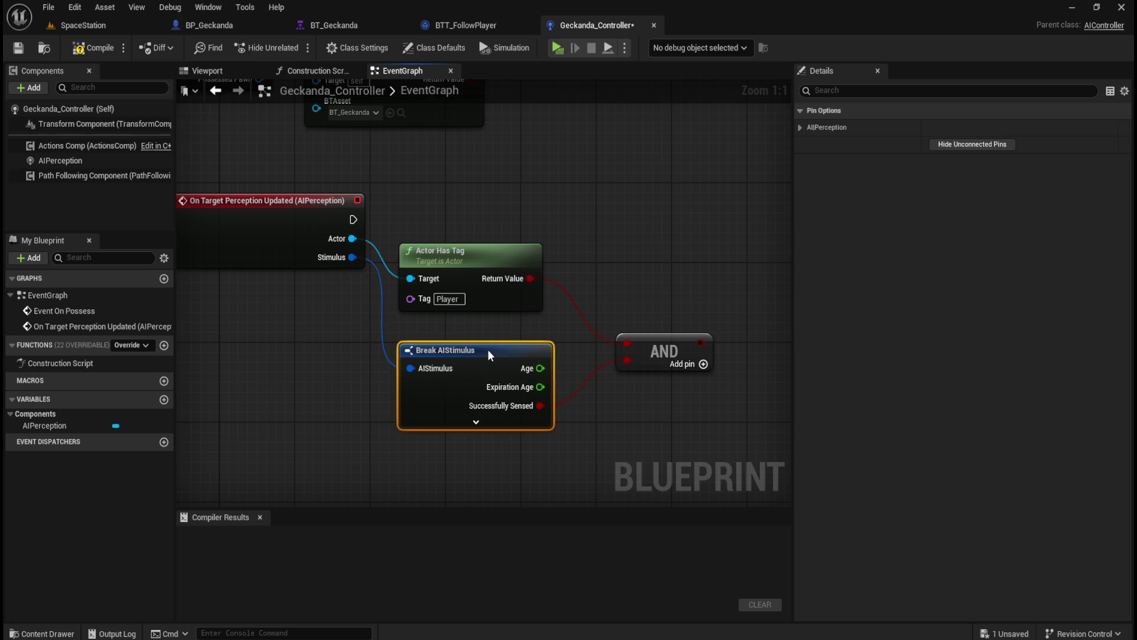
left_click(614, 256)
left_click_drag(613, 256, 599, 287)
mouse_move(640, 367)
left_mouse_down()
mouse_move(624, 346)
mouse_move(627, 269)
left_mouse_up()
left_click(627, 261)
- Add a Branch driven by the AND, fed by the perception event's execution
type("branch")
key("Return")
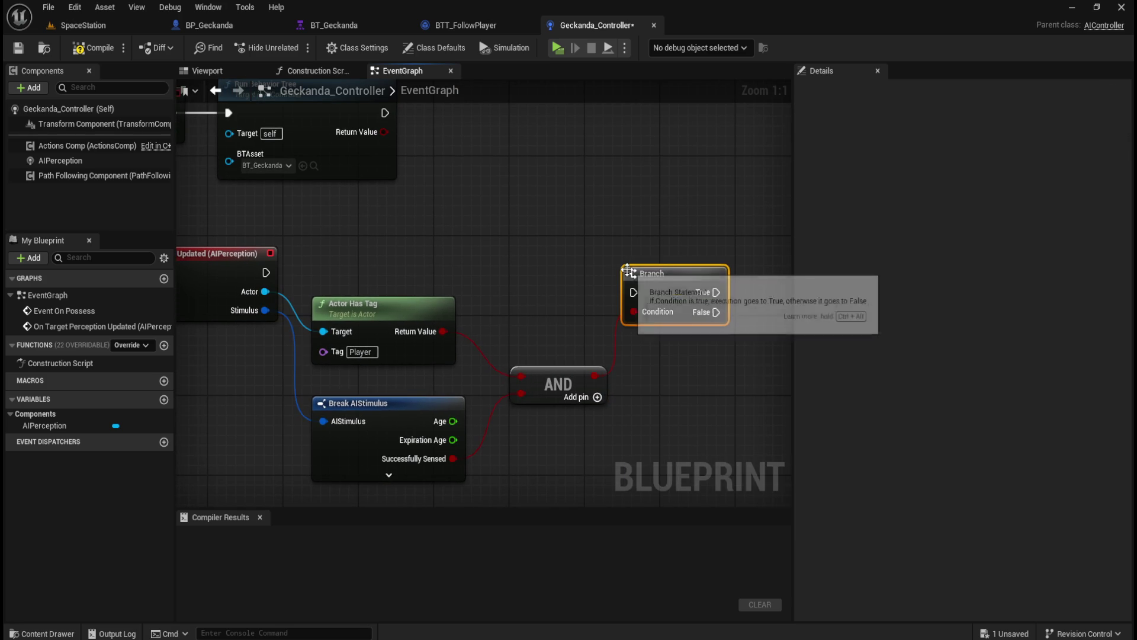
mouse_move(266, 273)
left_mouse_down()
mouse_move(634, 292)
mouse_move(684, 269)
left_mouse_up()
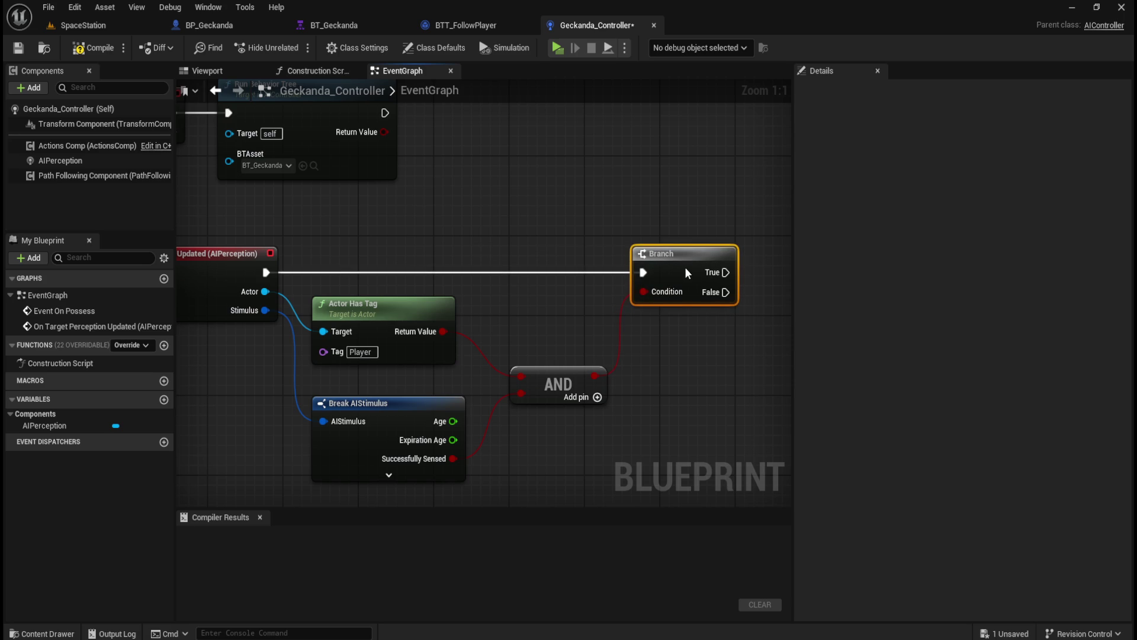
left_click(678, 373)
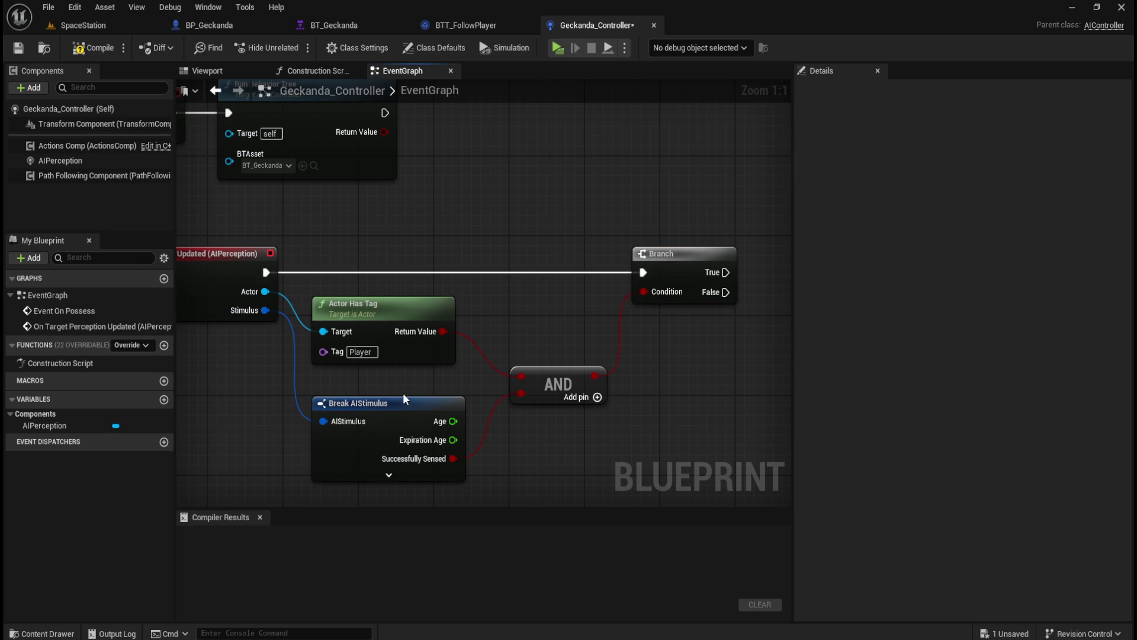
mouse_move(440, 313)
left_mouse_down()
mouse_move(443, 337)
mouse_move(447, 325)
left_mouse_up()
left_click(520, 321)
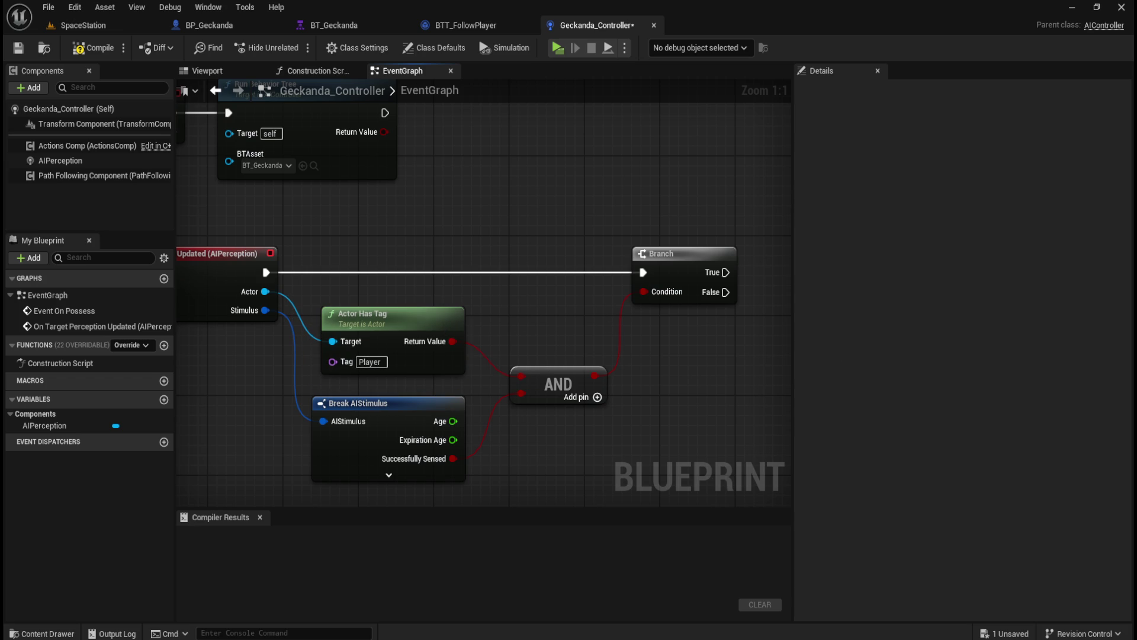
mouse_move(752, 331)
left_mouse_down()
mouse_move(680, 373)
mouse_move(563, 314)
left_mouse_up()
mouse_move(539, 253)
left_mouse_down()
mouse_move(602, 294)
mouse_move(610, 321)
left_mouse_up()
key("Escape")
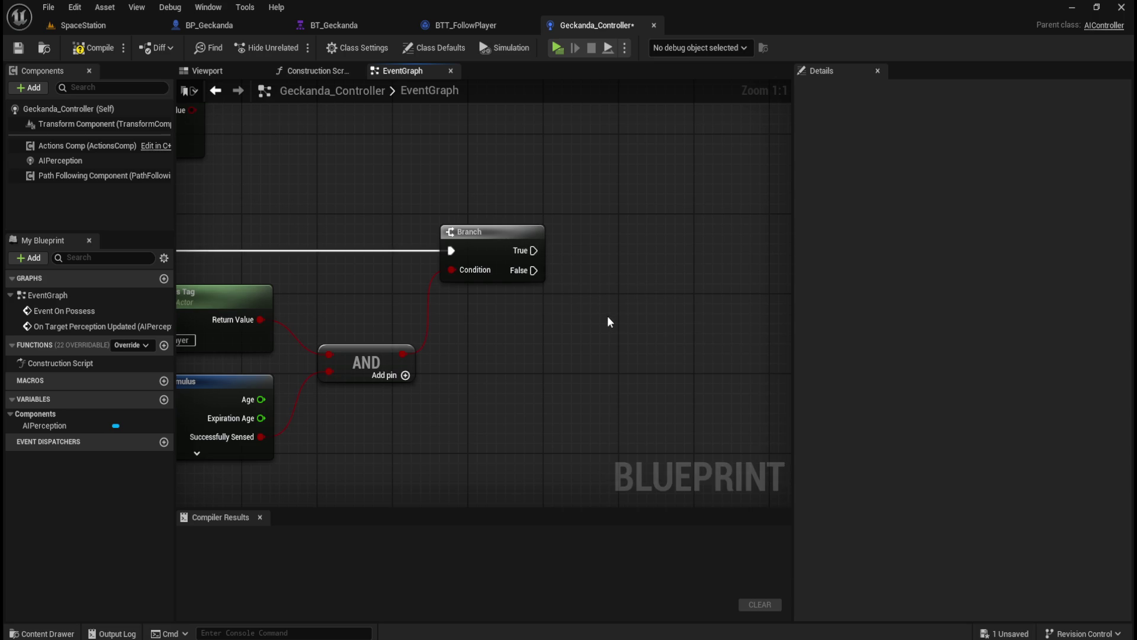
- Attach a Set Timer by Event node to the Branch's False output
mouse_move(510, 339)
left_mouse_down()
mouse_move(590, 265)
mouse_move(569, 325)
mouse_move(549, 220)
mouse_move(586, 293)
left_mouse_up()
type("set timner")
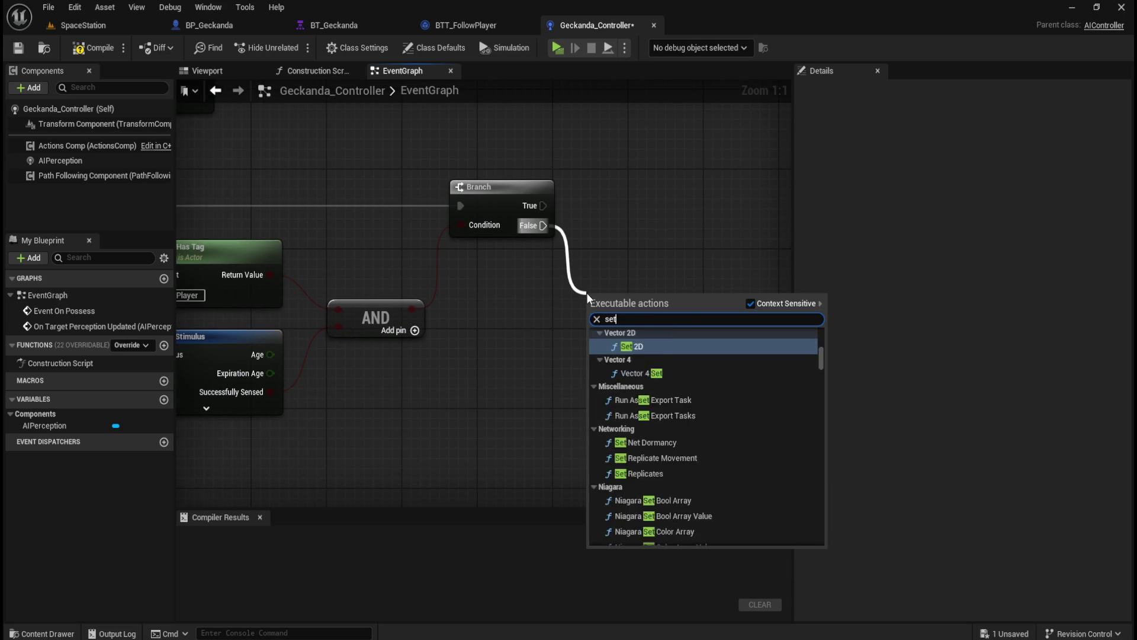
key("BackSpace")
key("BackSpace")
type("er by event")
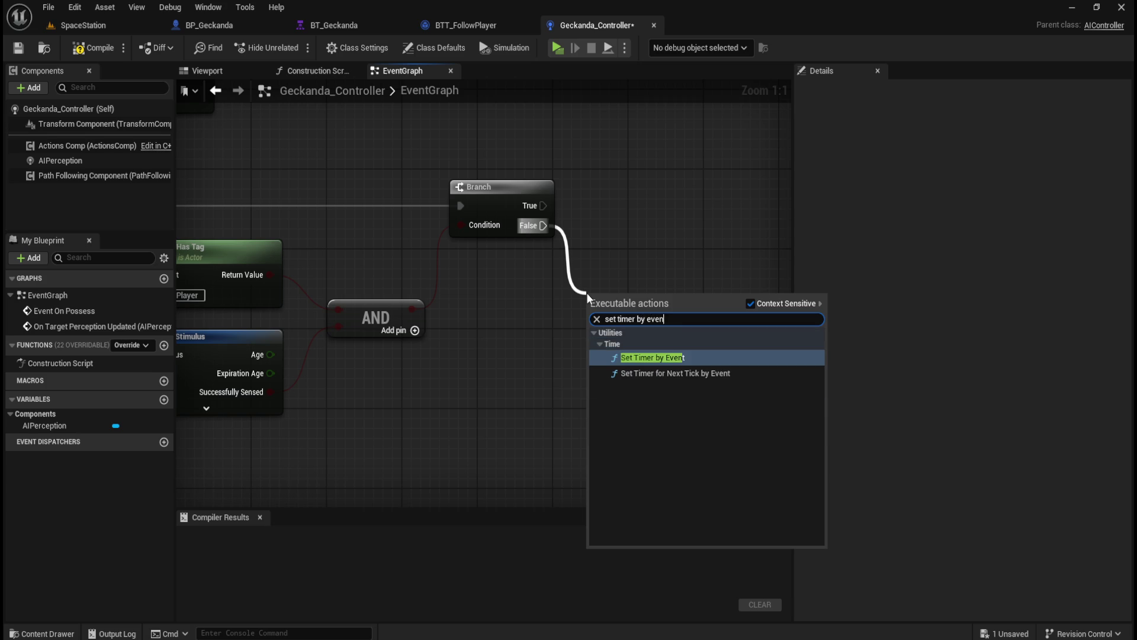
key("Return")
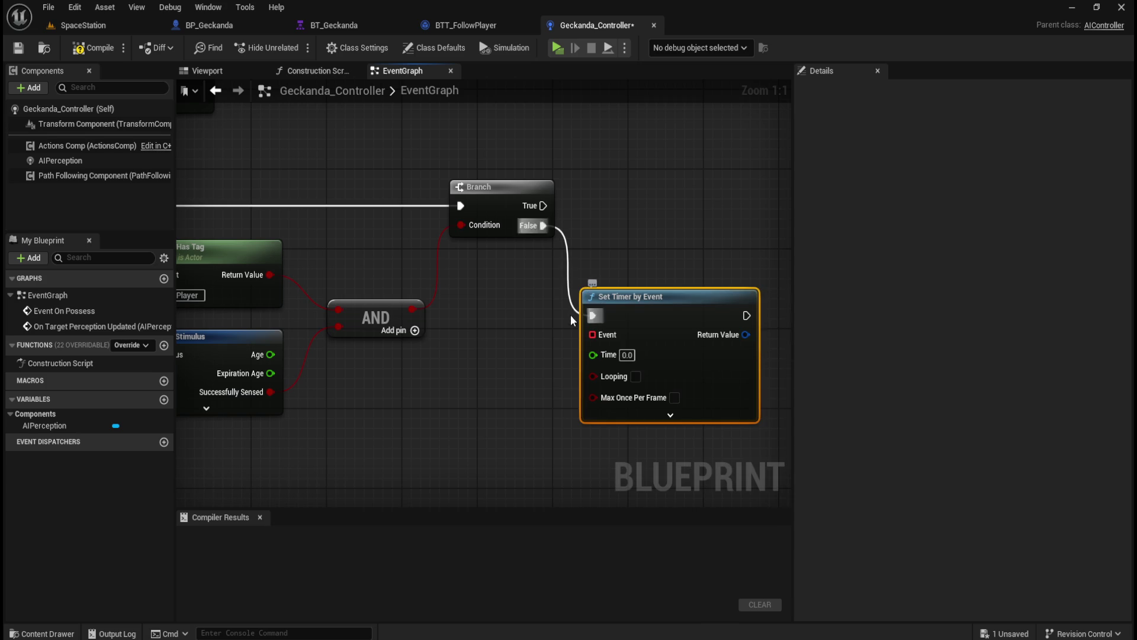
left_click_drag(533, 406, 488, 377)
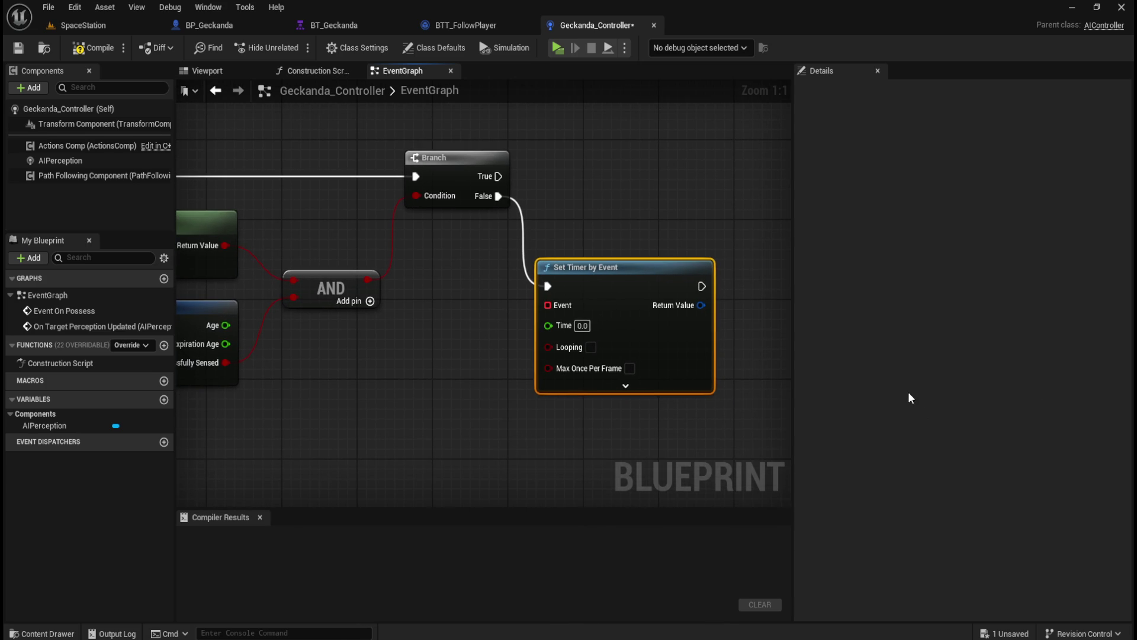
- Set the timer's Time value to 4.0
left_click(582, 325)
type("4")
key("Return")
left_click(407, 392)
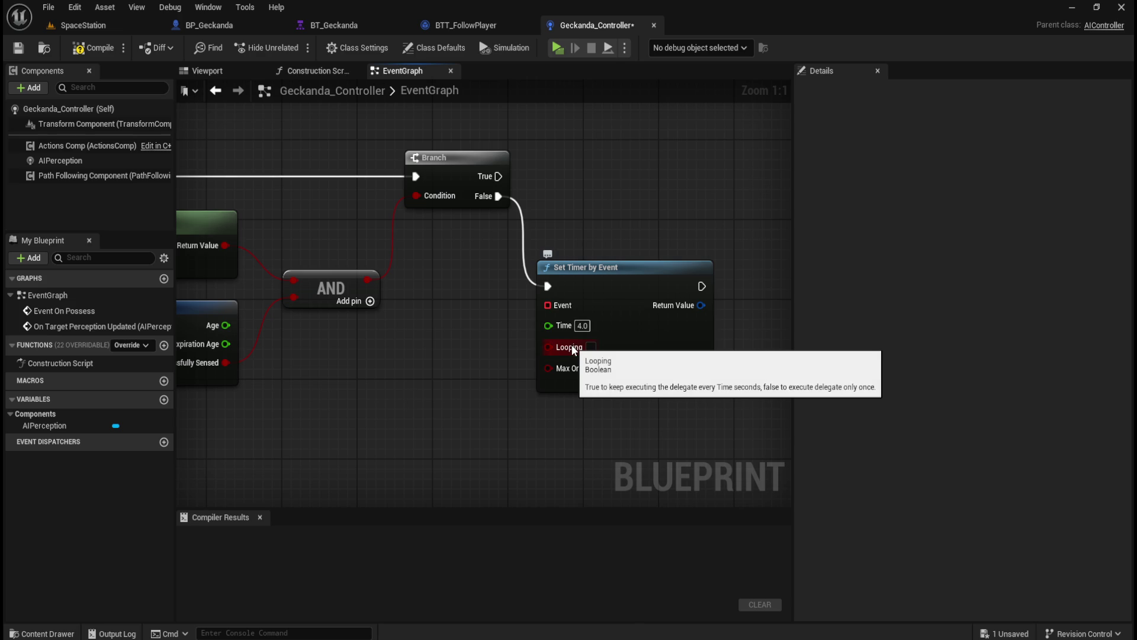
- Promote the Time input to a variable named LineOfSightTimer and compile
right_click(560, 325)
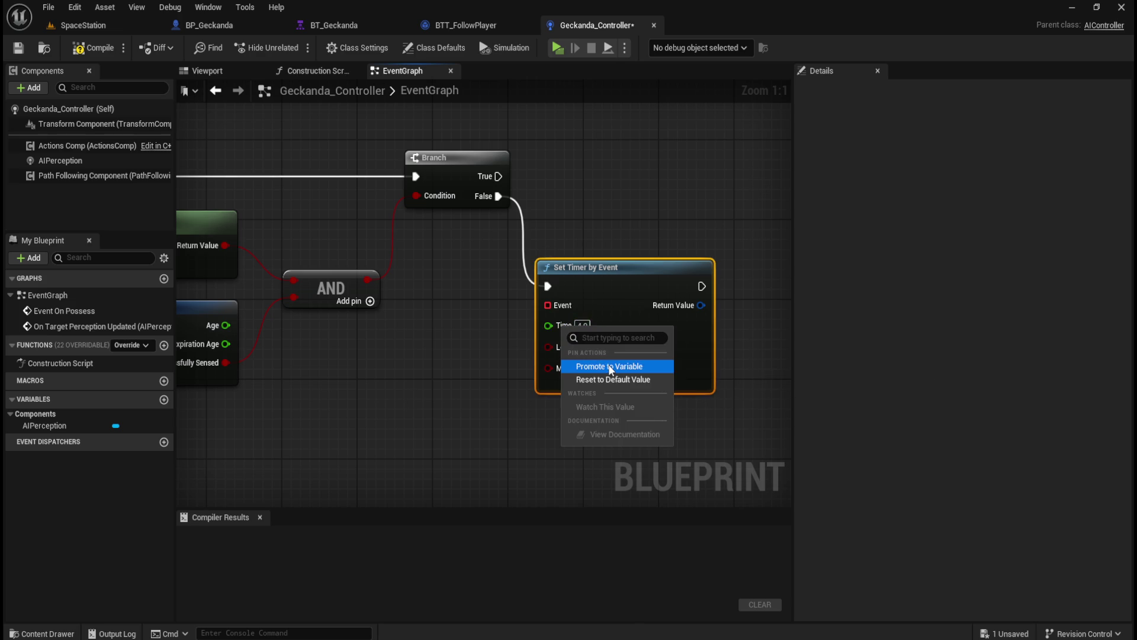
left_click(607, 368)
left_click_drag(451, 275, 450, 364)
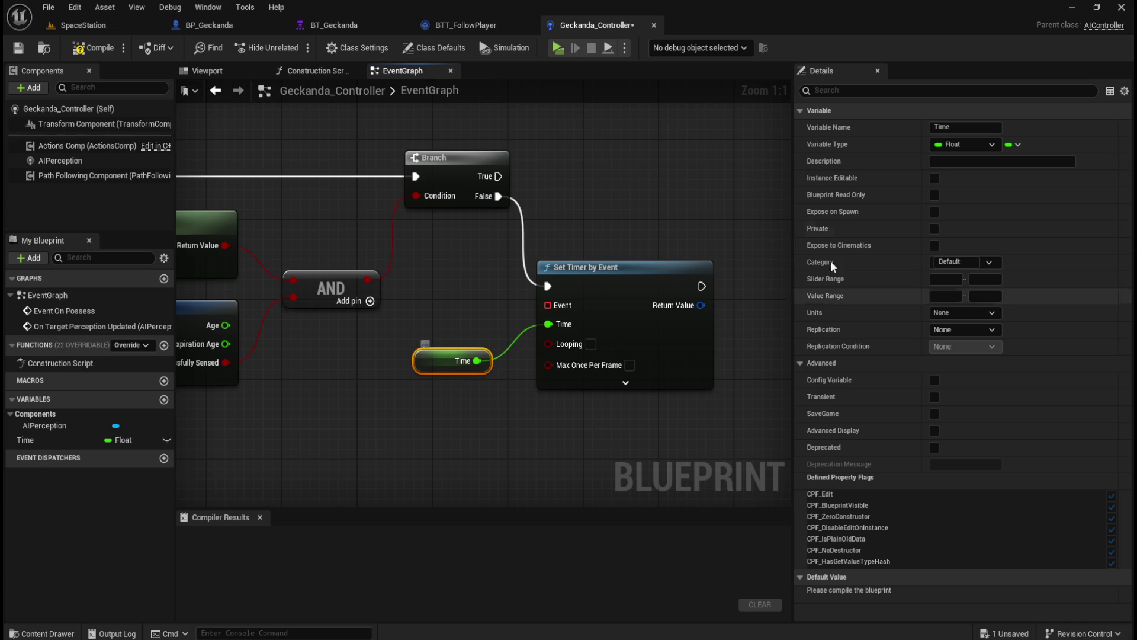
left_click(962, 127)
type("Lin")
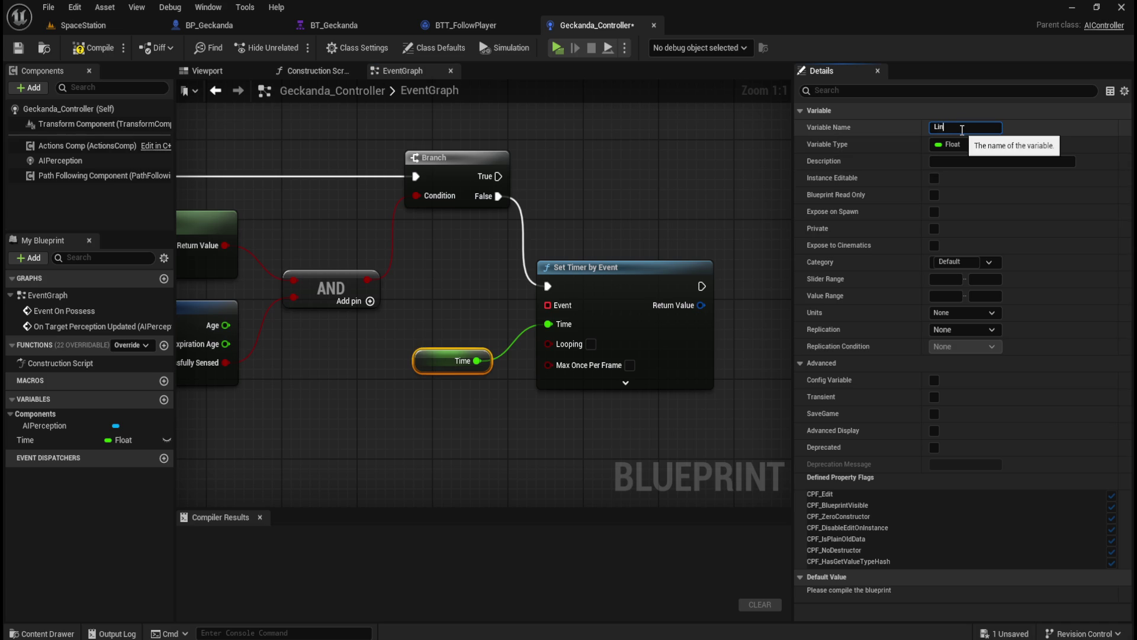
type("eOfSight")
type("Timer")
key("Return")
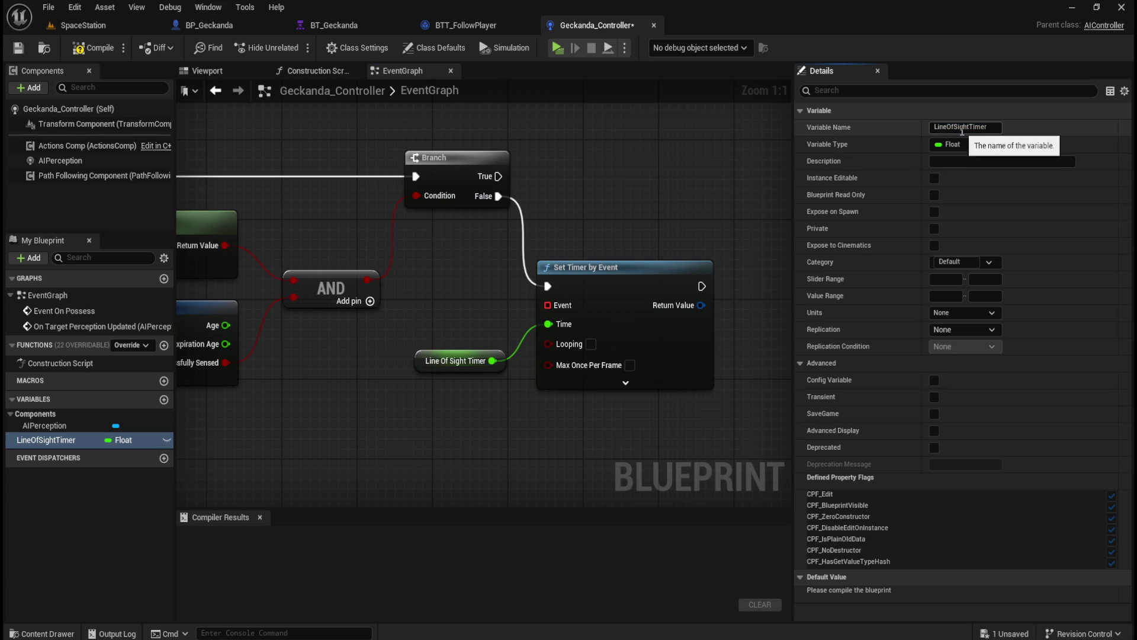
left_click(88, 49)
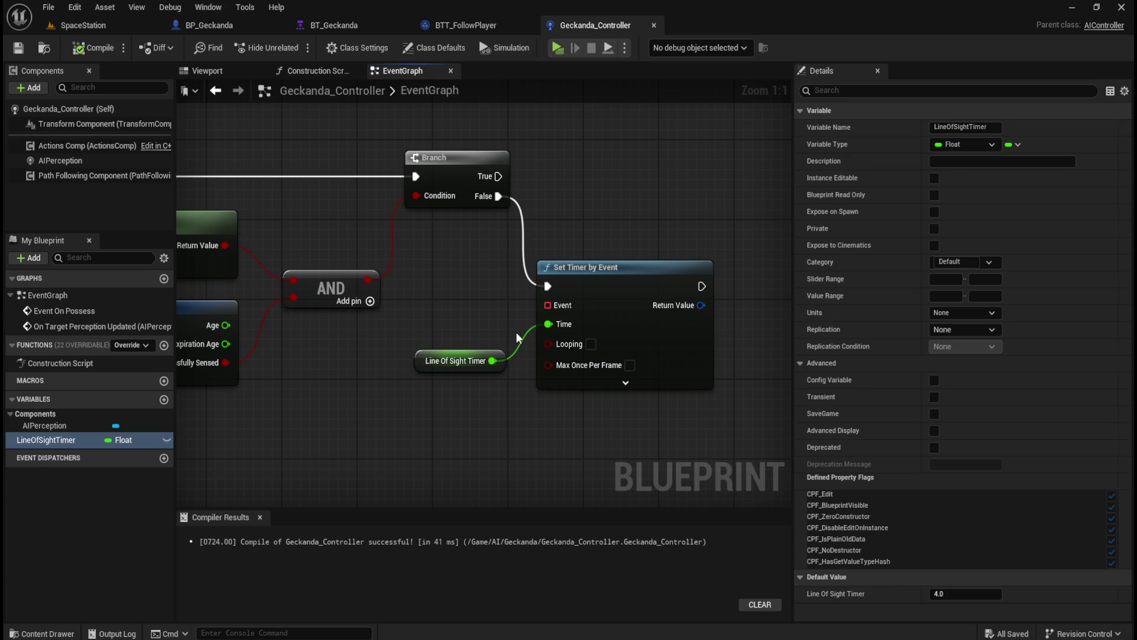
- Select the Line Of Sight Timer getter and bring up the timer's Return Value actions
left_click_drag(389, 280, 462, 382)
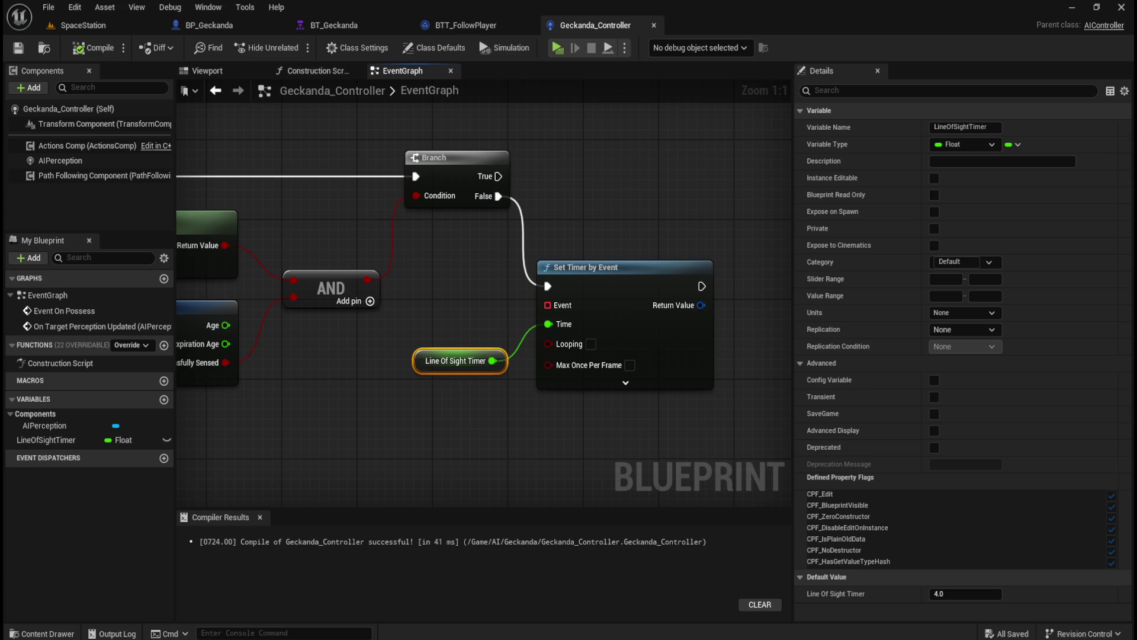
left_click(455, 325)
left_click(423, 361)
left_click_drag(667, 346, 588, 342)
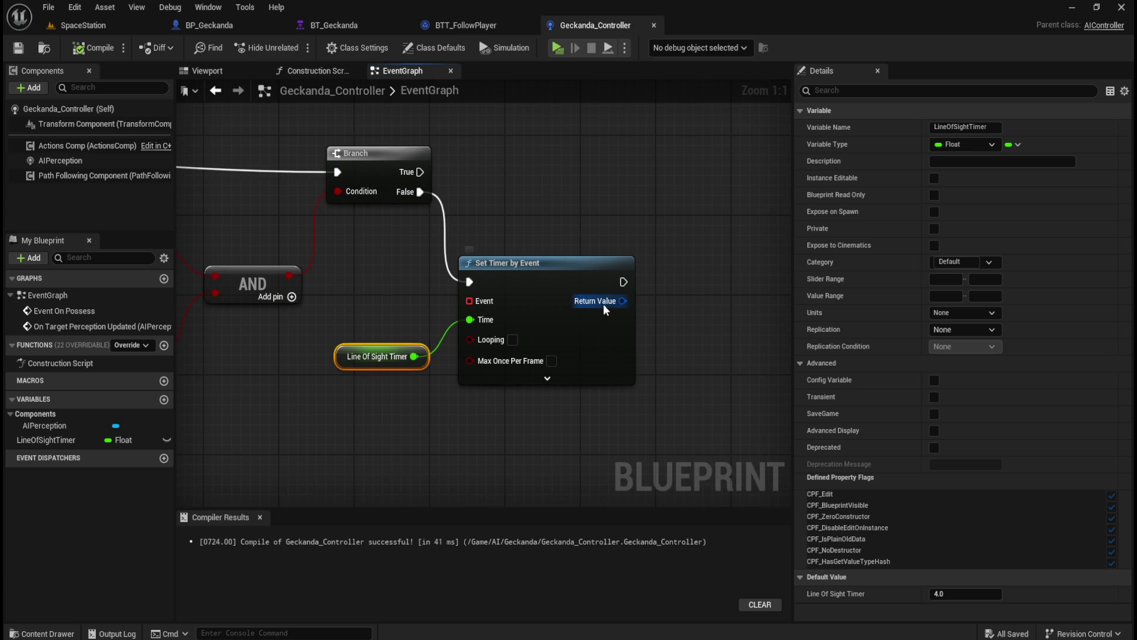
right_click(622, 301)
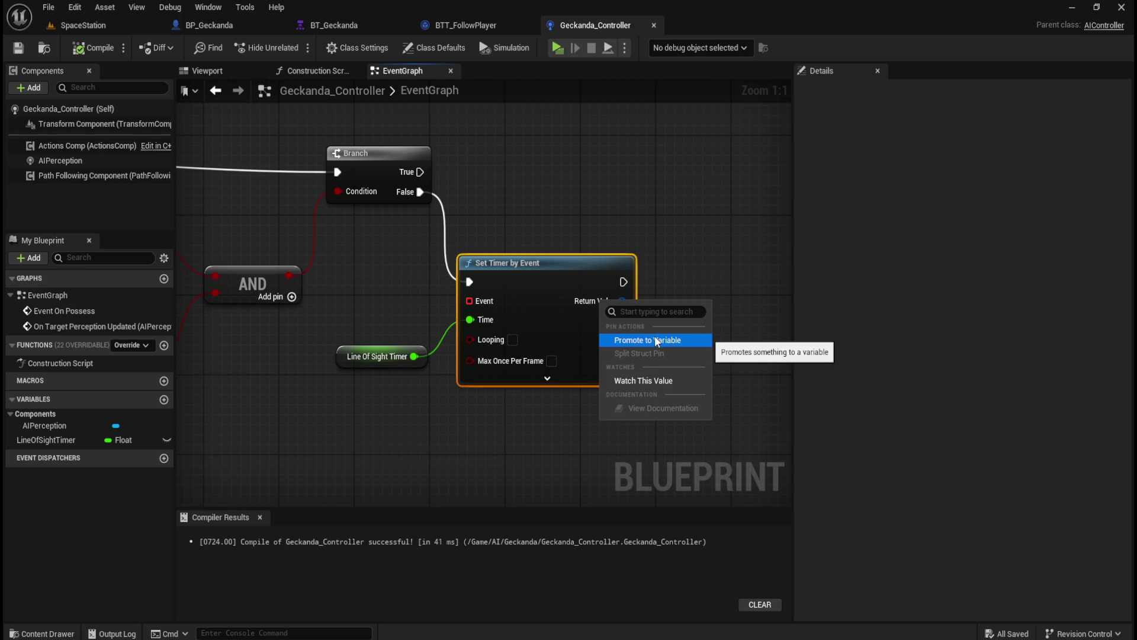
- Promote the timer's Return Value to a new variable named PlayerTimer
left_click(658, 340)
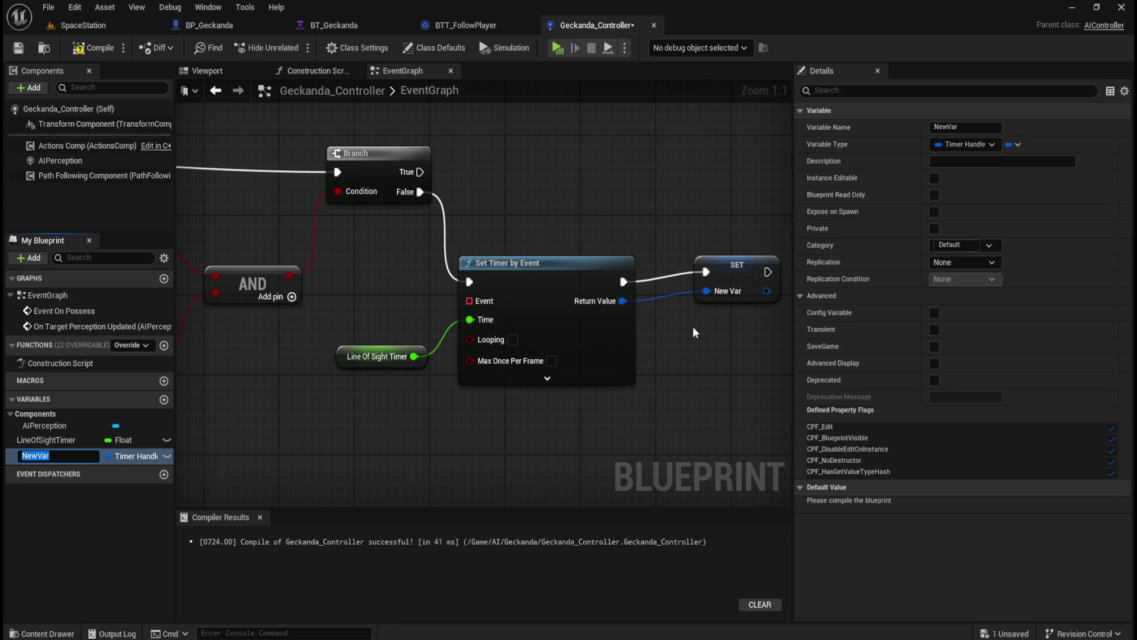
left_click(753, 261)
left_click(976, 127)
double_click(976, 127)
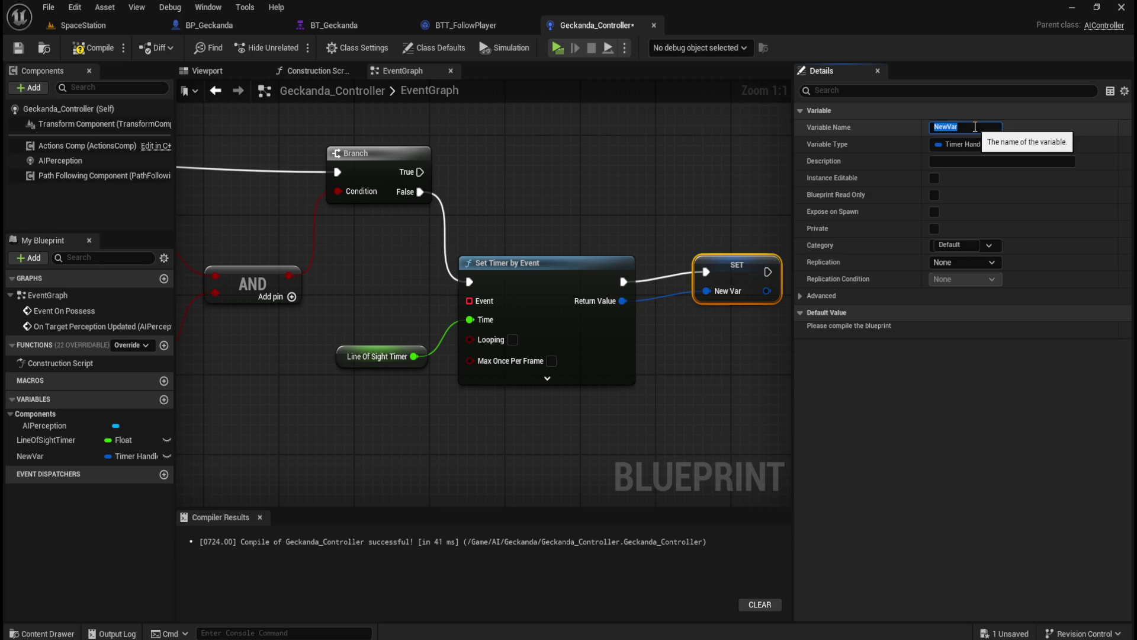
type("PlayerTimer")
key("Return")
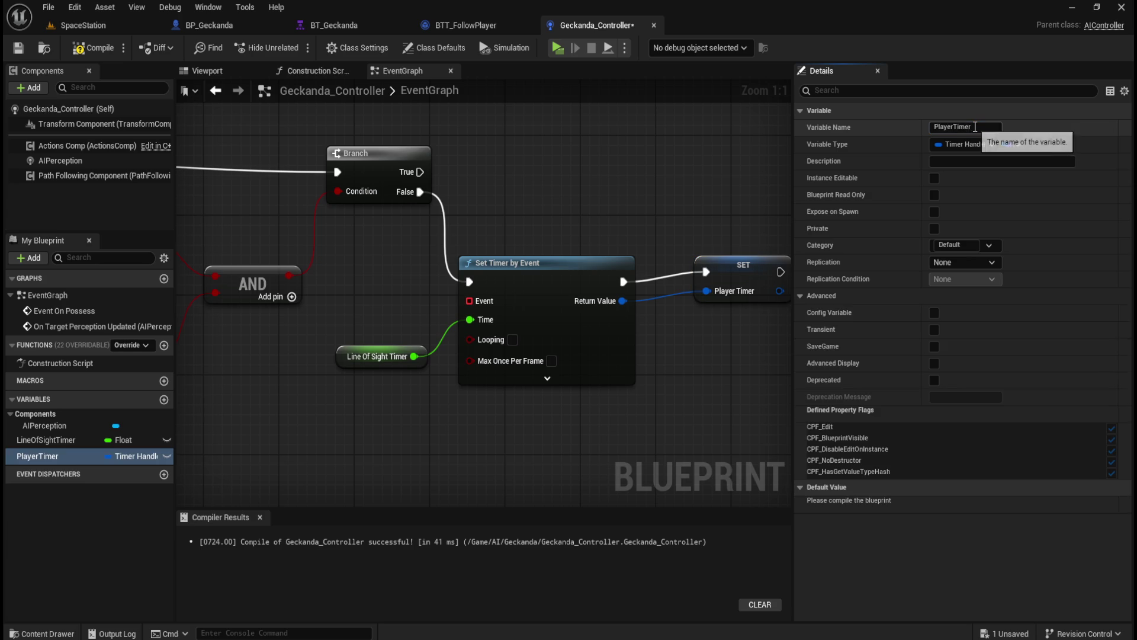
- Move the PlayerTimer SET node beside the timer node, then compile and save
mouse_move(747, 271)
left_mouse_down()
mouse_move(723, 282)
mouse_move(629, 242)
left_mouse_up()
left_click(710, 231)
left_click(93, 47)
left_click(18, 47)
left_click(617, 271)
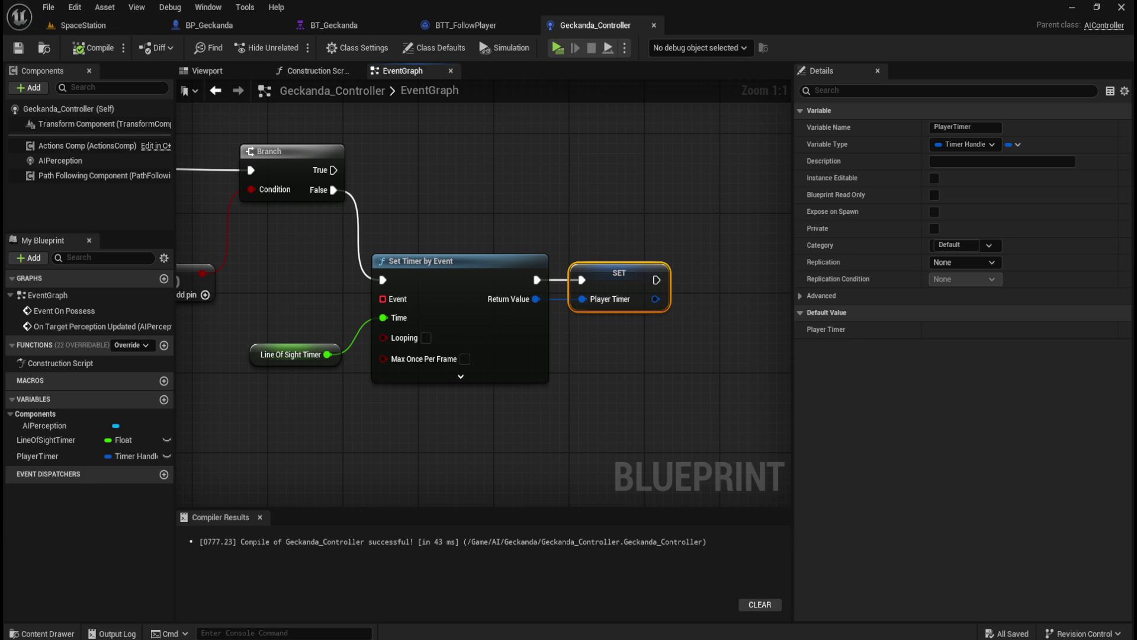
left_click(446, 445)
scroll(529, 457, "down", 1)
left_click_drag(597, 309, 637, 294)
- Add a StartEnemyTimer custom event wired to the timer's Event input
right_click(421, 406)
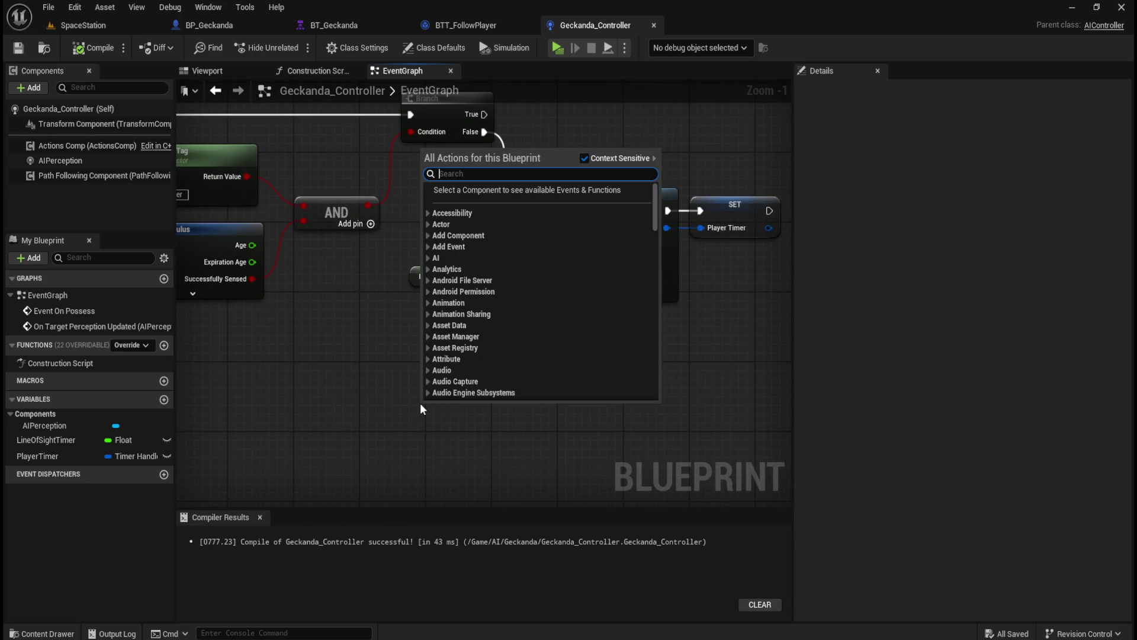
type("custom event")
key("Return")
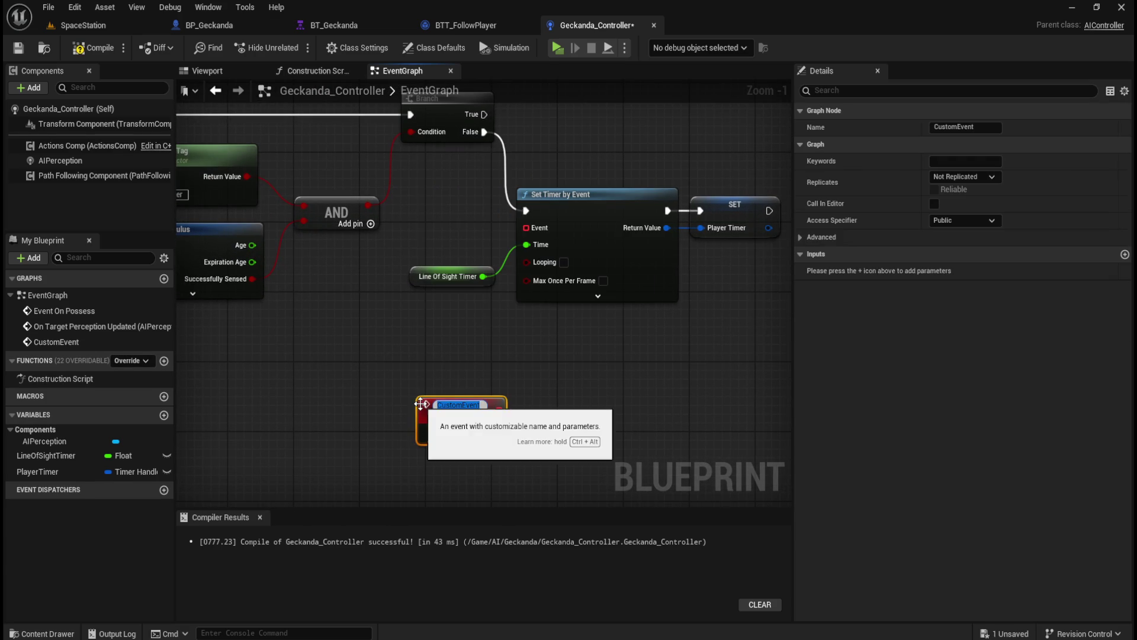
type("Start")
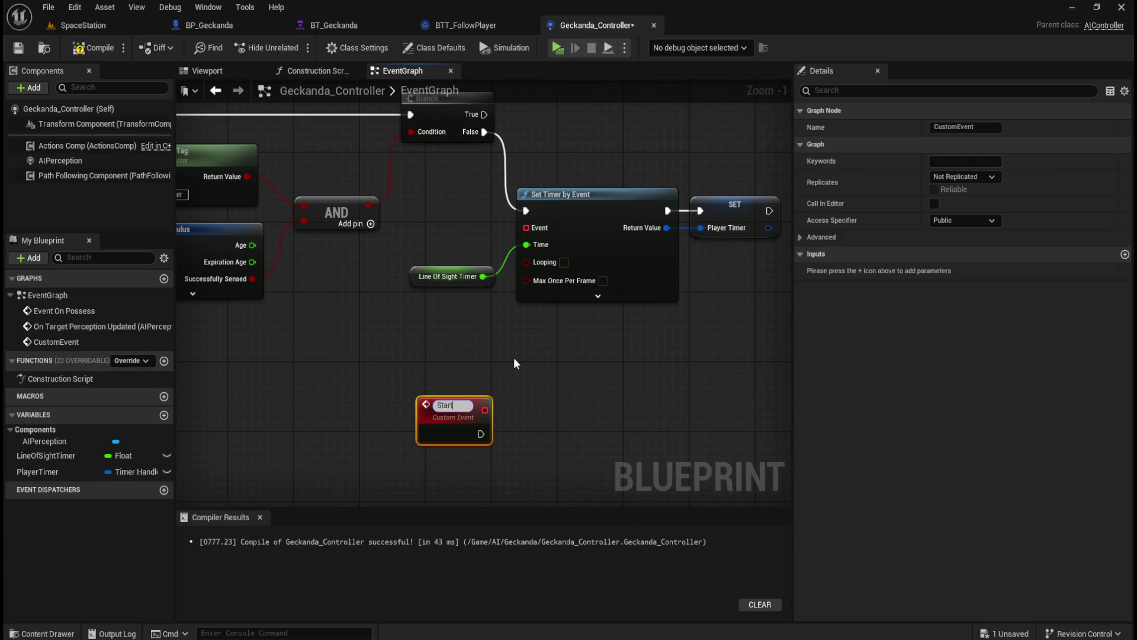
type("EnemyTimer")
key("Return")
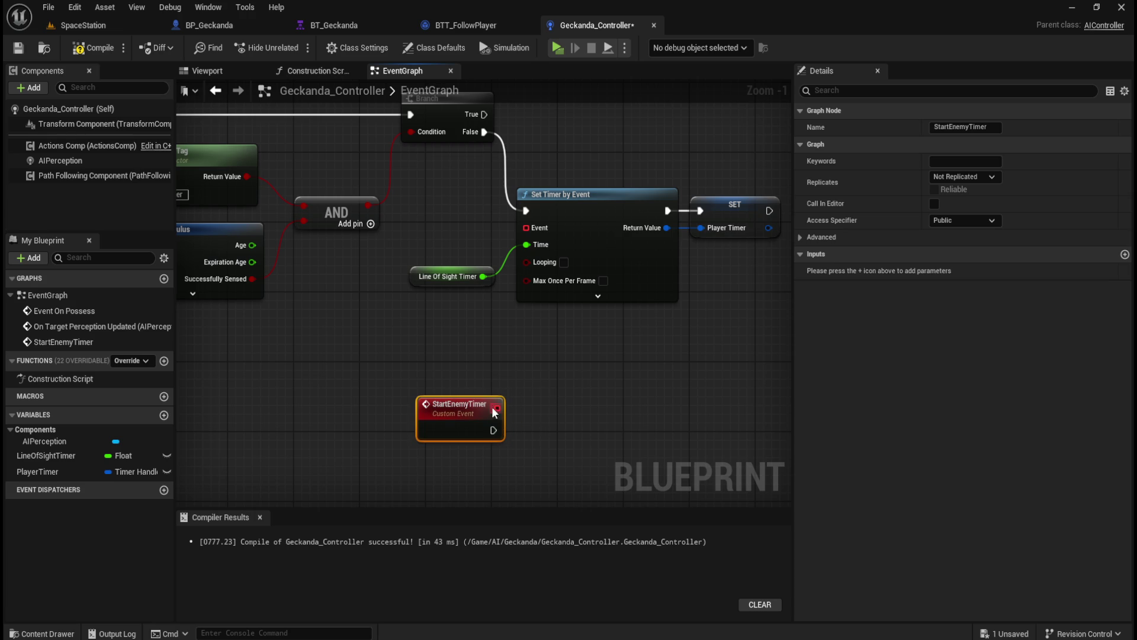
mouse_move(522, 228)
left_mouse_down()
mouse_move(464, 341)
mouse_move(496, 407)
mouse_move(464, 409)
mouse_move(467, 390)
left_mouse_up()
left_click(663, 371)
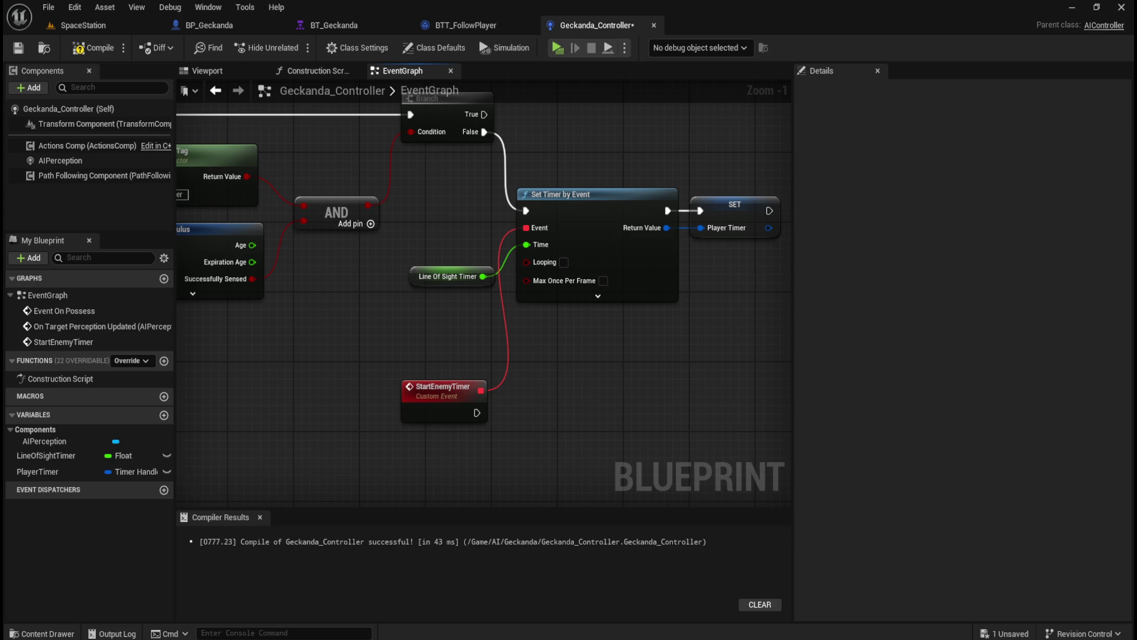
- Rename the custom event to StartPlayerTimer, then compile and save Geckanda_Controller
left_click(466, 389)
left_click(966, 125)
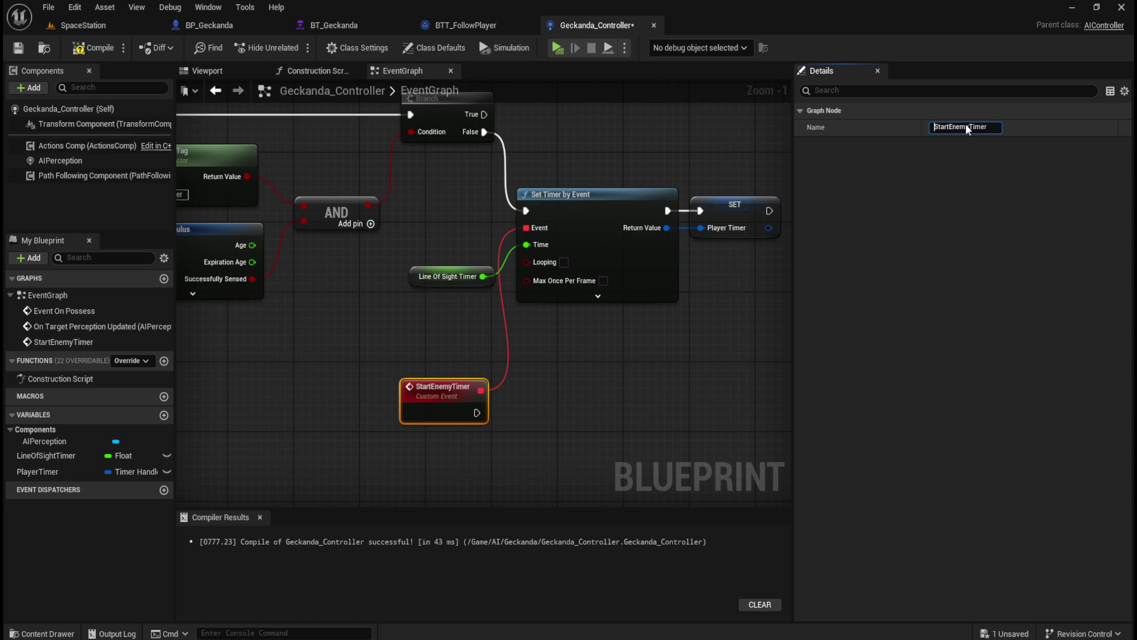
double_click(966, 126)
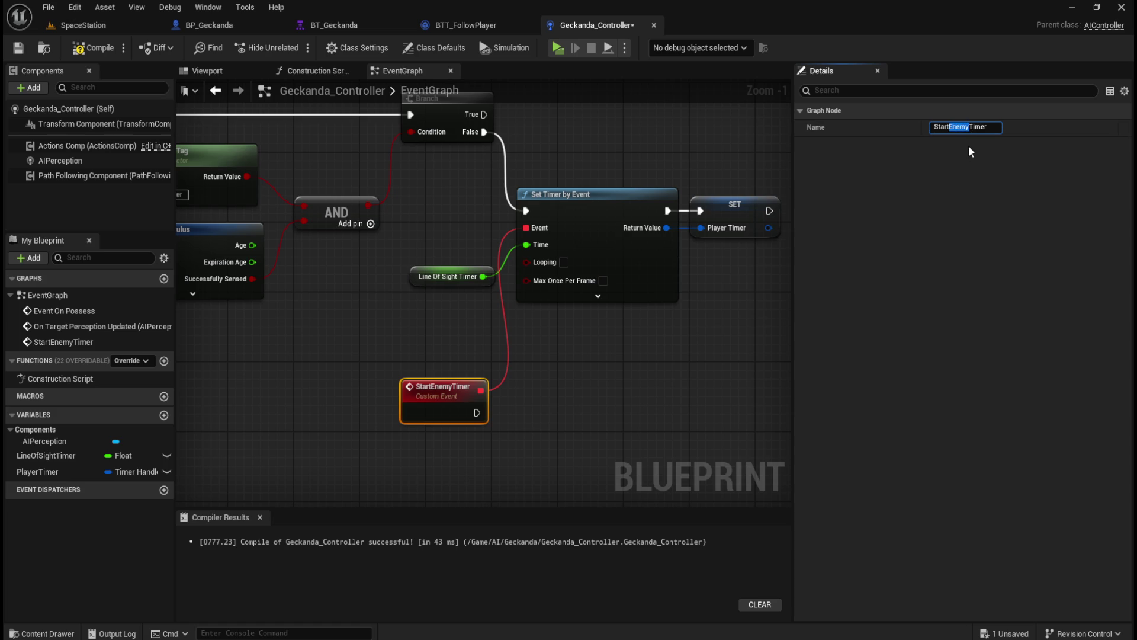
type("Player")
left_click(613, 369)
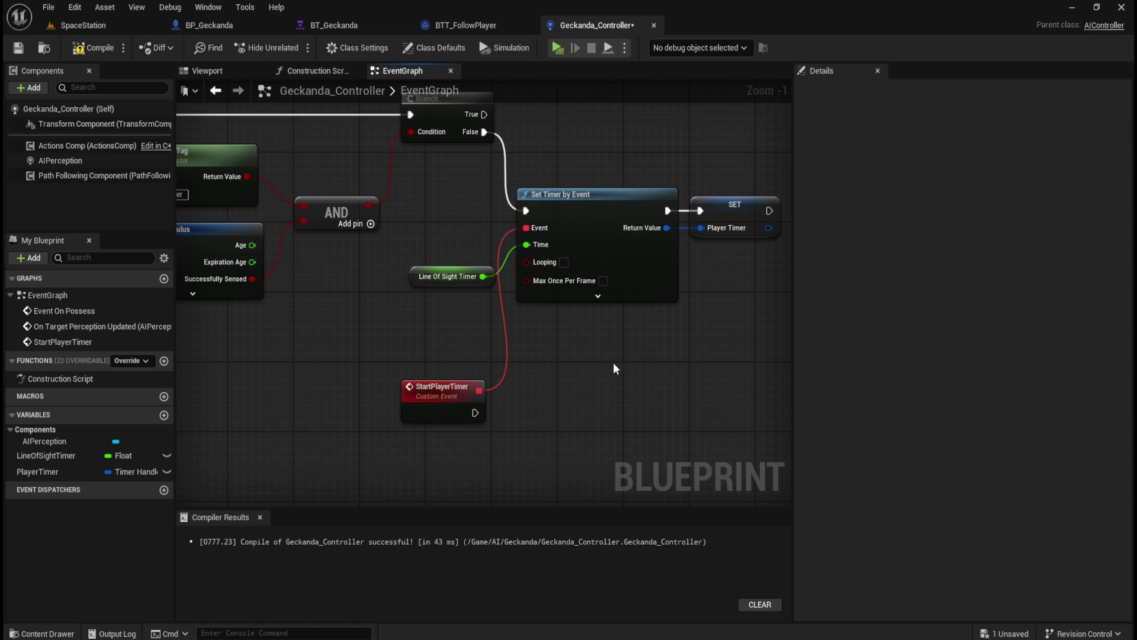
left_click(93, 49)
left_click(19, 48)
right_click(575, 415)
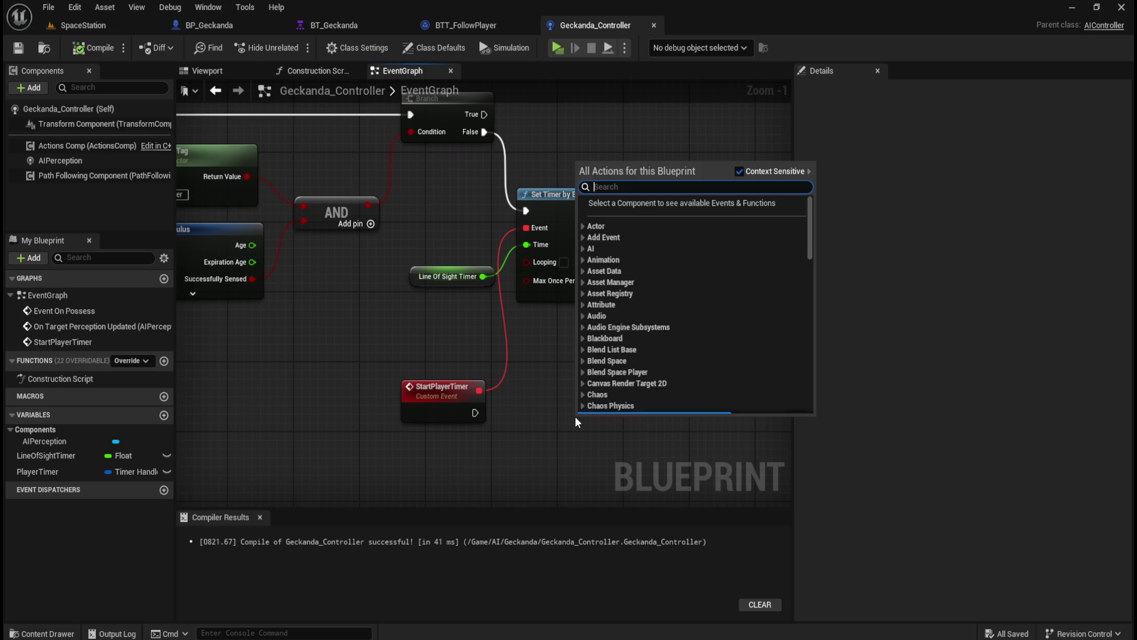
- Add a Blackboard variable getter from the AI variables and place it lower left
scroll(761, 302, "down", 5)
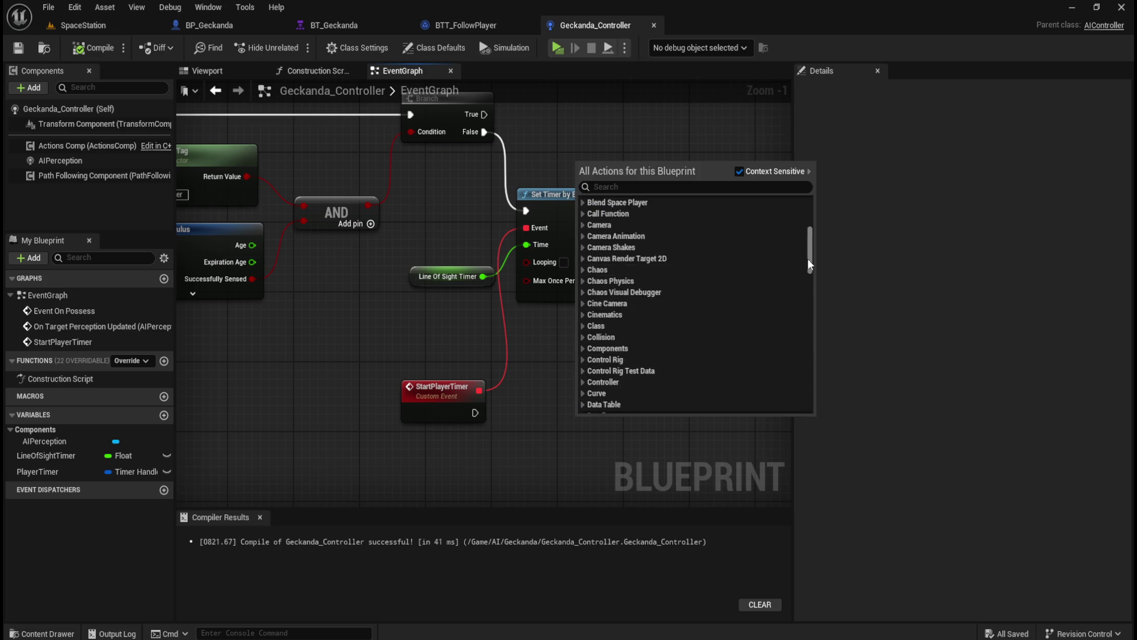
left_click_drag(808, 257, 719, 425)
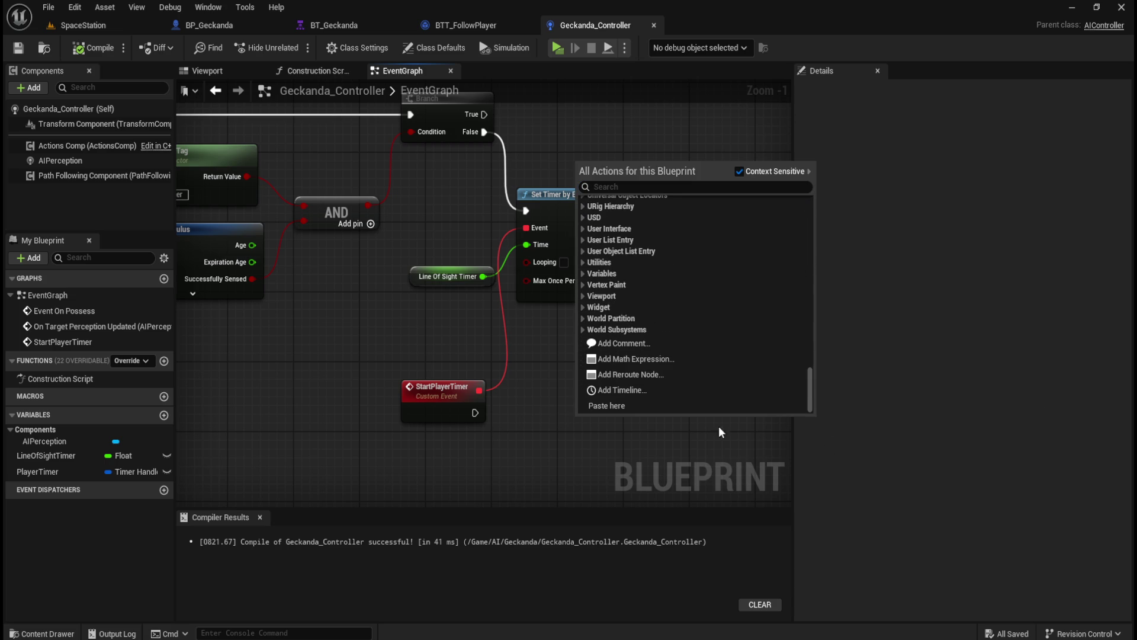
left_click(583, 274)
left_click(588, 296)
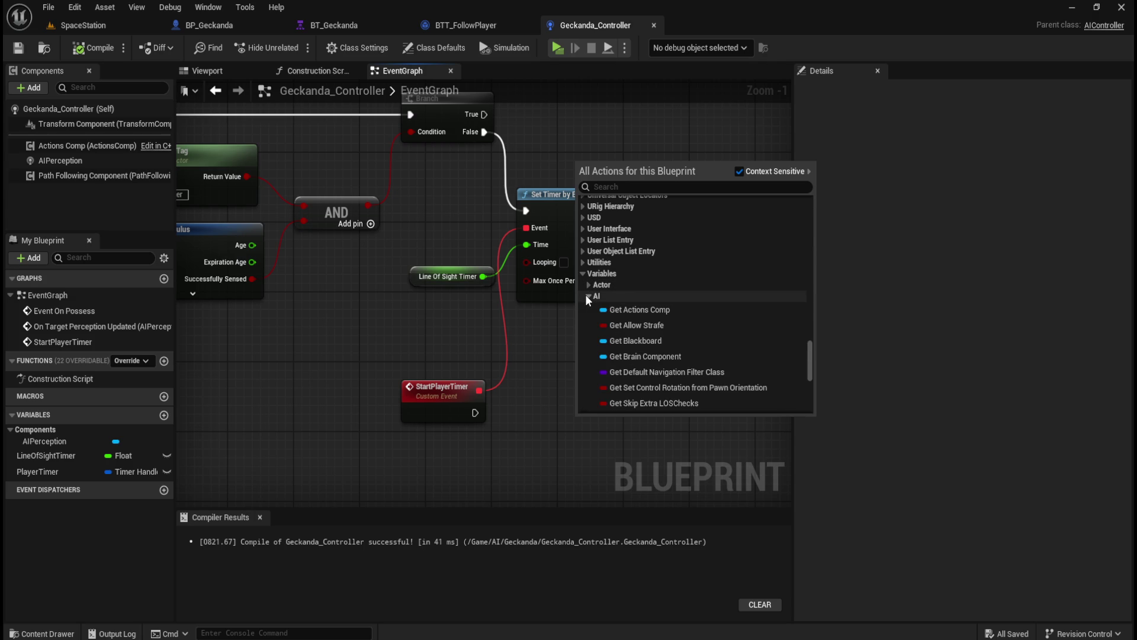
scroll(693, 343, "down", 1)
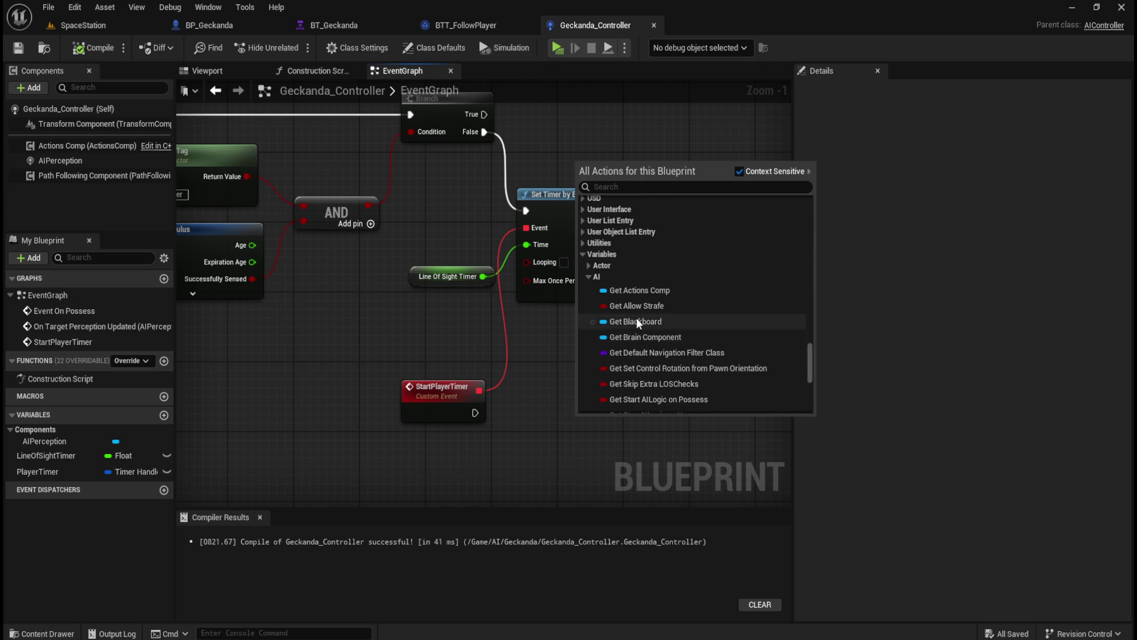
left_click(636, 321)
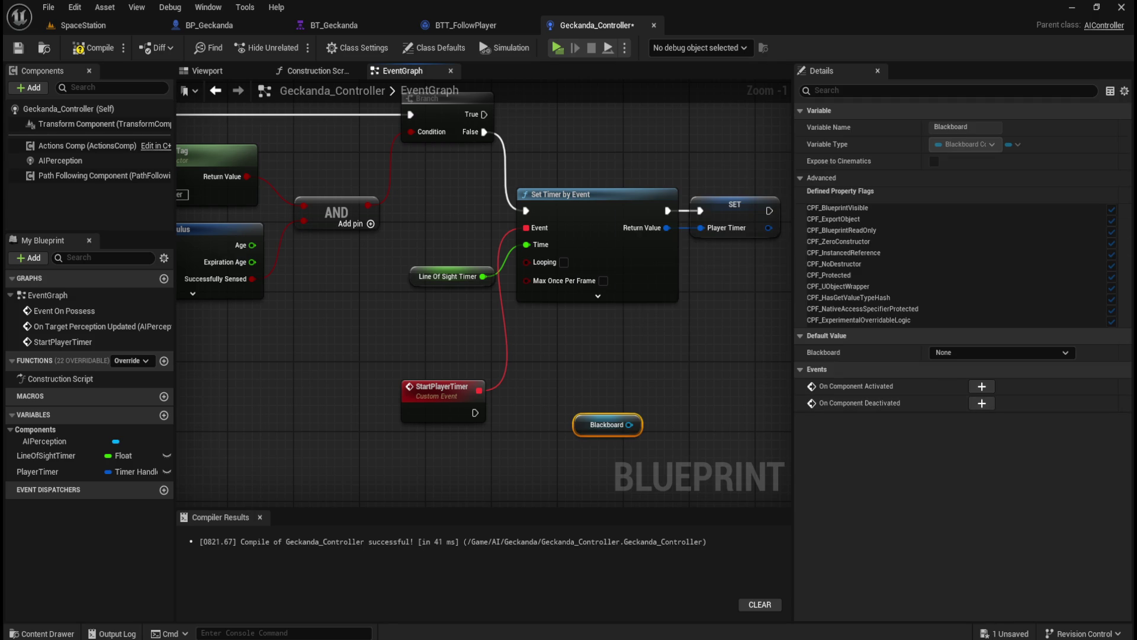
mouse_move(629, 425)
left_mouse_down()
mouse_move(585, 377)
mouse_move(513, 447)
left_mouse_up()
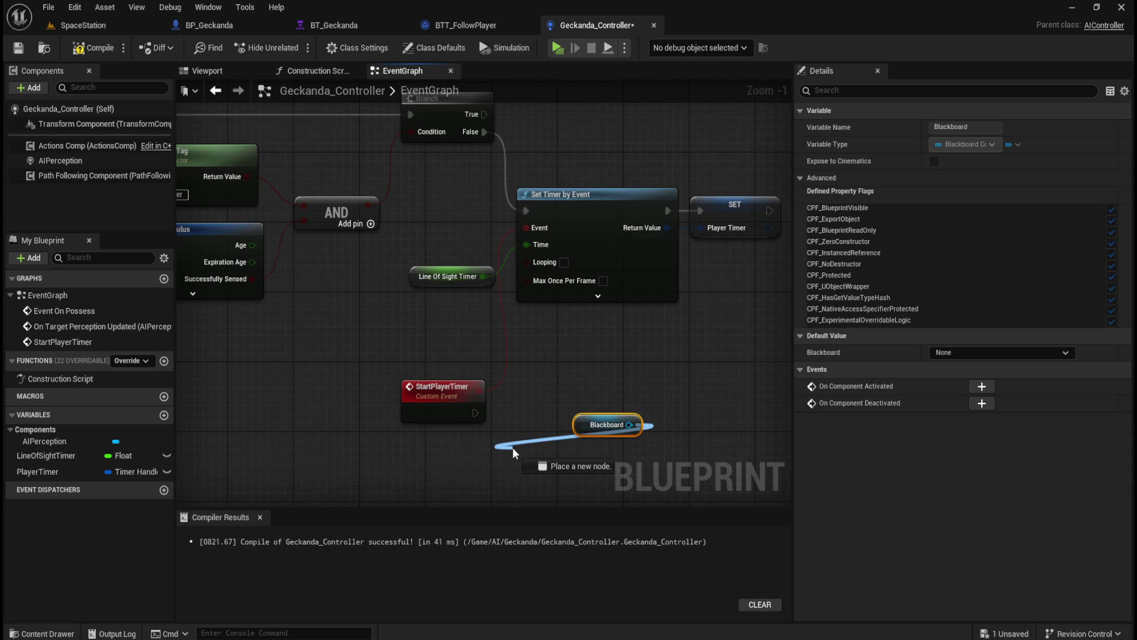
key("Escape")
left_click_drag(603, 419, 488, 455)
scroll(596, 390, "down", 2)
scroll(596, 391, "up", 2)
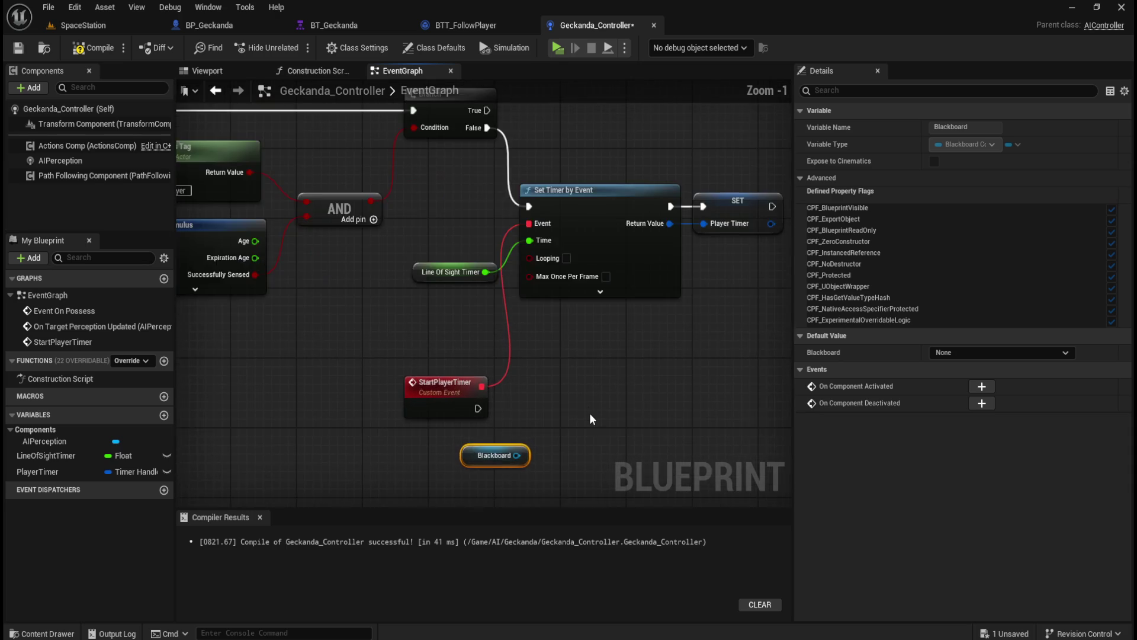
- Add Set Value as Bool on the Blackboard and run it from StartPlayerTimer
left_click_drag(441, 374, 478, 344)
type("set value as bo")
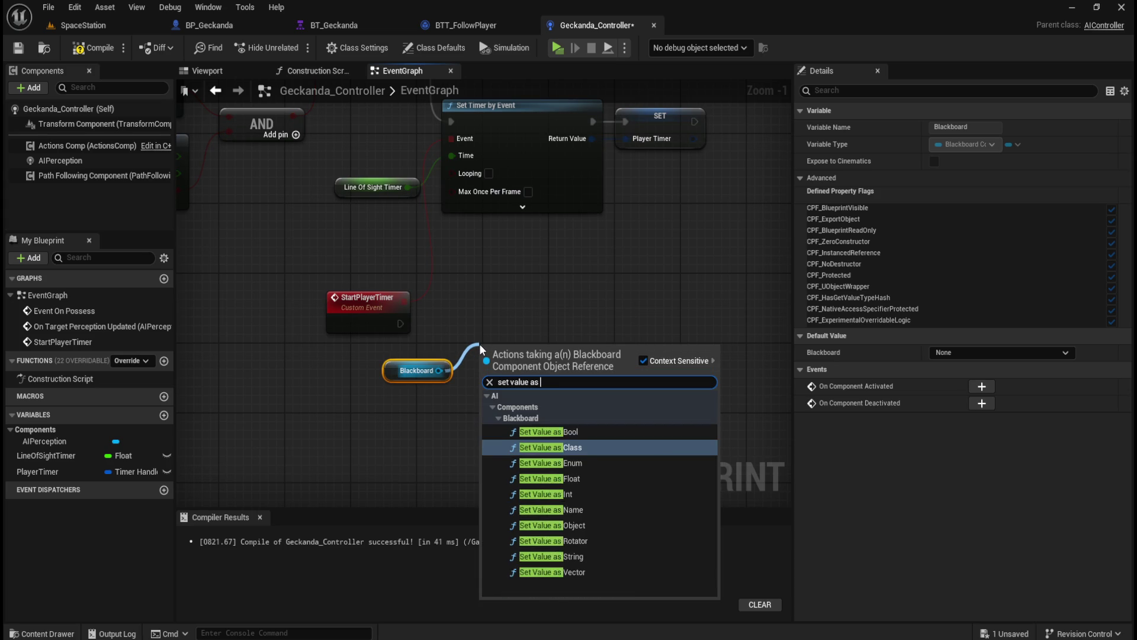
key("Return")
mouse_move(511, 347)
left_mouse_down()
mouse_move(506, 291)
mouse_move(516, 296)
left_mouse_up()
left_click_drag(400, 323, 487, 322)
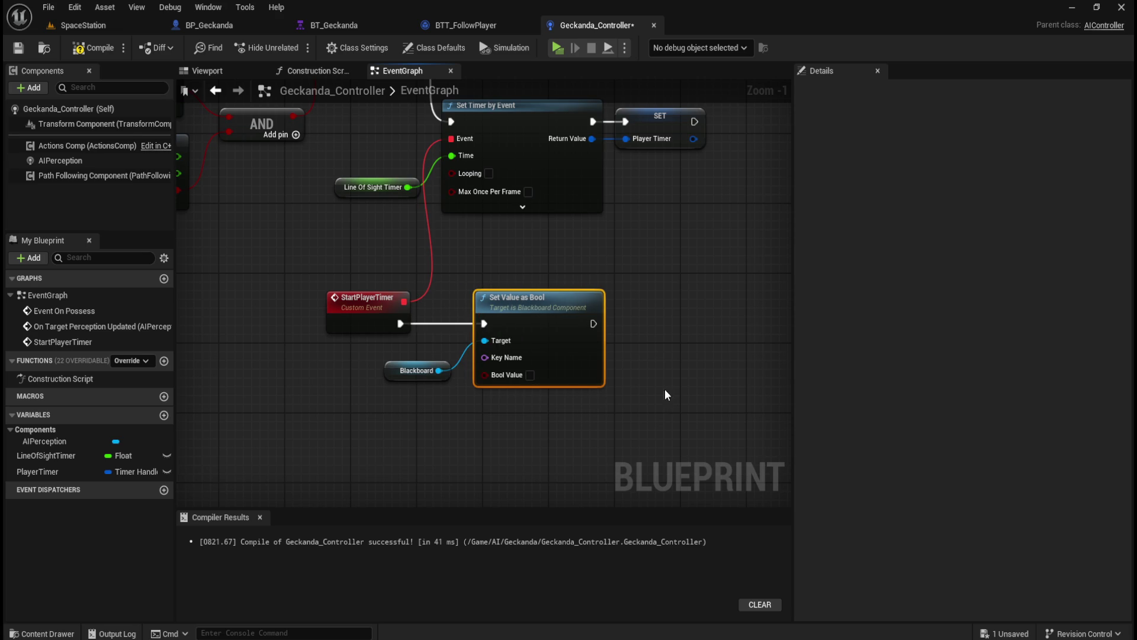
left_click_drag(570, 377, 511, 364)
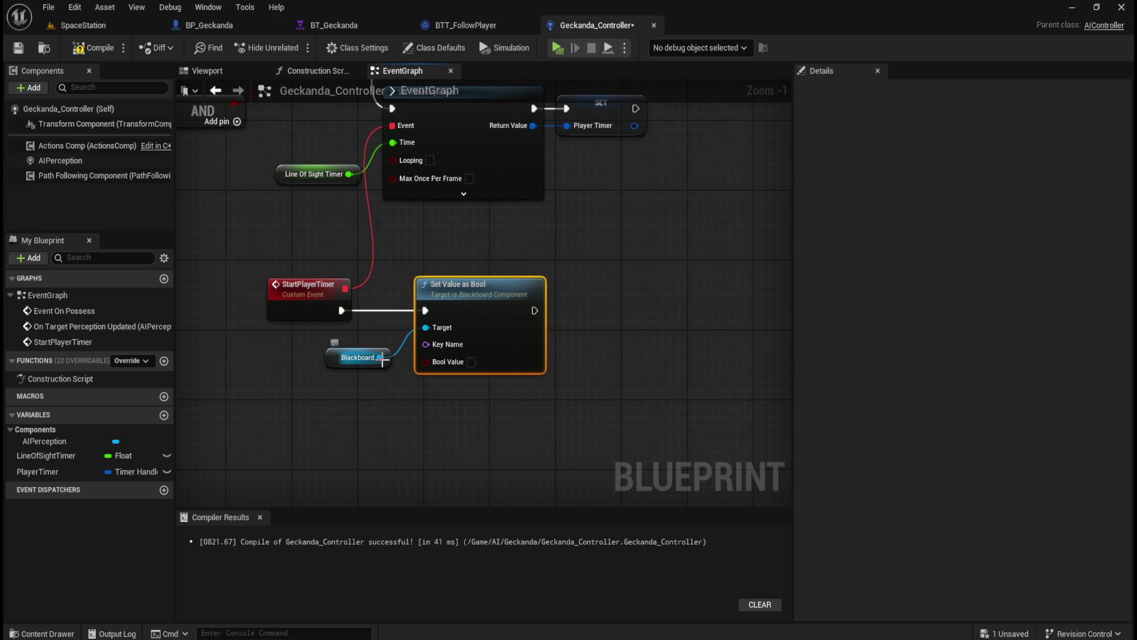
- Add a Set Value as Object node targeting the Blackboard beside the bool setter
left_click_drag(380, 357, 613, 321)
type("set value as obj")
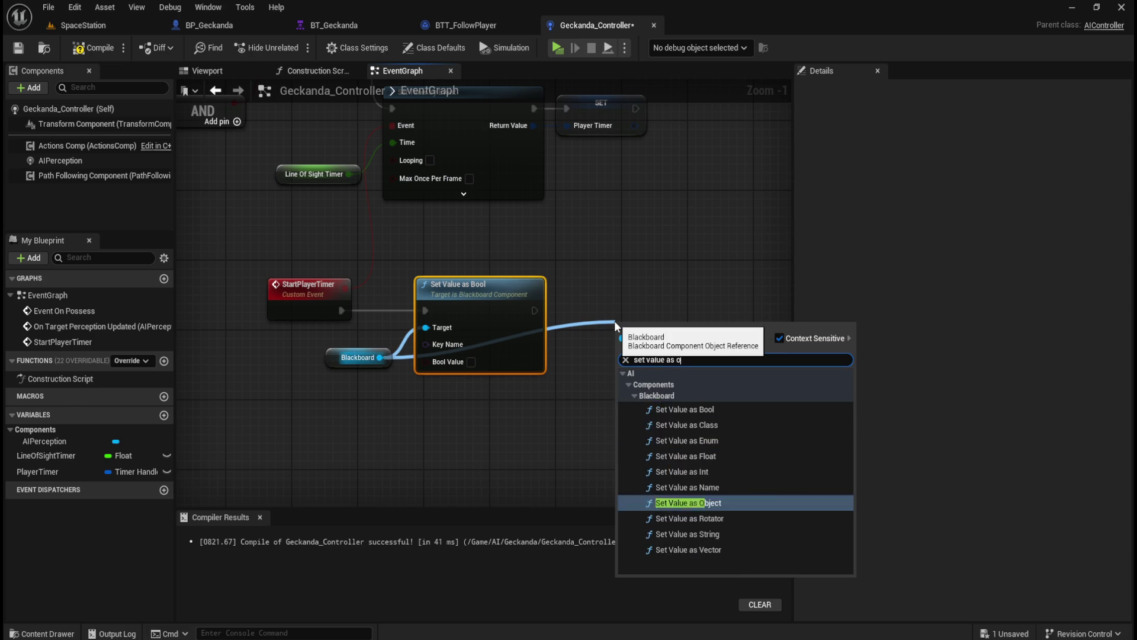
key("Return")
left_click_drag(642, 340, 626, 295)
- Tidy the Blackboard wire with a reroute and chain Set Value as Bool into Set Value as Object
left_click(335, 361)
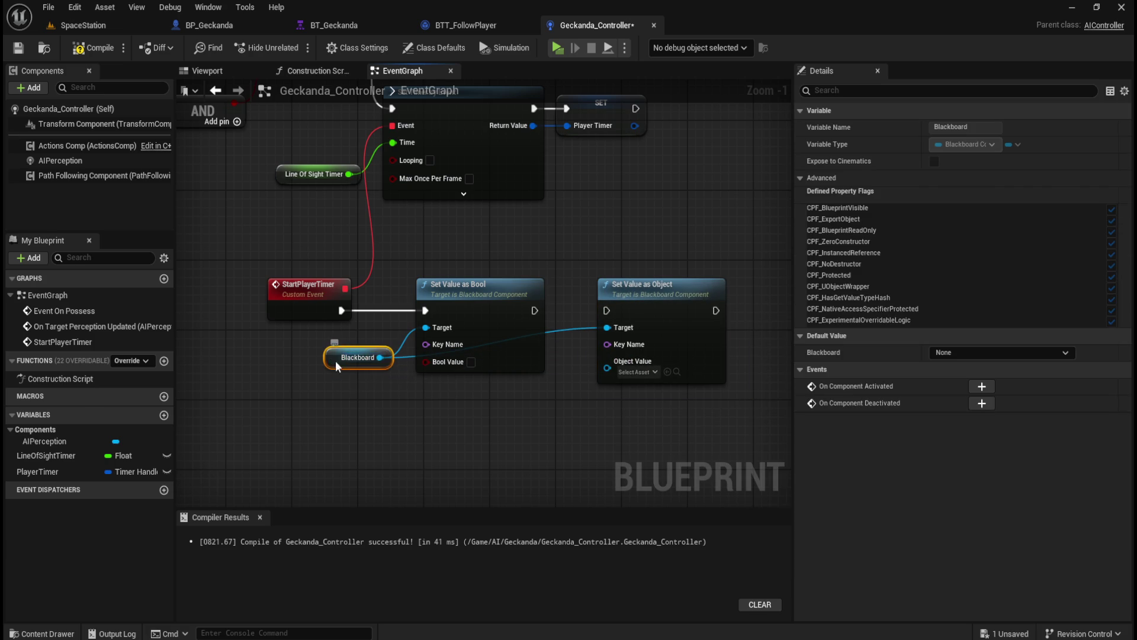
left_click_drag(335, 360, 334, 405)
left_click(579, 332)
double_click(575, 328)
mouse_move(572, 292)
left_mouse_down()
mouse_move(583, 353)
mouse_move(568, 407)
left_mouse_up()
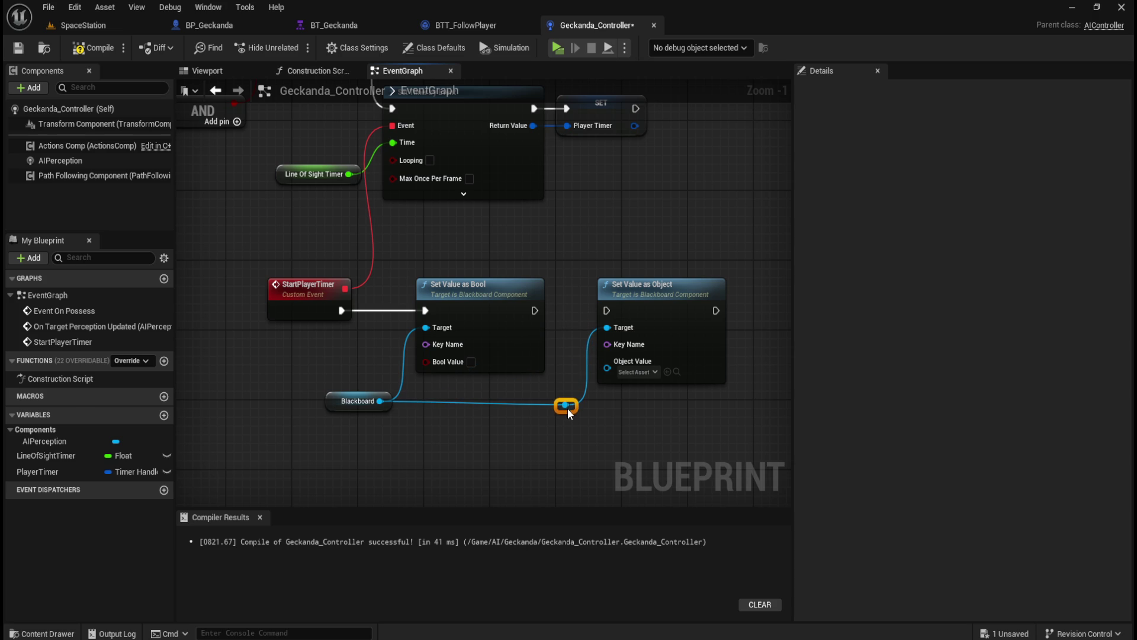
mouse_move(326, 456)
left_mouse_down()
mouse_move(554, 390)
mouse_move(555, 415)
left_mouse_up()
key("q")
left_click(589, 446)
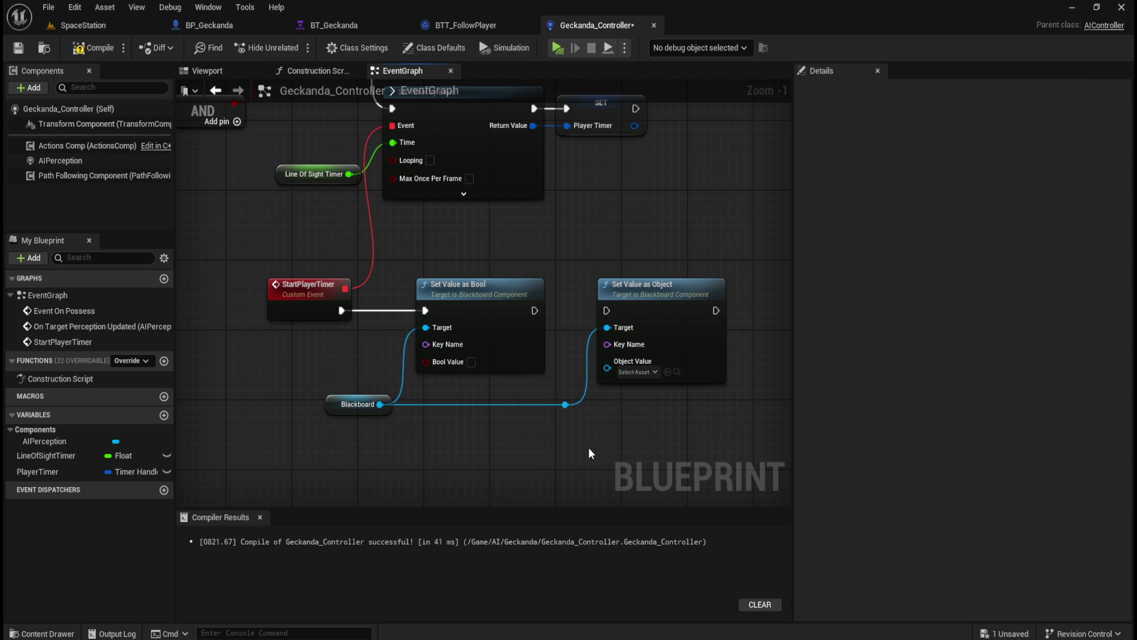
left_click_drag(535, 310, 606, 310)
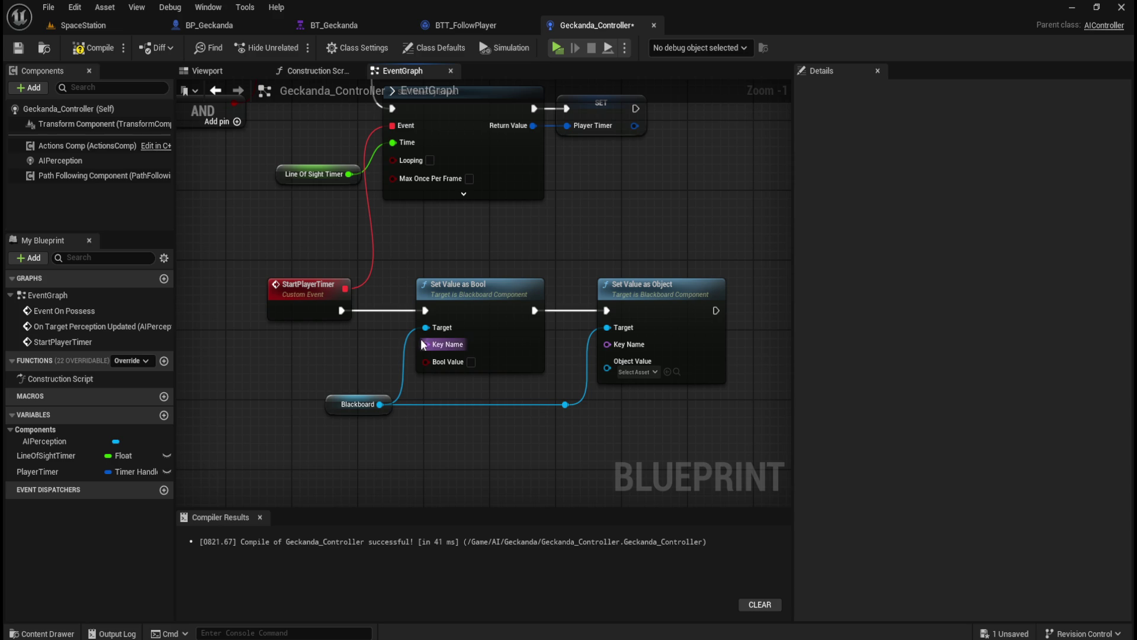
- Promote Set Value as Bool's Key Name to a HasLineOfSight variable and compile
right_click(444, 345)
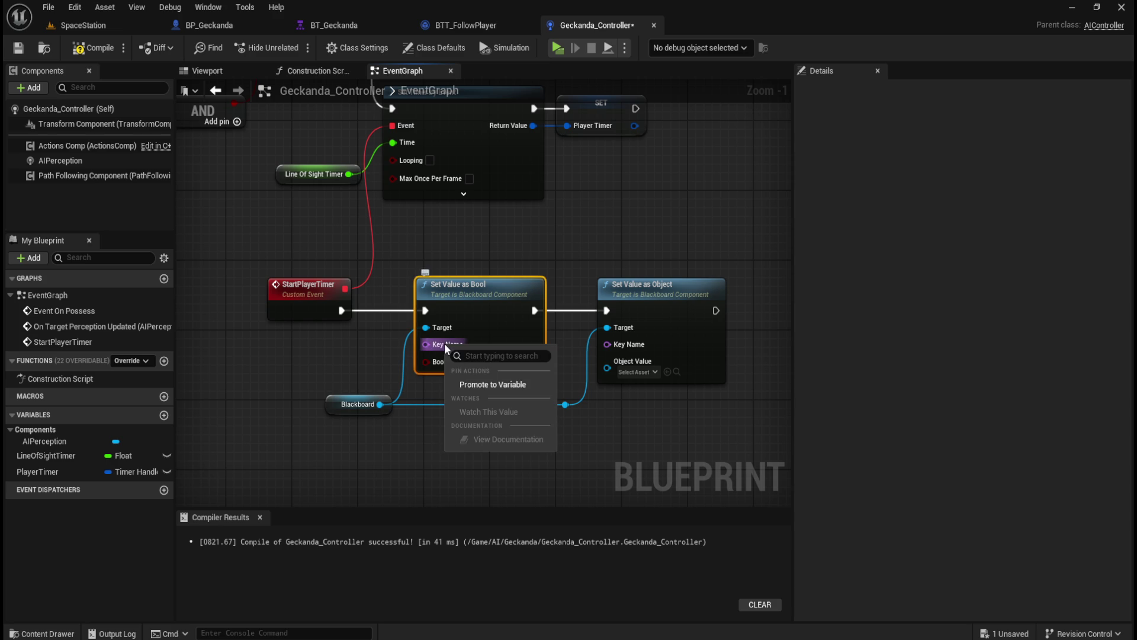
left_click(490, 383)
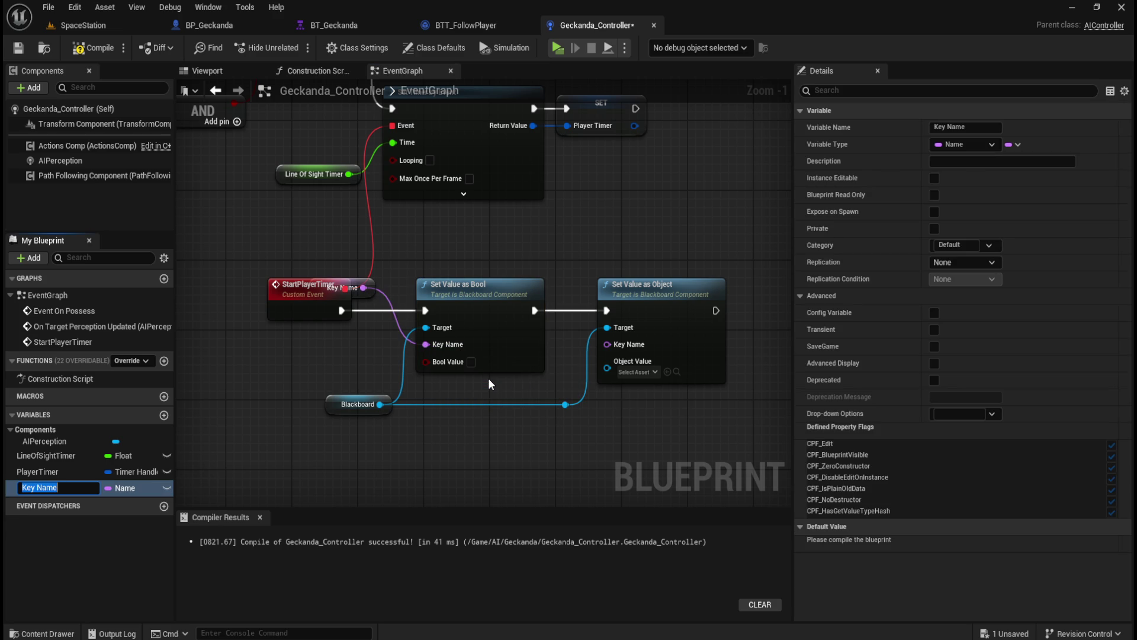
left_click_drag(370, 293, 387, 374)
left_click(981, 127)
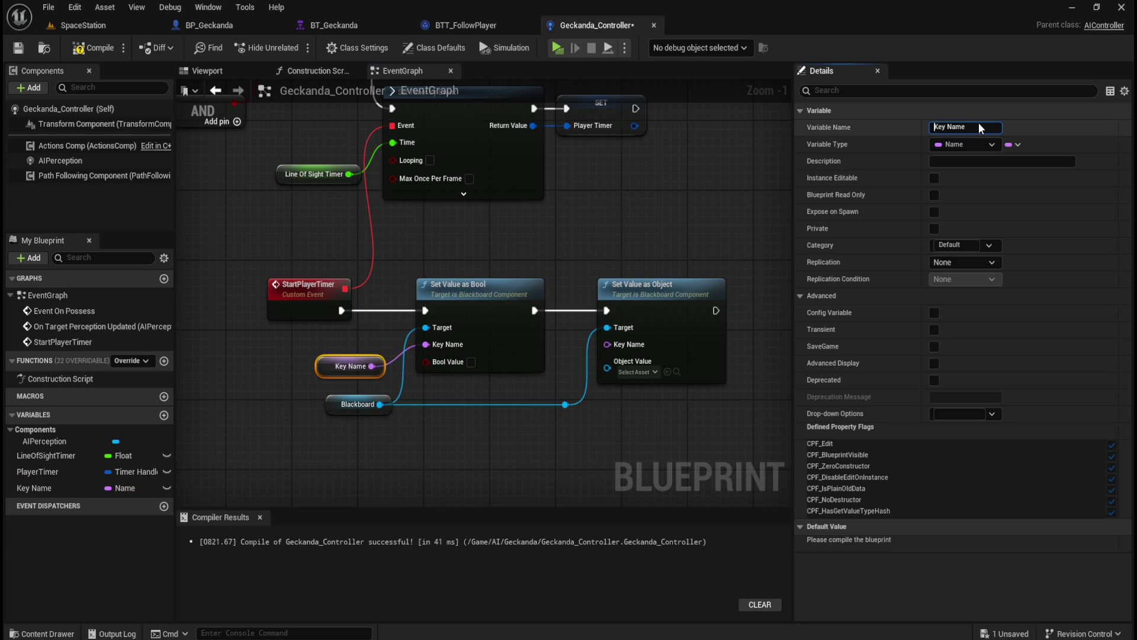
key("ctrl+a")
type("HasLine")
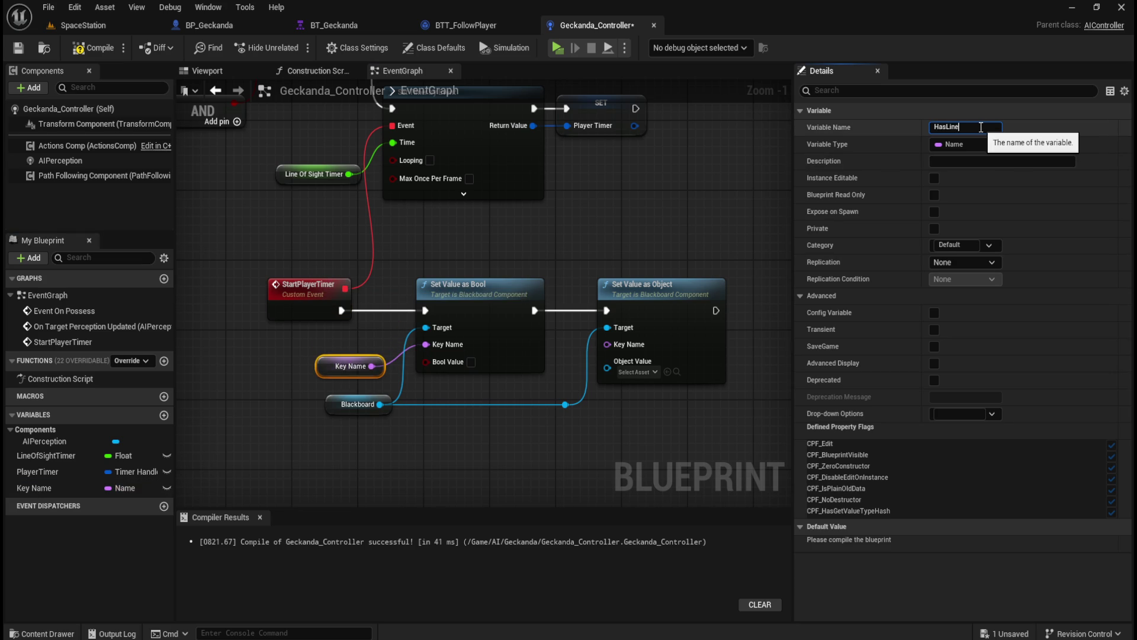
type("OfSight")
key("Return")
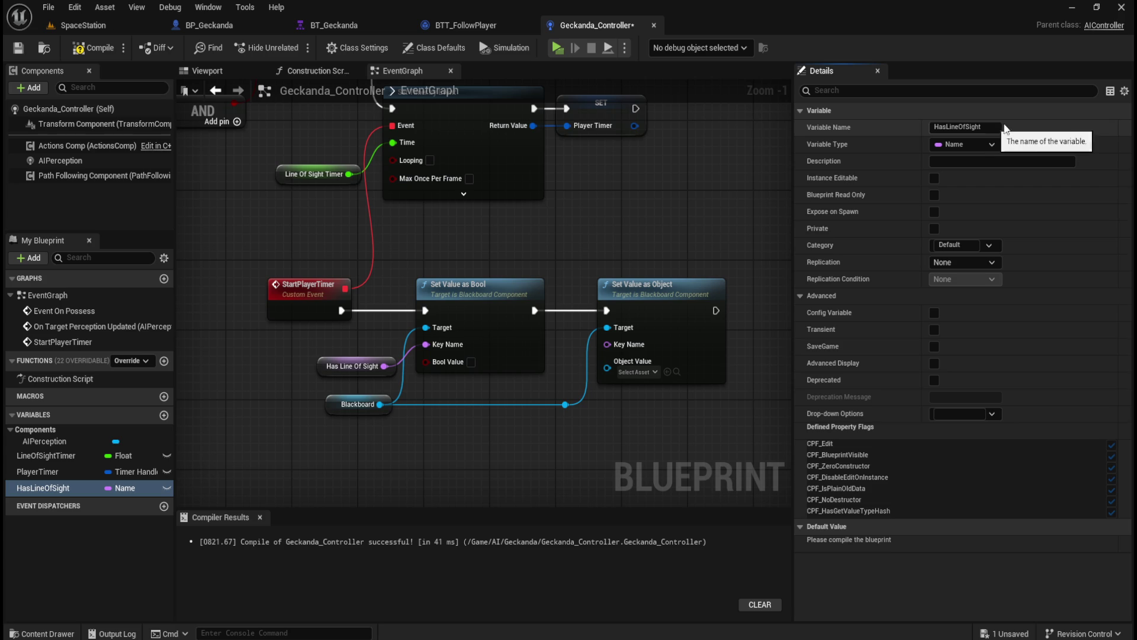
left_click(93, 48)
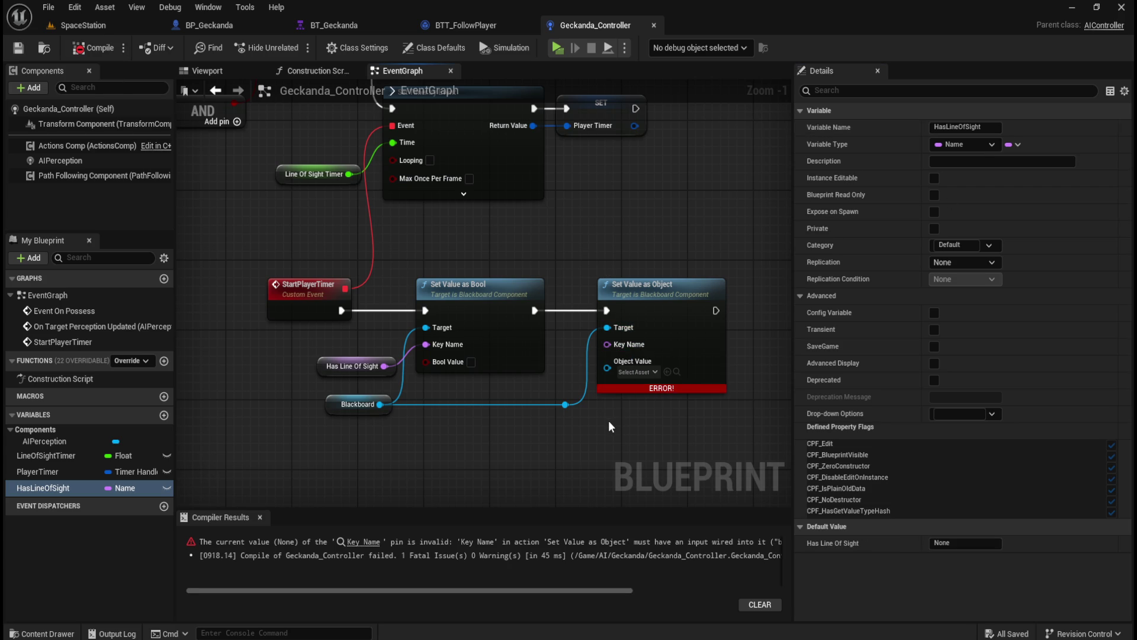
right_click(628, 346)
- Promote Set Value as Object's Key Name to a variable and line up both key getters
left_click(667, 385)
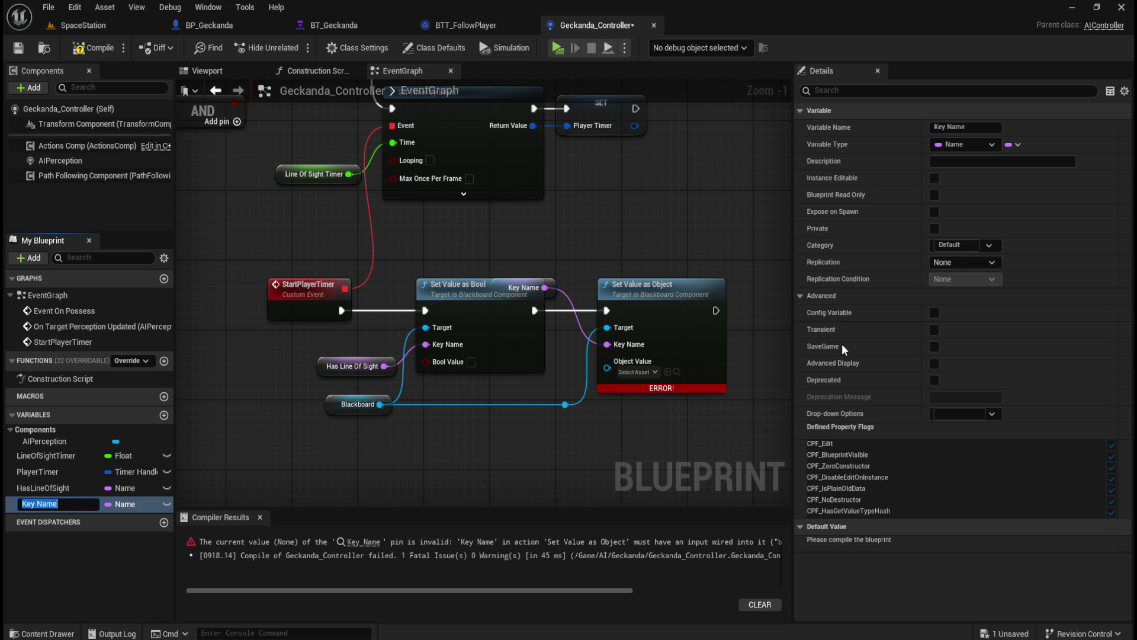
left_click_drag(551, 286, 554, 376)
mouse_move(293, 392)
left_mouse_down()
mouse_move(571, 443)
mouse_move(582, 408)
mouse_move(581, 425)
left_mouse_up()
left_click_drag(521, 394, 518, 402)
left_click_drag(373, 368, 374, 397)
left_click(509, 397)
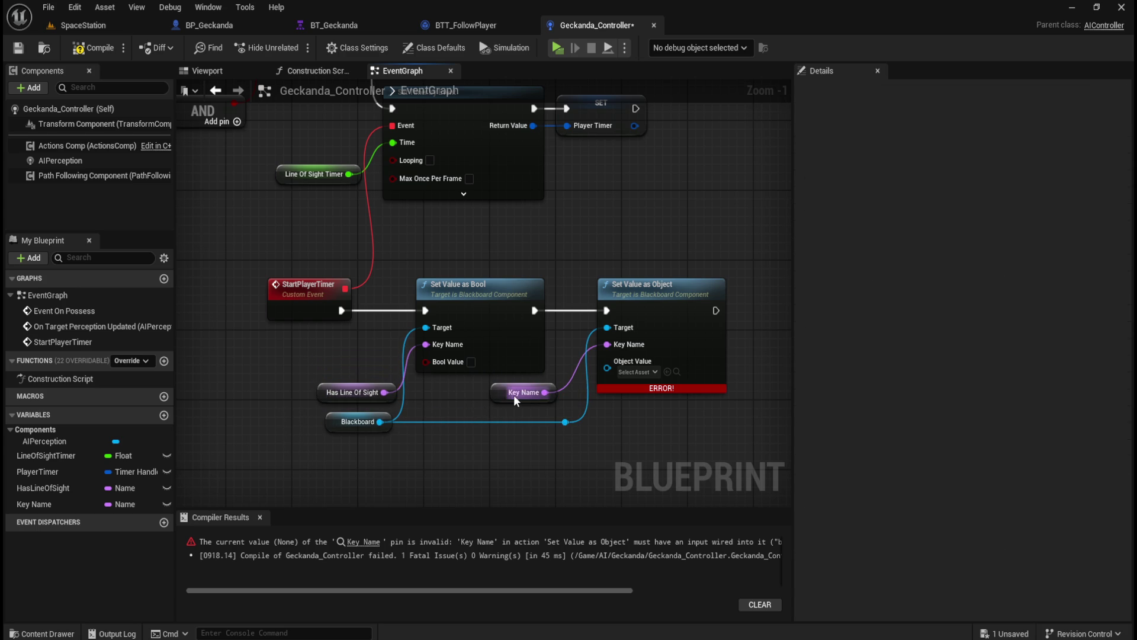
- Rename the new key variable to PlayerActor, then compile and save
left_click(961, 126)
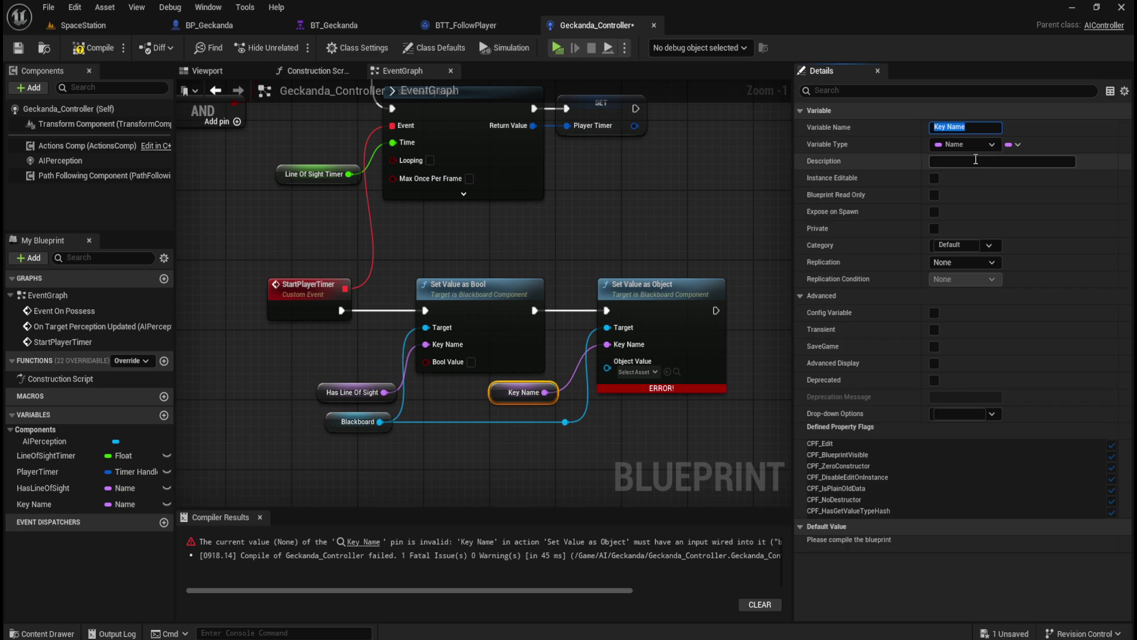
type("PlayerActor")
key("Return")
left_click(90, 48)
left_click(18, 48)
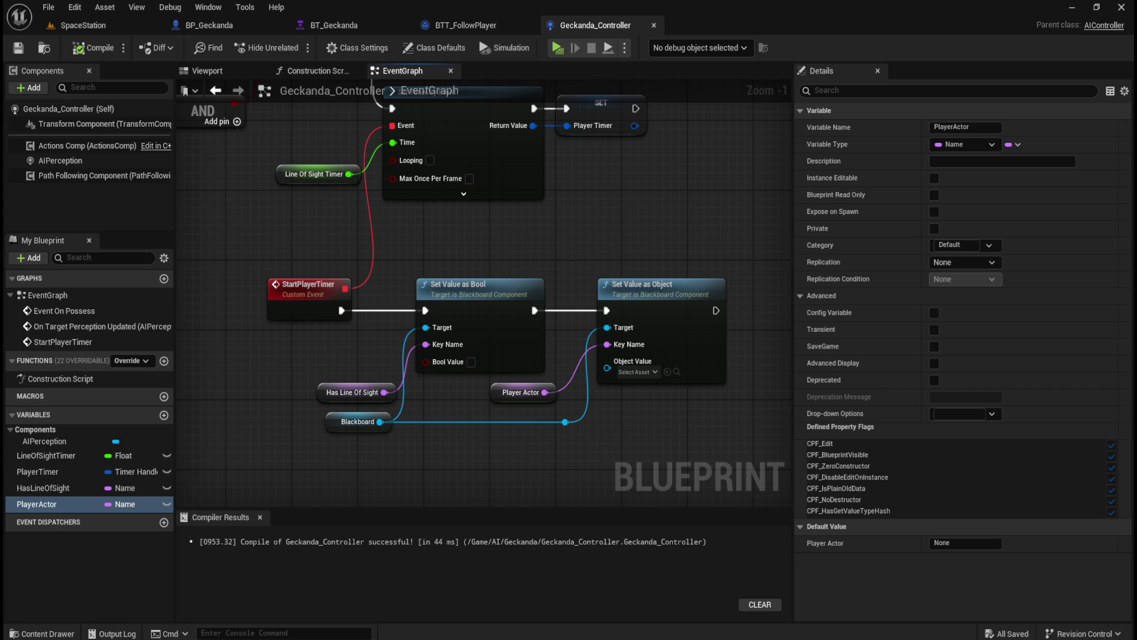
scroll(755, 382, "down", 2)
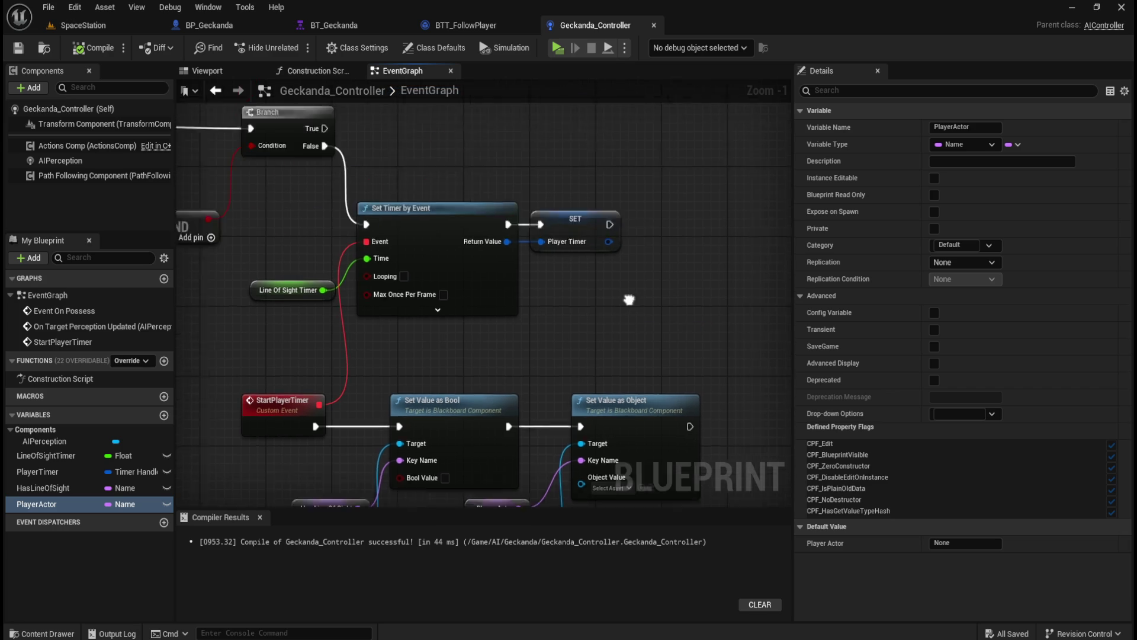
- Move the Event On Possess and Run Behavior Tree nodes up and left to free space
left_click_drag(792, 362, 877, 356)
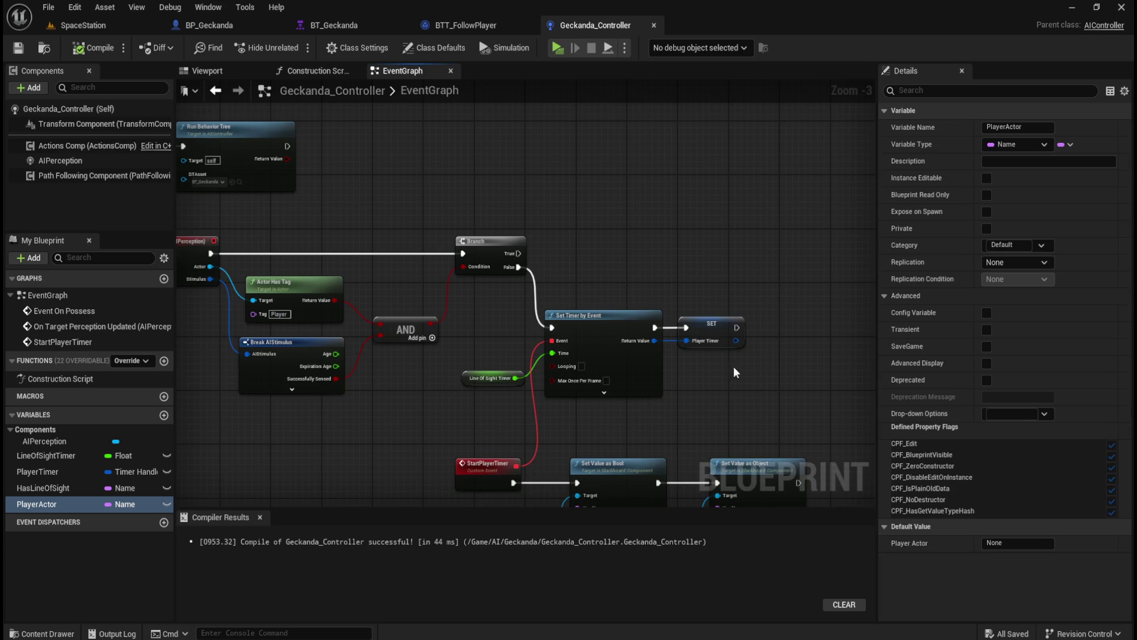
mouse_move(870, 403)
left_mouse_down()
mouse_move(755, 426)
mouse_move(835, 457)
left_mouse_up()
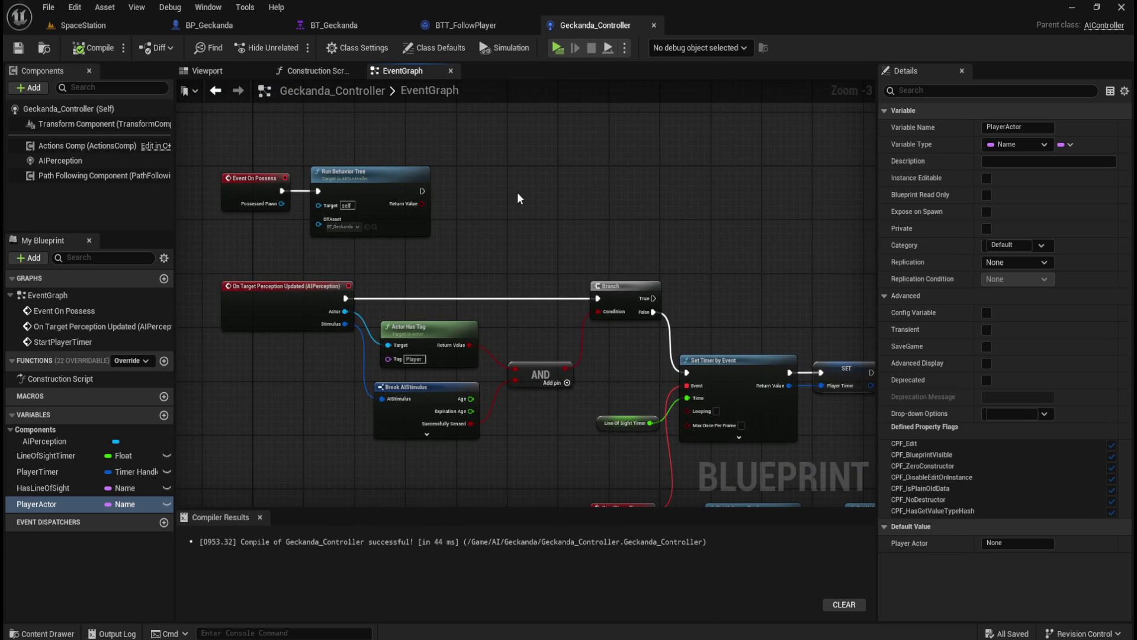
left_click_drag(519, 207, 656, 283)
left_click_drag(388, 194, 525, 260)
left_click(703, 283)
mouse_move(704, 283)
left_mouse_down()
mouse_move(550, 206)
mouse_move(672, 269)
mouse_move(308, 216)
left_mouse_up()
left_click_drag(468, 233, 449, 173)
left_click(585, 251)
mouse_move(588, 256)
left_mouse_down()
mouse_move(450, 185)
mouse_move(461, 190)
left_mouse_up()
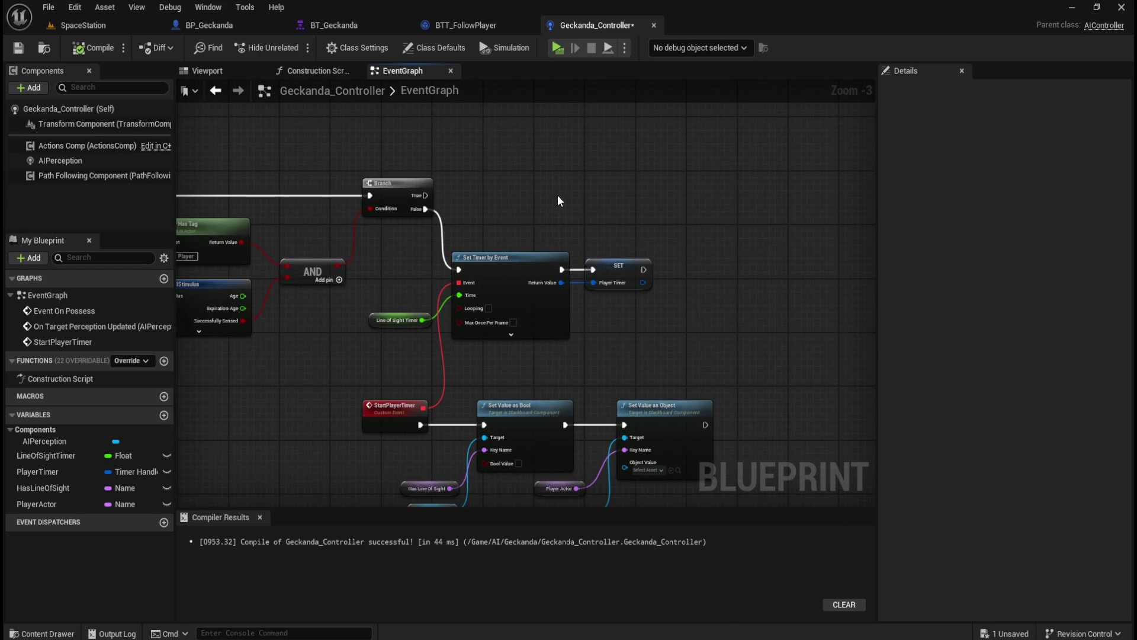
scroll(607, 264, "up", 2)
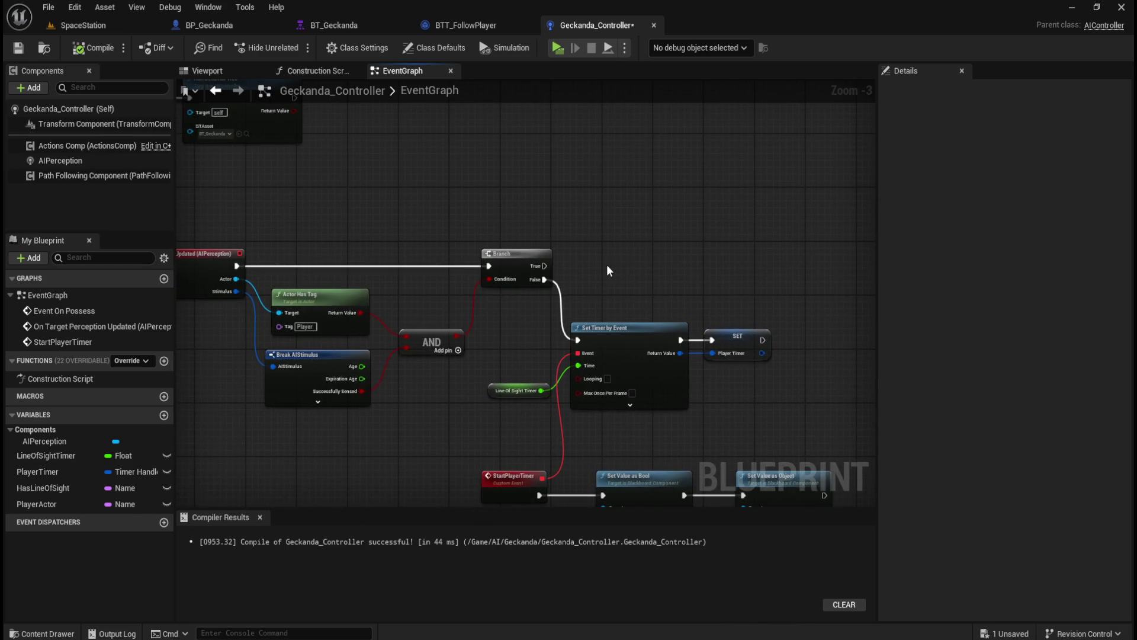
- Add Clear and Invalidate Timer by Handle on the Branch's True output
left_click_drag(532, 268, 614, 268)
type("clear and inva")
key("Return")
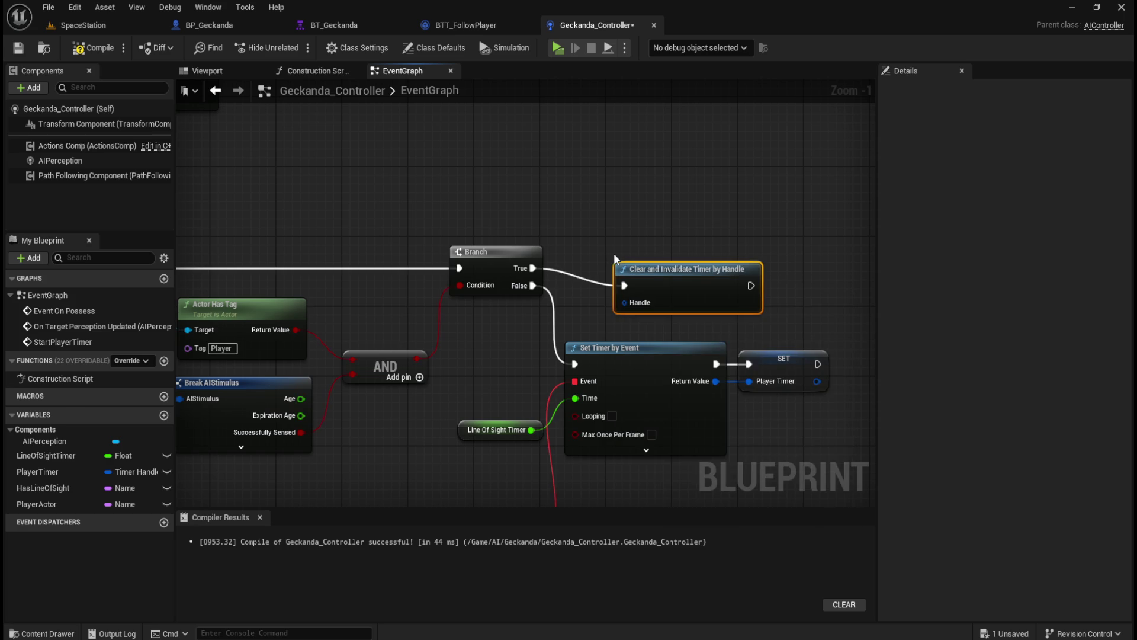
left_click_drag(680, 266, 649, 250)
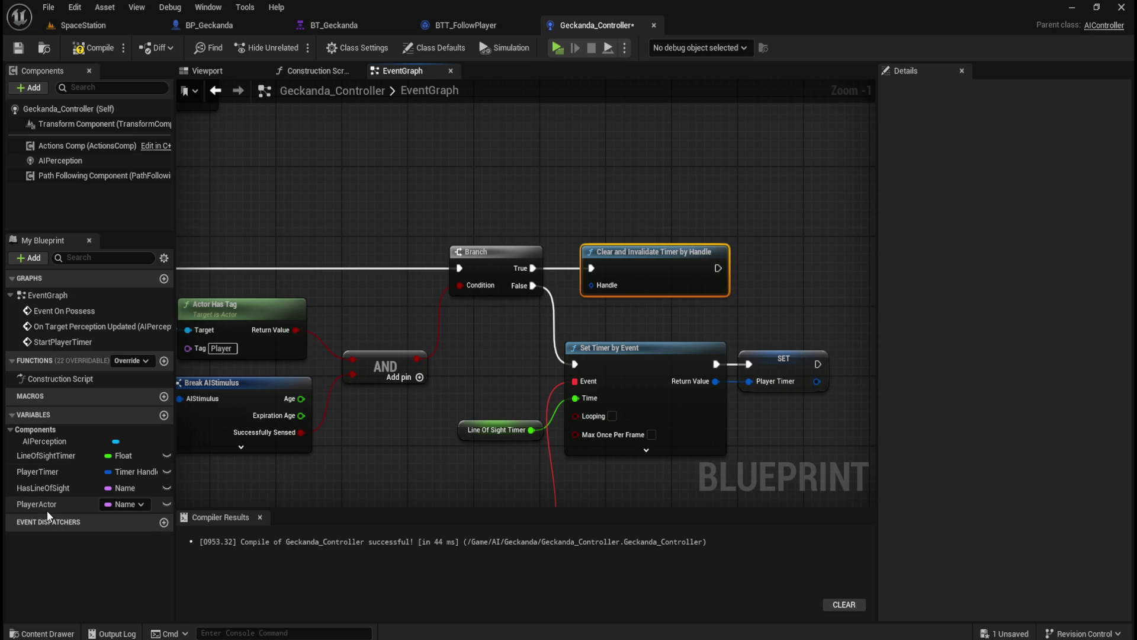
- Add a PlayerTimer getter and wire it into the Handle input
mouse_move(34, 473)
left_mouse_down()
mouse_move(498, 194)
mouse_move(598, 285)
left_mouse_up()
left_click(528, 221)
left_click(591, 186)
left_click(515, 203)
left_click_drag(554, 204, 556, 221)
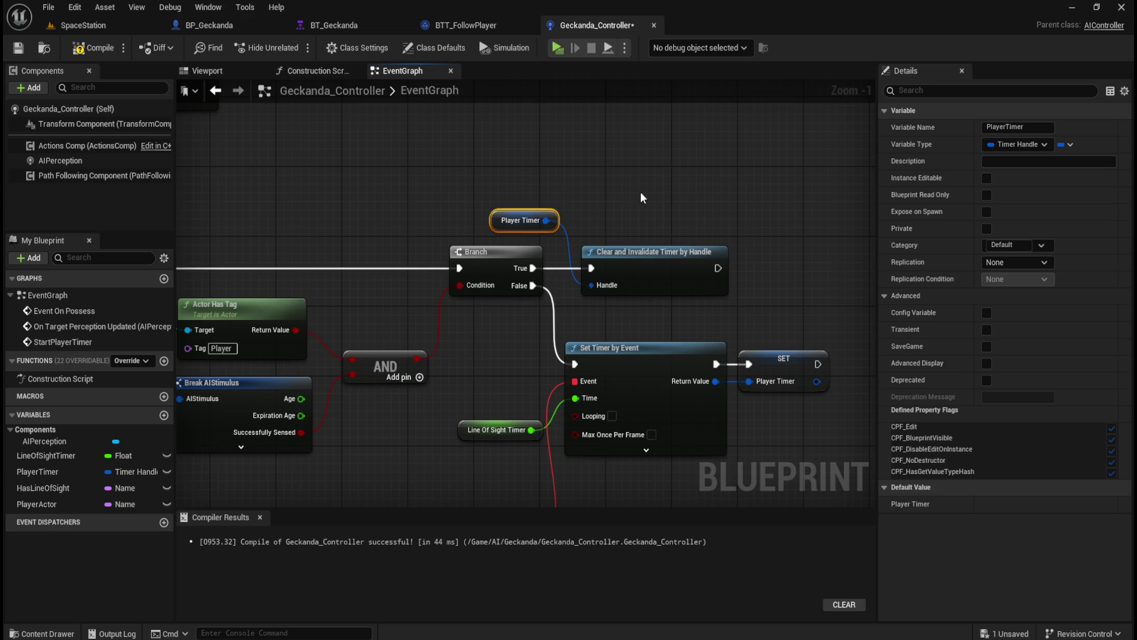
left_click(708, 225)
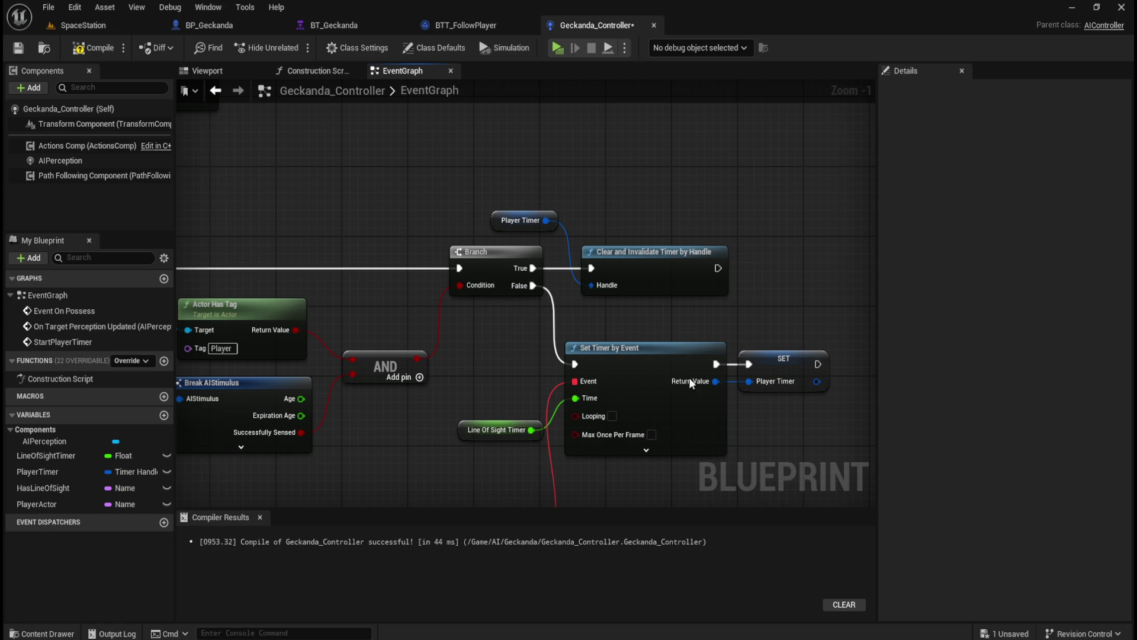
- Select the StartPlayerTimer Set Value nodes and their getters to rearrange the layout
left_click_drag(763, 308, 745, 218)
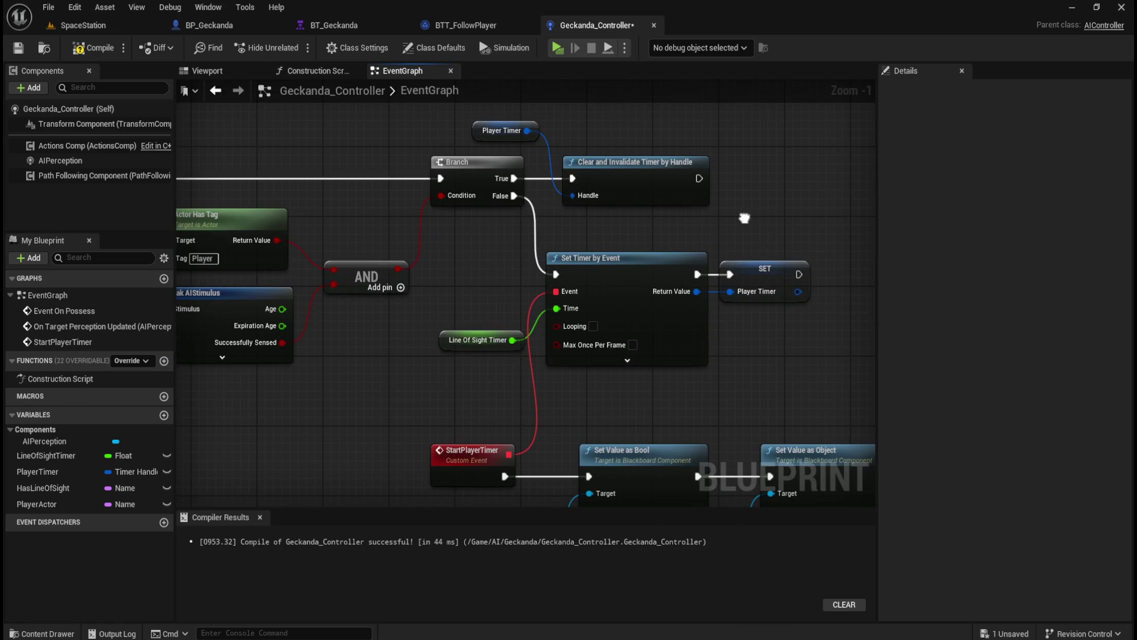
scroll(746, 214, "down", 4)
scroll(651, 284, "up", 2)
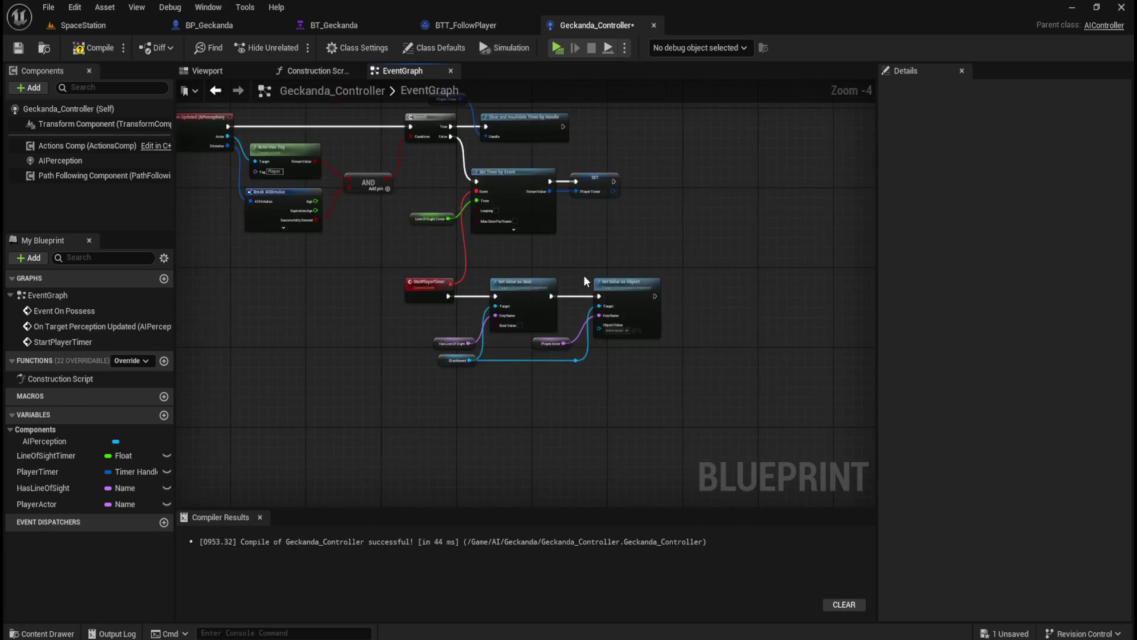
left_click_drag(740, 275, 430, 422)
mouse_move(719, 193)
left_mouse_down()
mouse_move(718, 246)
mouse_move(682, 330)
mouse_move(633, 309)
left_mouse_up()
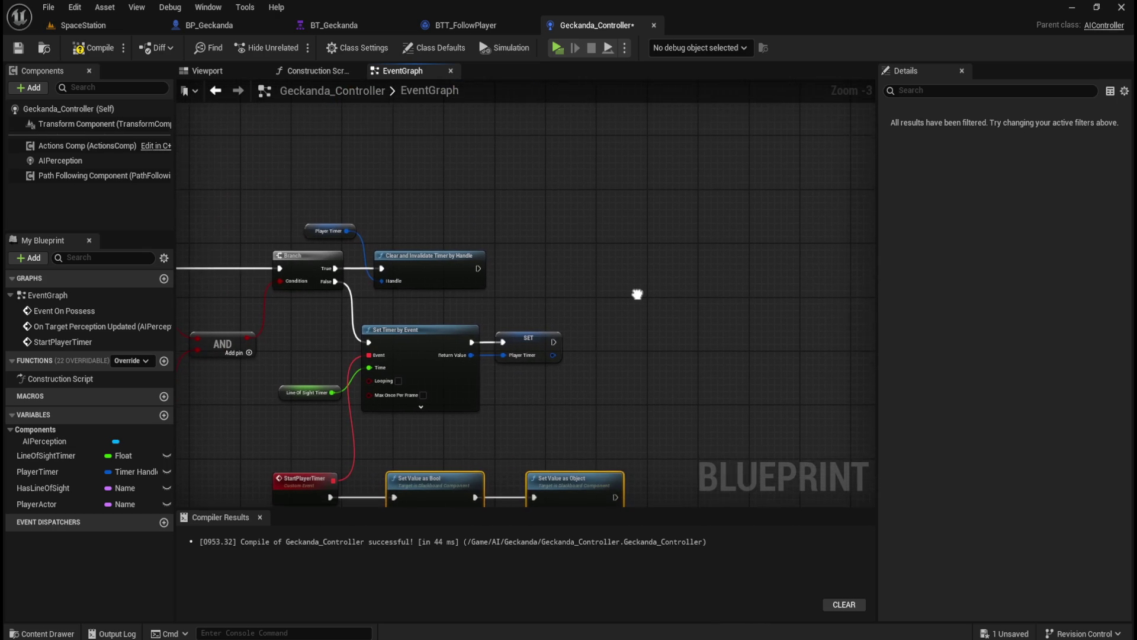
- Copy the Set Value as Bool/Object nodes and getters, and make room after the Clear and Invalidate Timer node
key("ctrl+v")
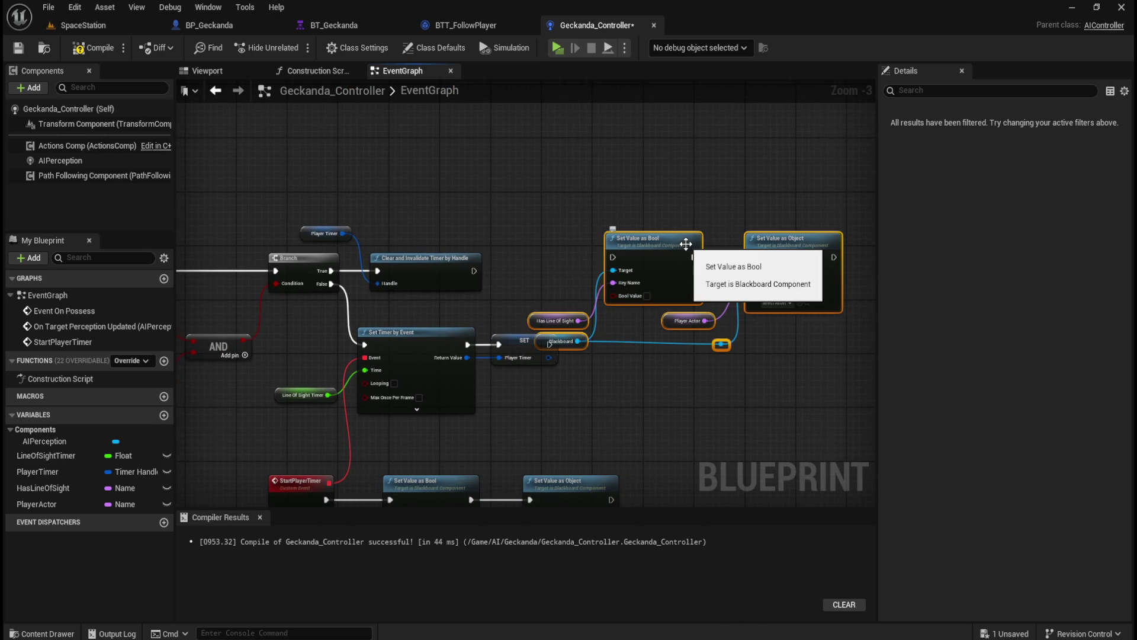
key("ctrl+z")
mouse_move(652, 390)
left_mouse_down()
mouse_move(695, 176)
mouse_move(709, 240)
mouse_move(682, 406)
mouse_move(733, 251)
left_mouse_up()
mouse_move(761, 295)
left_mouse_down()
mouse_move(446, 459)
mouse_move(435, 454)
left_mouse_up()
mouse_move(680, 257)
left_mouse_down()
mouse_move(662, 440)
mouse_move(607, 395)
left_mouse_up()
mouse_move(521, 240)
left_mouse_down()
mouse_move(414, 293)
mouse_move(587, 283)
left_mouse_up()
left_click(310, 262, "ctrl")
mouse_move(677, 263)
left_mouse_down()
mouse_move(507, 257)
mouse_move(492, 268)
left_mouse_up()
- Paste the Set Value nodes after the timer clear, compile, and straighten the Blackboard getter wire
key("ctrl+v")
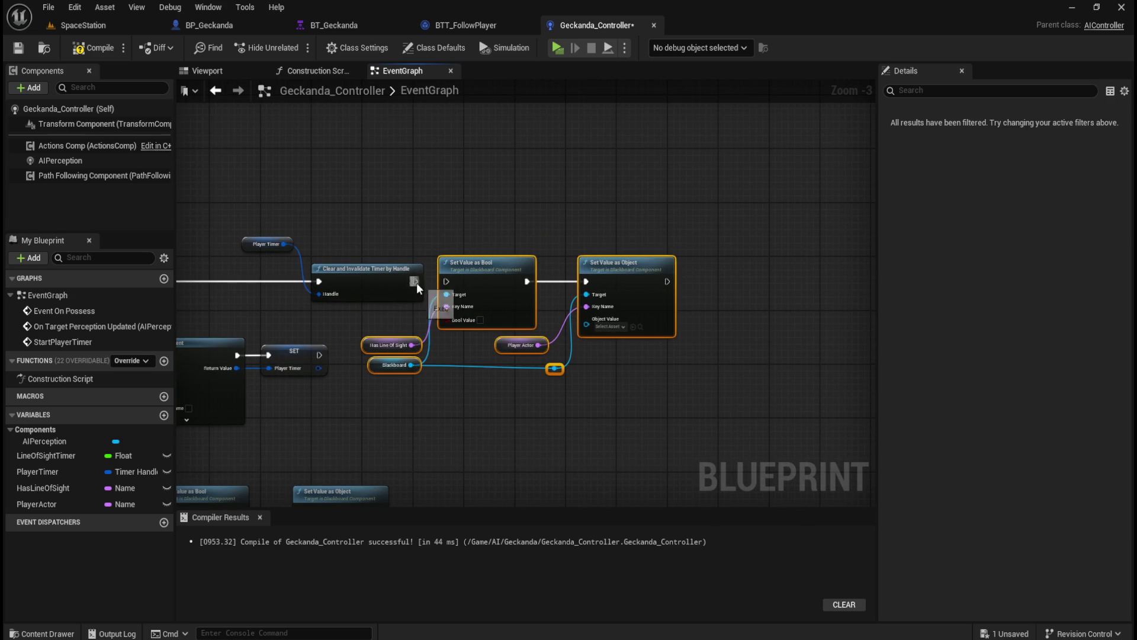
left_click_drag(511, 210, 690, 198)
left_click(110, 54)
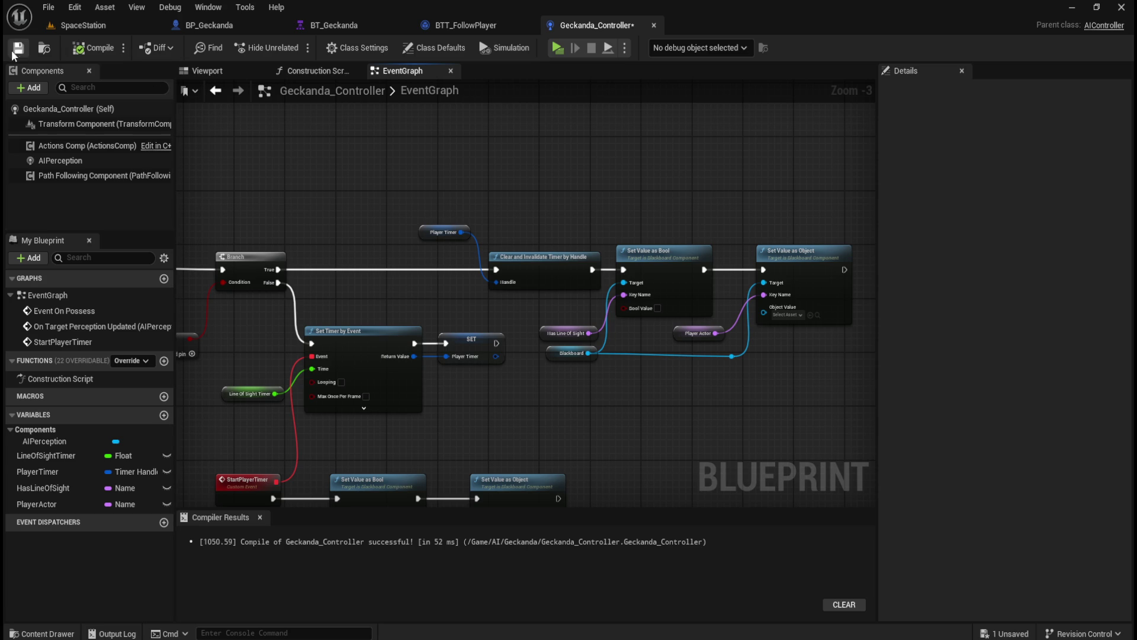
left_click(741, 357)
key("q")
left_click(610, 414)
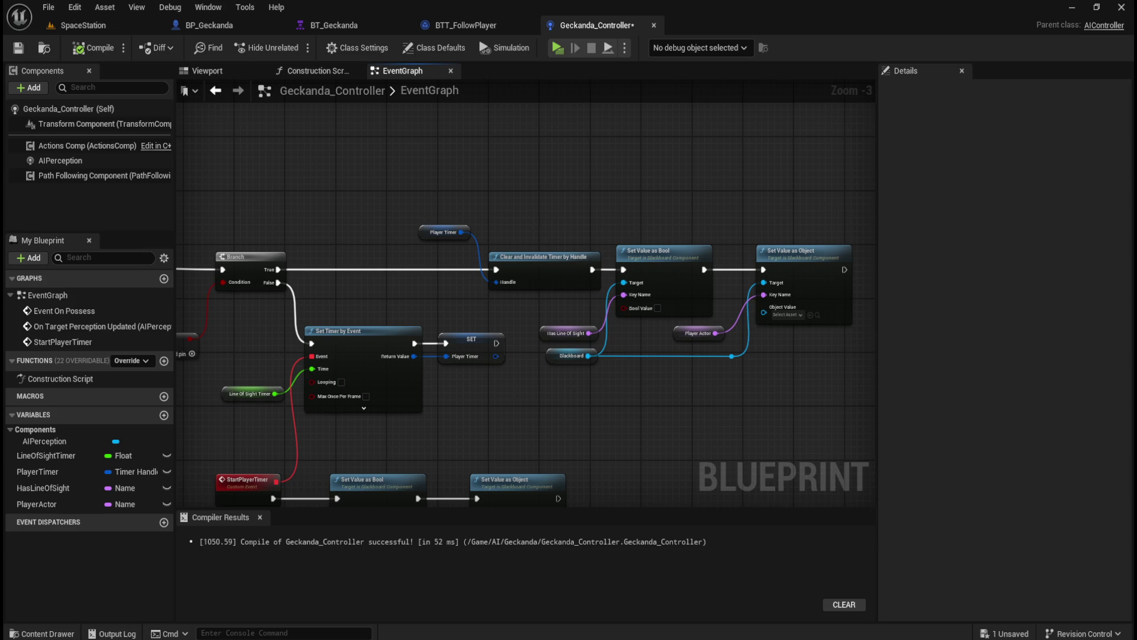
left_click_drag(337, 203, 485, 191)
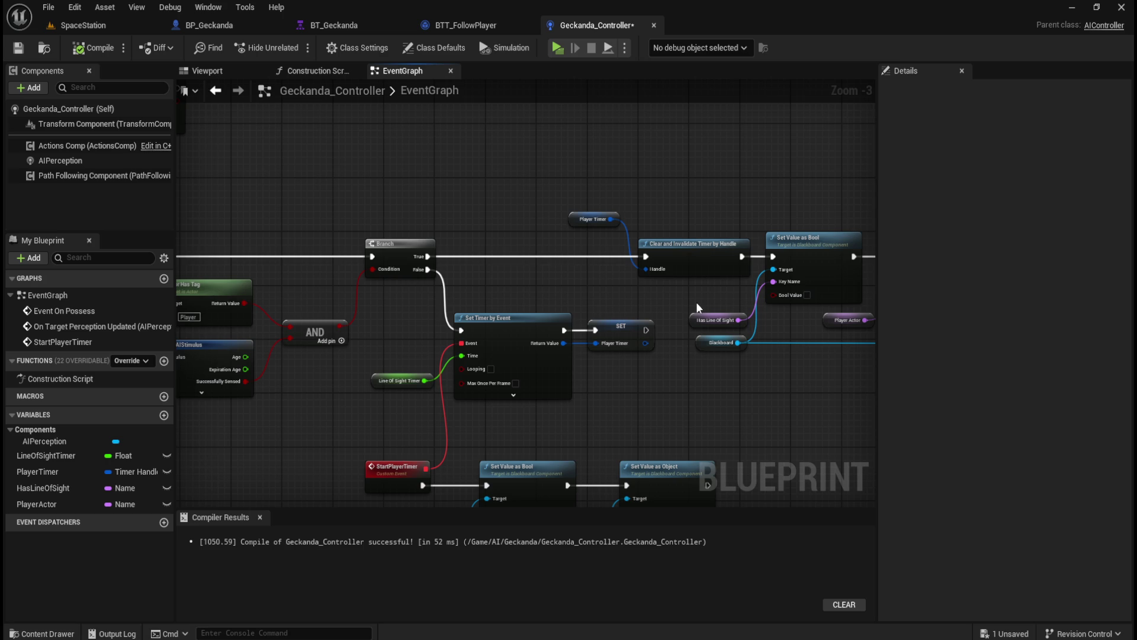
left_click_drag(691, 168, 533, 168)
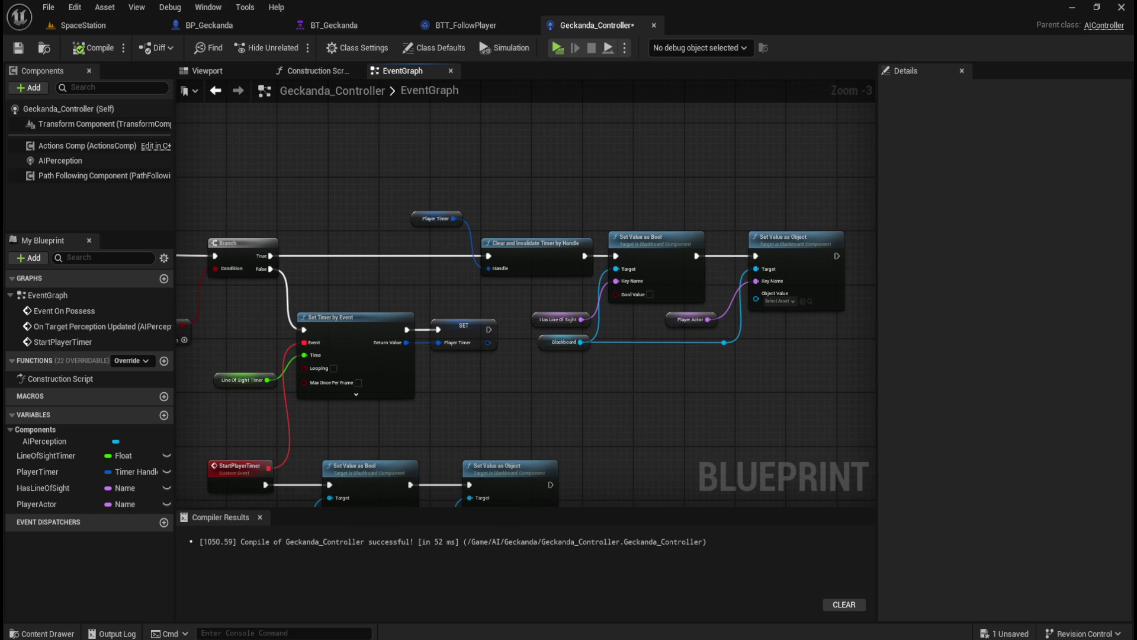
mouse_move(735, 393)
left_mouse_down()
mouse_move(734, 275)
mouse_move(706, 122)
mouse_move(786, 298)
left_mouse_up()
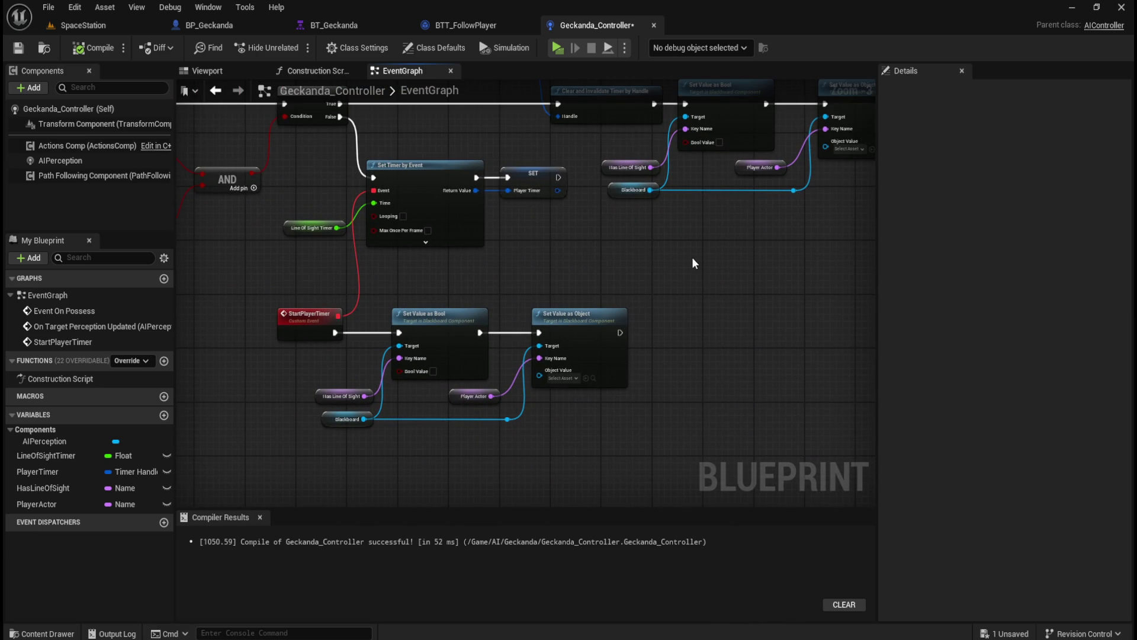
mouse_move(751, 264)
left_mouse_down()
mouse_move(614, 465)
mouse_move(754, 457)
mouse_move(788, 427)
mouse_move(487, 391)
left_mouse_up()
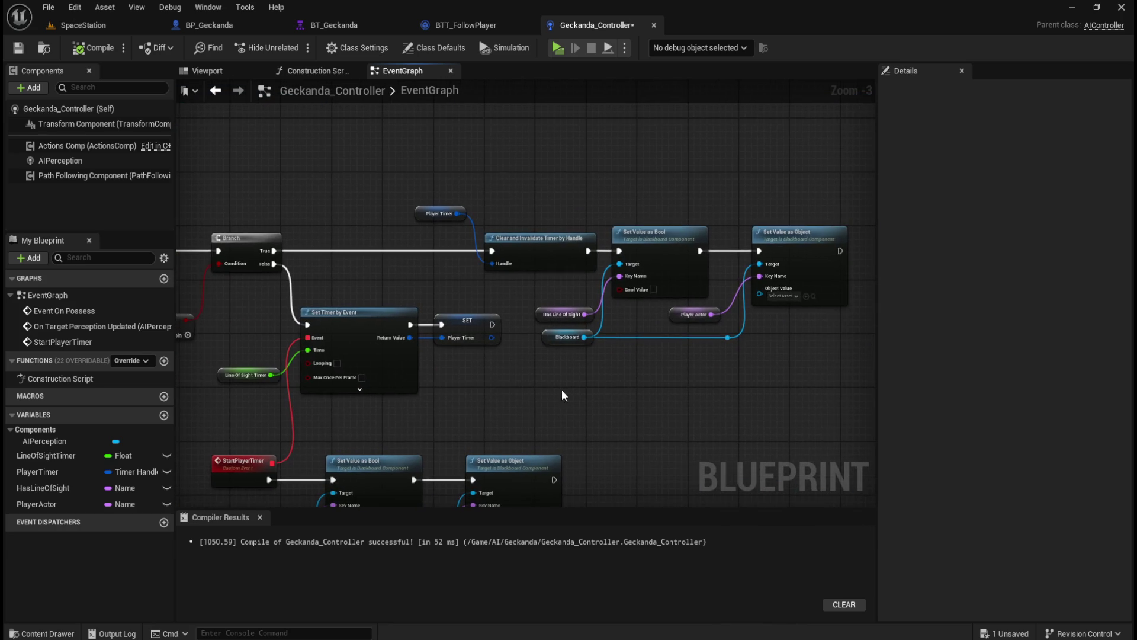
- Check Bool Value on Set Value as Bool and wire the perceived Actor to Object Value
left_click(654, 289)
mouse_move(500, 366)
left_mouse_down()
mouse_move(600, 325)
mouse_move(797, 299)
mouse_move(453, 159)
left_mouse_up()
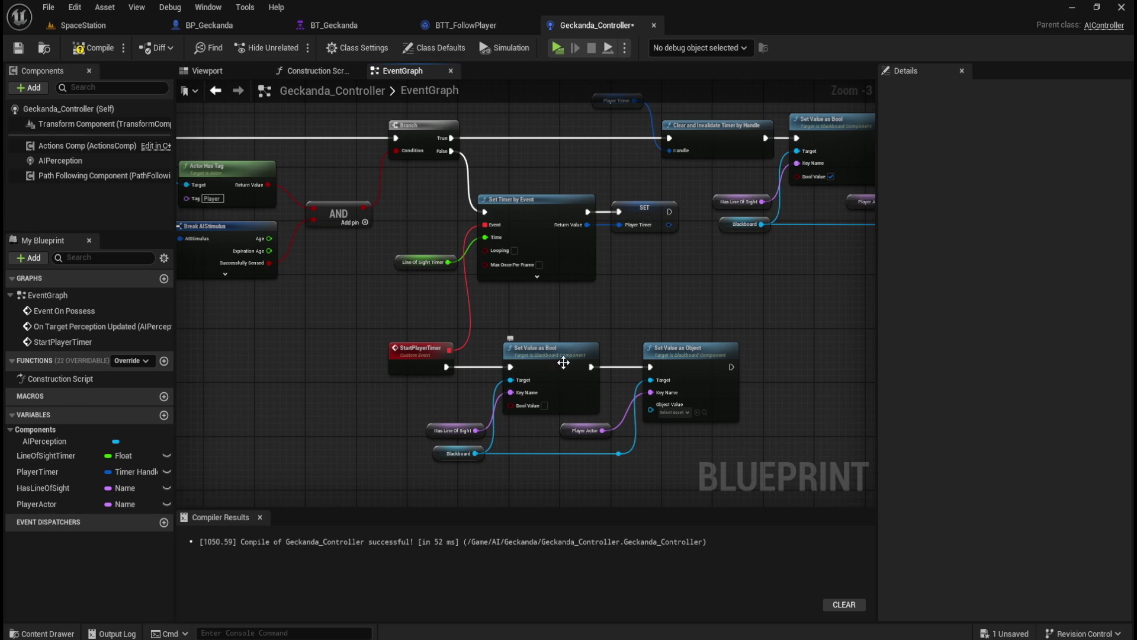
mouse_move(765, 286)
left_mouse_down()
mouse_move(581, 374)
mouse_move(513, 388)
left_mouse_up()
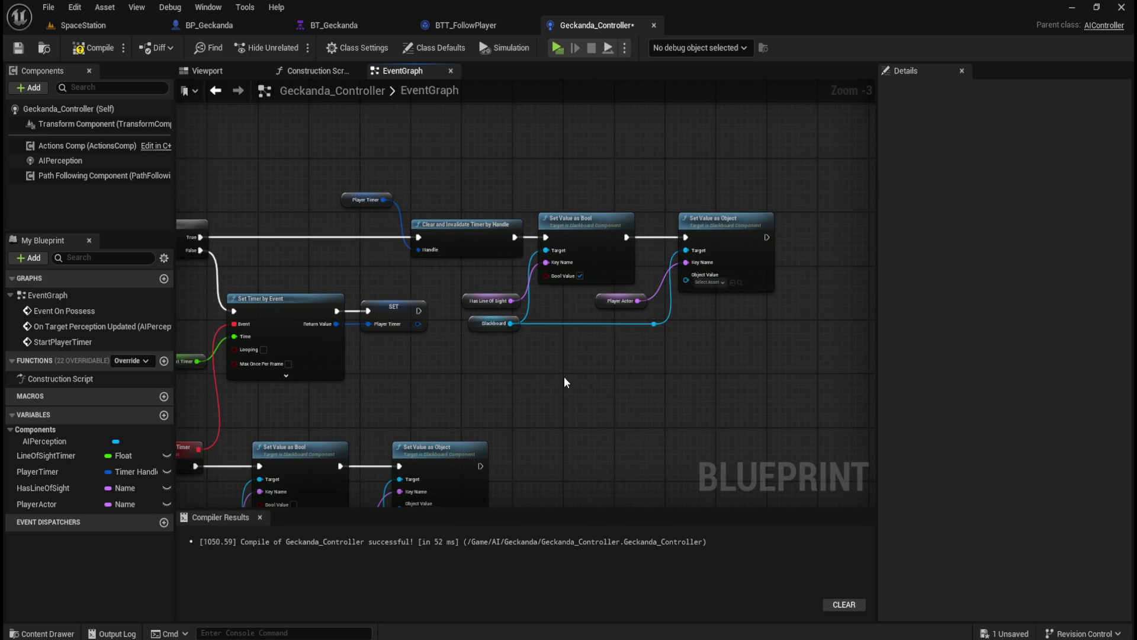
left_click_drag(307, 396, 490, 370)
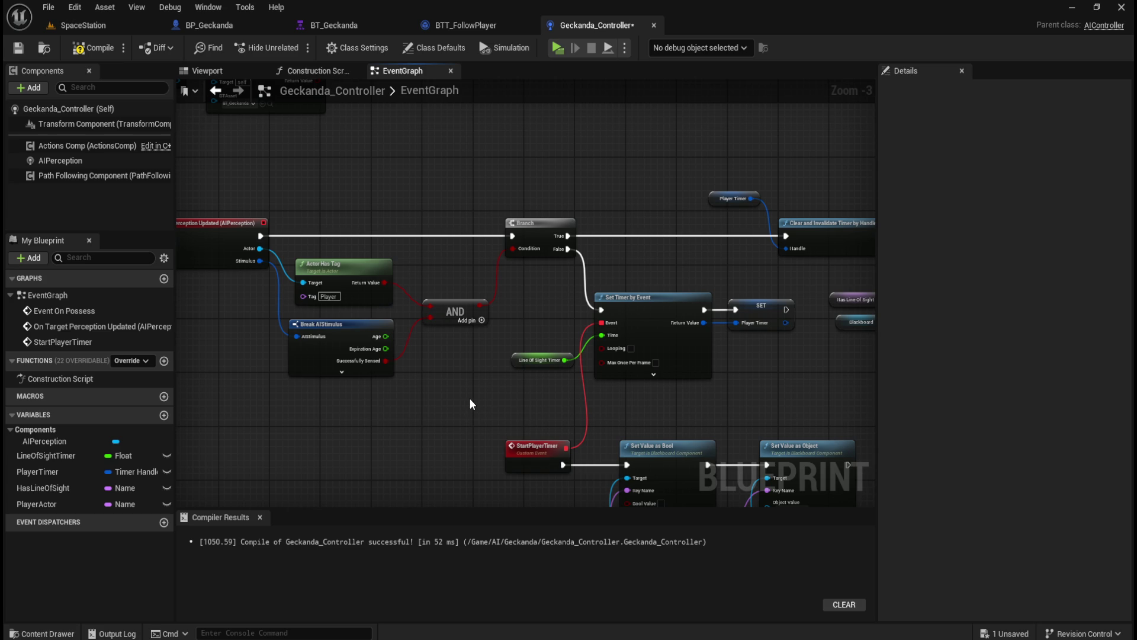
mouse_move(259, 248)
left_mouse_down()
mouse_move(325, 263)
mouse_move(831, 284)
mouse_move(603, 293)
mouse_move(604, 280)
left_mouse_up()
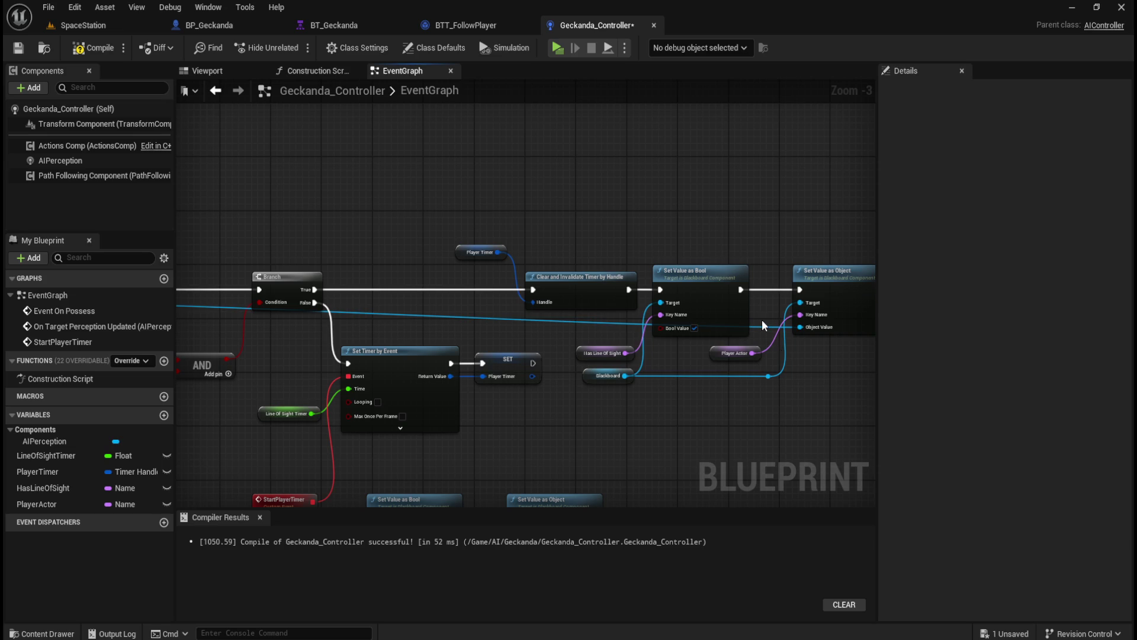
- Add two reroute points on the Actor wire and place them level with each other
double_click(762, 327)
left_click_drag(763, 326, 763, 239)
left_click_drag(370, 248, 680, 273)
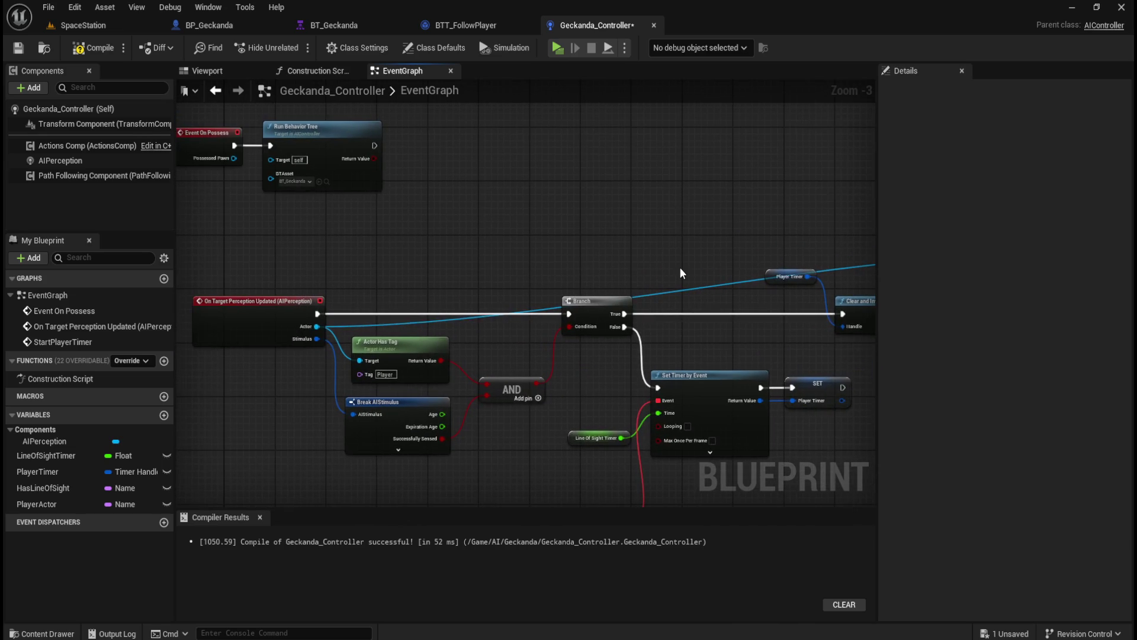
scroll(593, 242, "down", 2)
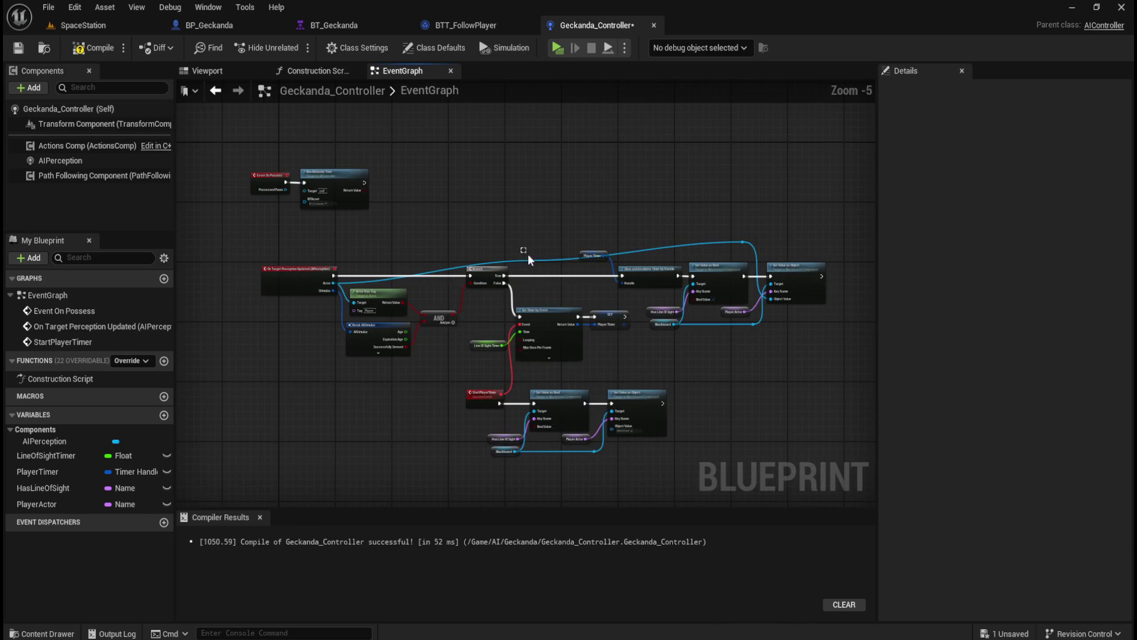
double_click(534, 260)
mouse_move(535, 261)
left_mouse_down()
mouse_move(488, 243)
mouse_move(380, 245)
mouse_move(780, 247)
left_mouse_up()
- Align both reroute points so the Actor wire runs straight
key("q")
left_click(701, 220)
scroll(755, 201, "up", 4)
mouse_move(780, 272)
left_mouse_down()
mouse_move(764, 200)
mouse_move(716, 142)
left_mouse_up()
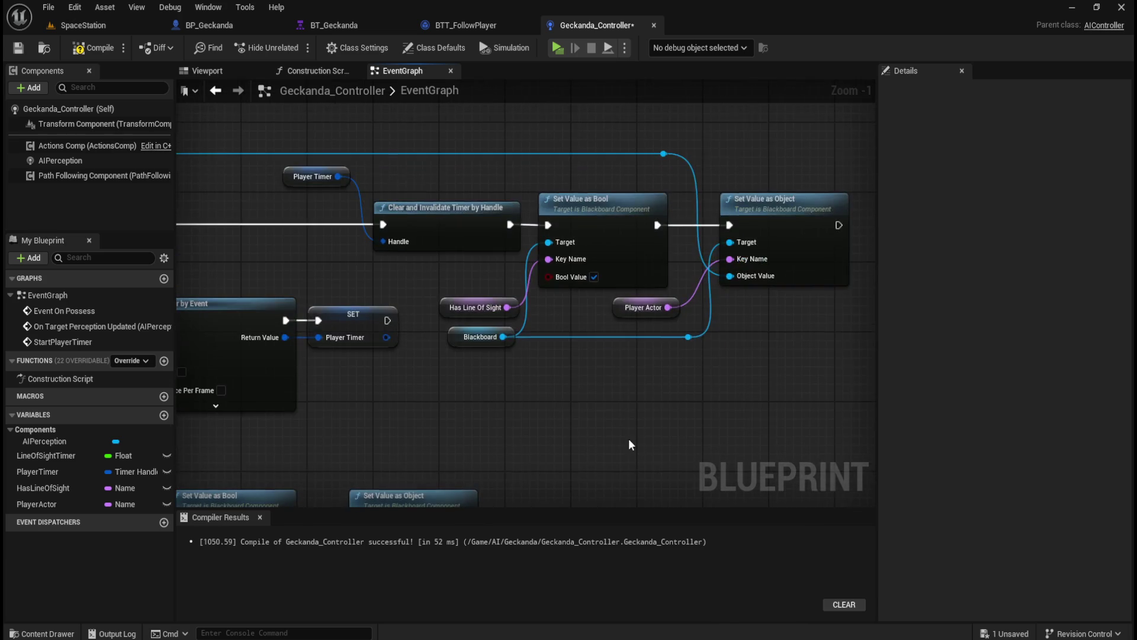
- Review the StartPlayerTimer and Clear Timer chains, then compile and save Geckanda_Controller
left_click_drag(631, 435, 787, 231)
left_click_drag(587, 207, 683, 249)
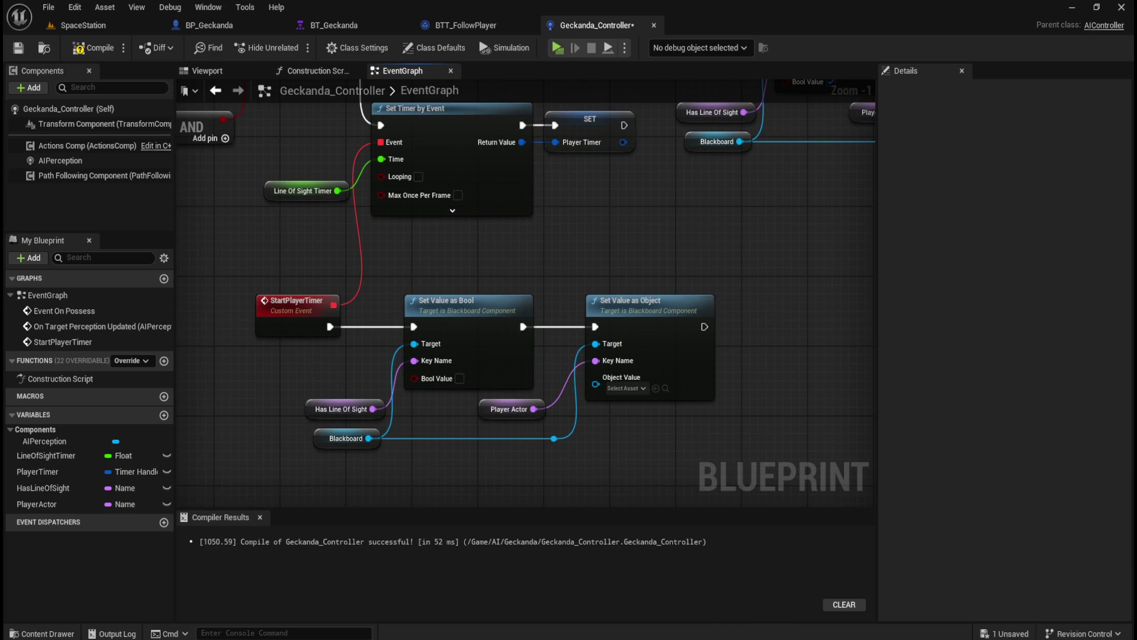
mouse_move(784, 215)
left_mouse_down()
mouse_move(592, 392)
mouse_move(513, 398)
left_mouse_up()
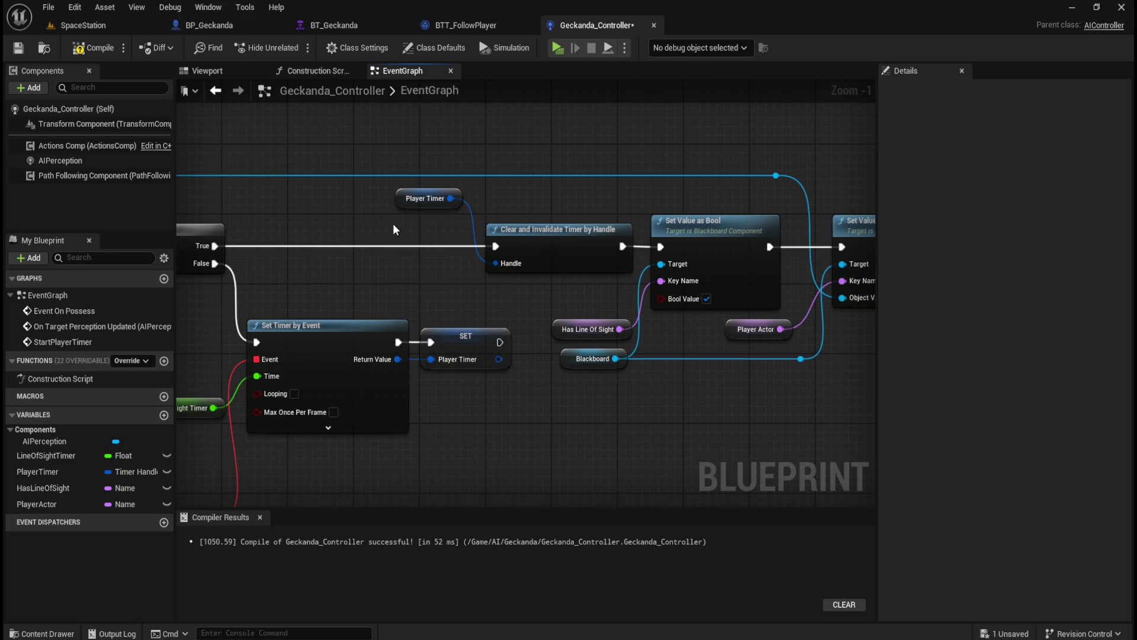
left_click(93, 47)
left_click(19, 49)
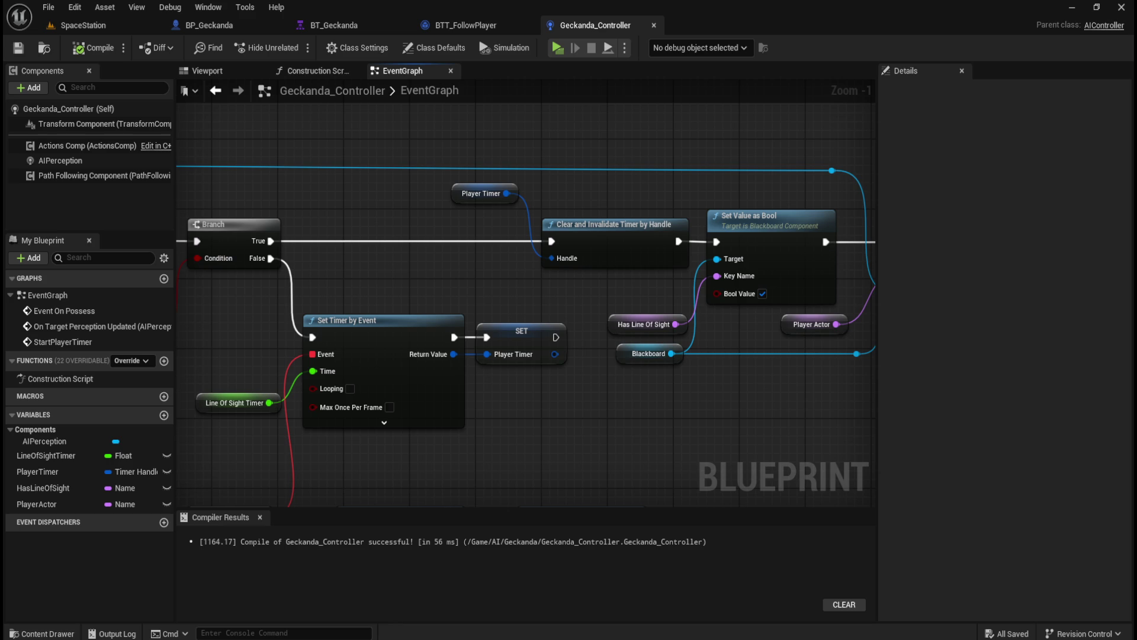